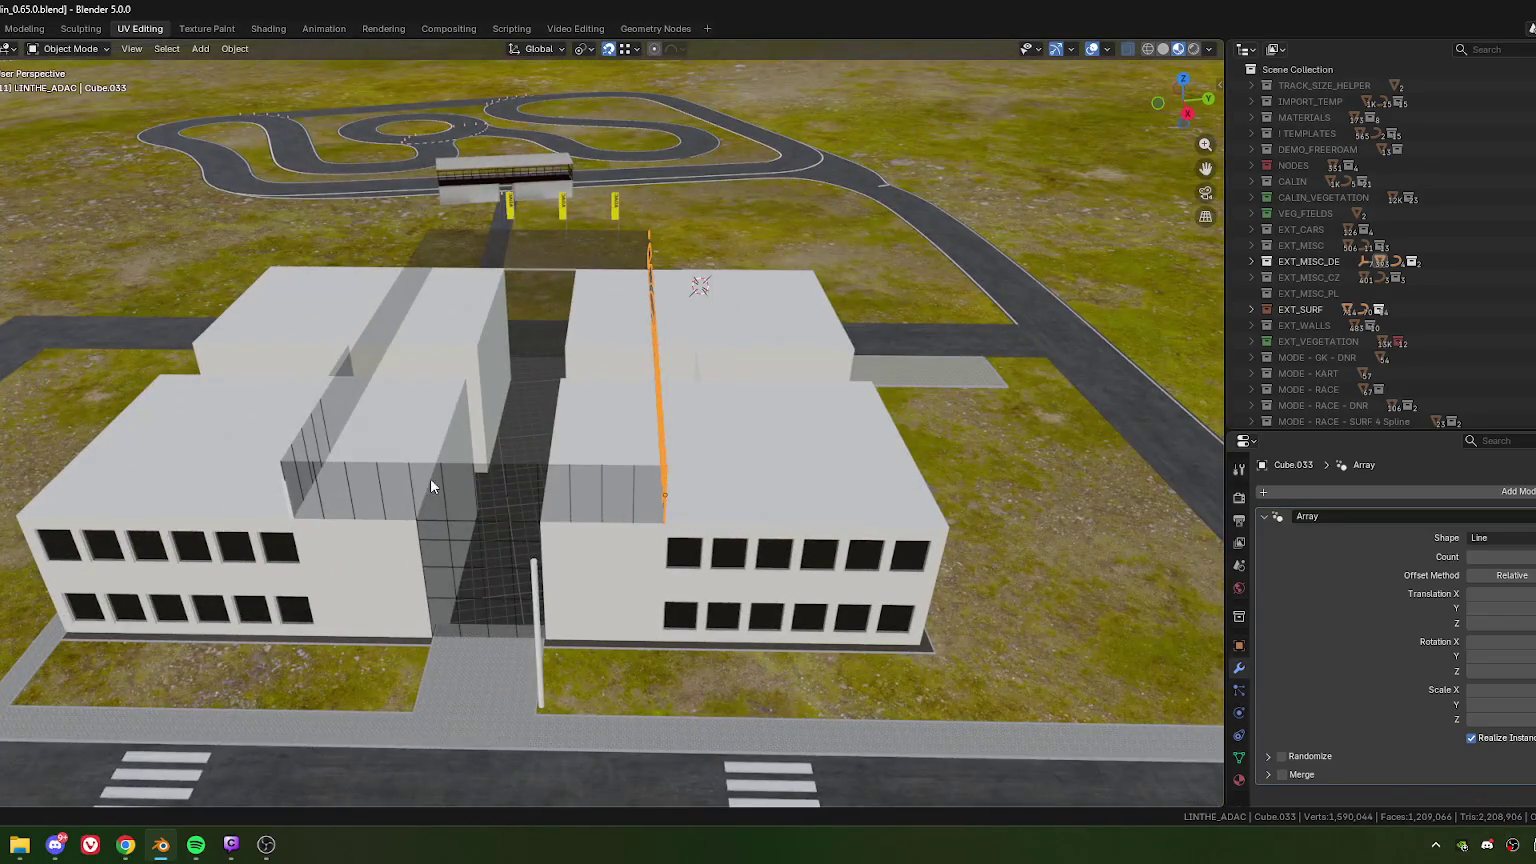
- Duplicate the Cube.033 post array and move the copy −17.84 m along local X
scroll(632, 460, up, 4)
scroll(632, 460, up, 2)
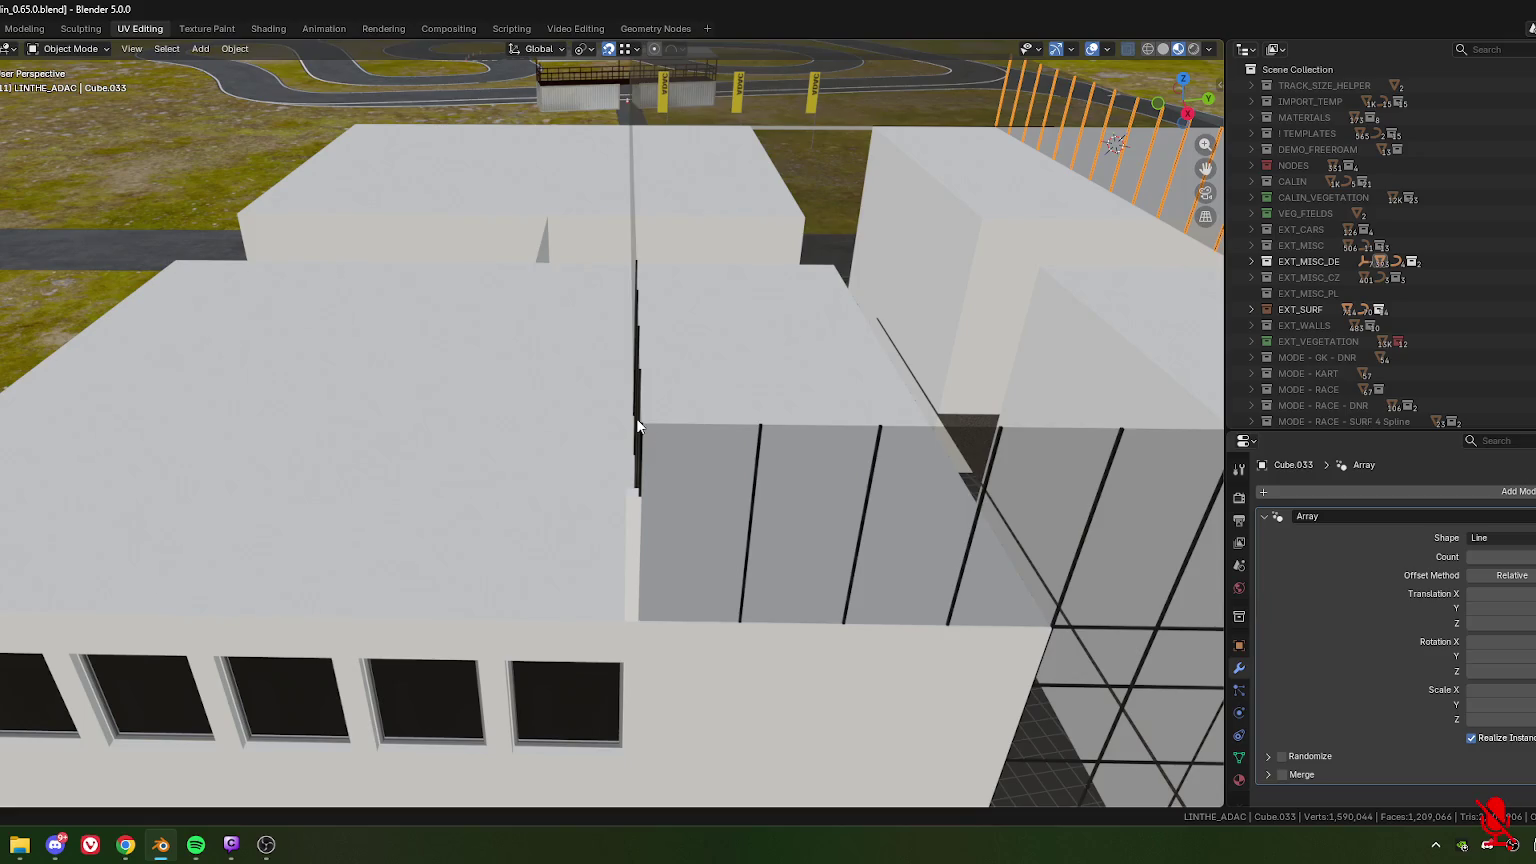
key(shift+d)
key(x)
key(x)
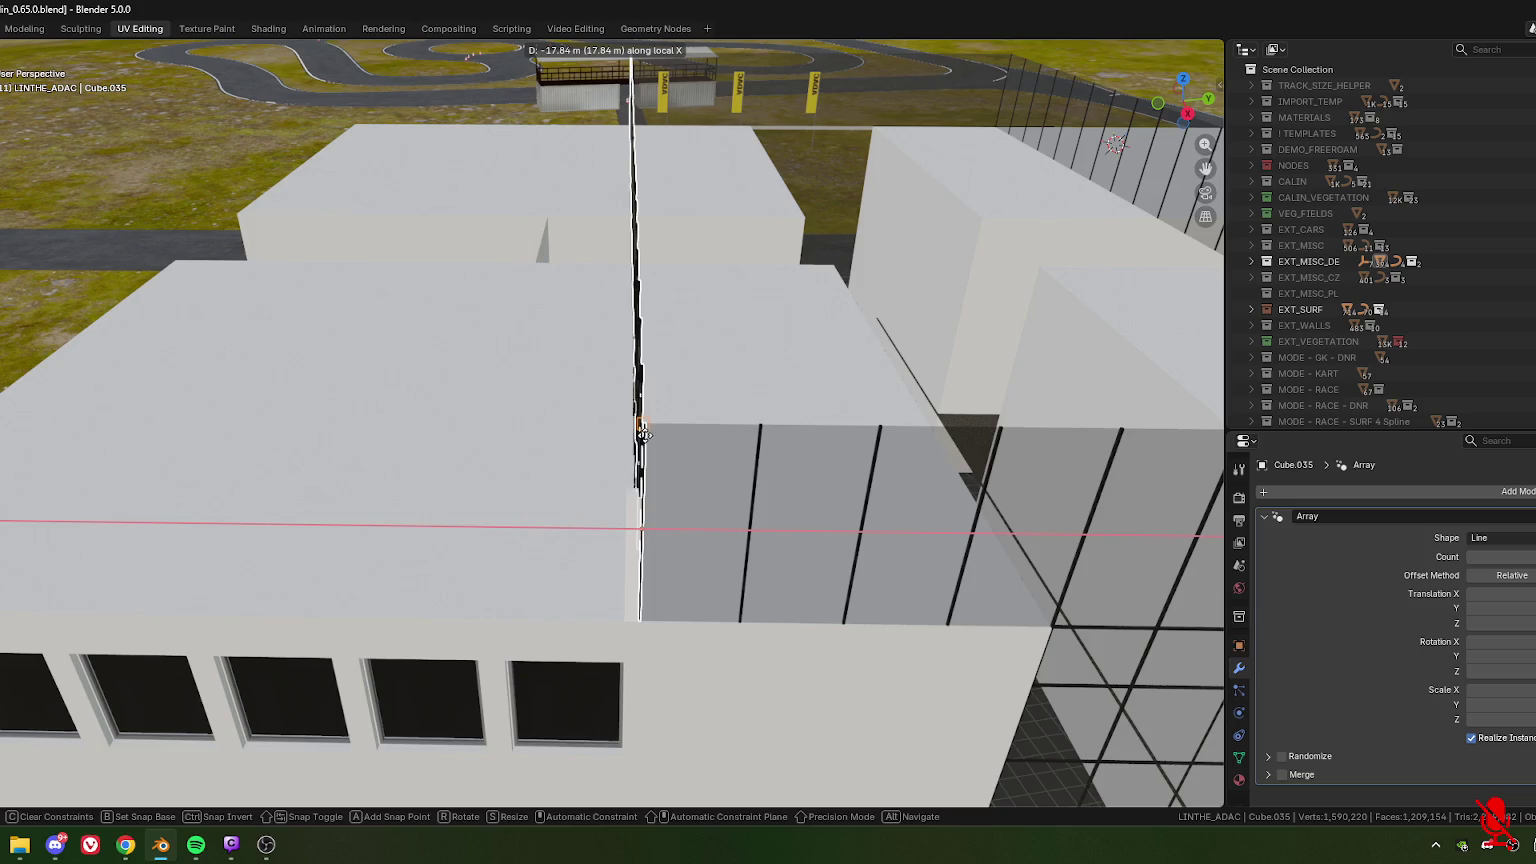
click(655, 479)
scroll(655, 474, down, 5)
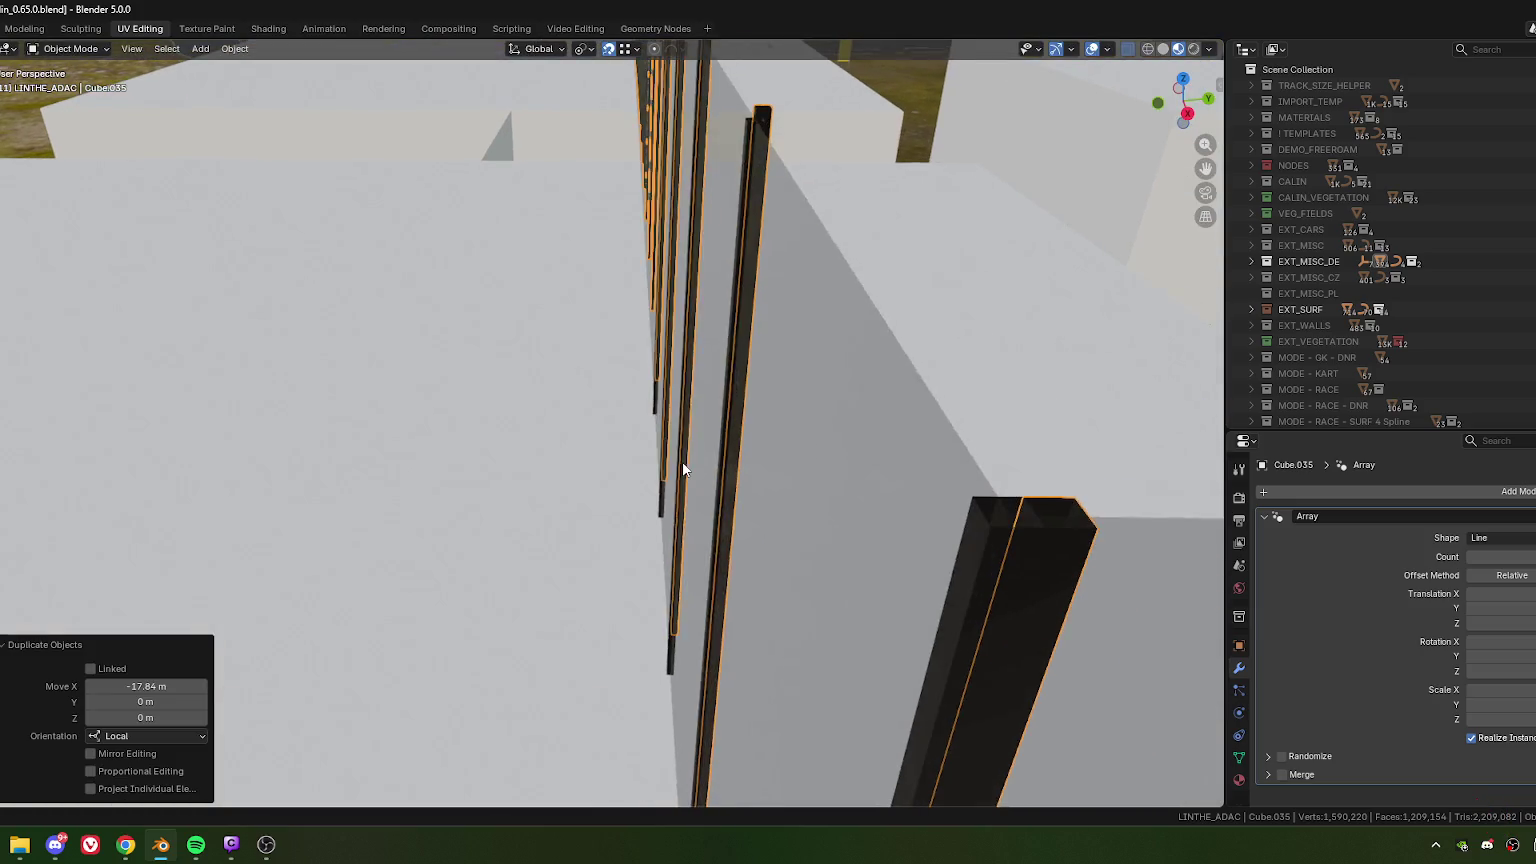
- Nudge the copied posts Cube.035 a further −0.04 m along local X
key(g)
key(x)
key(x)
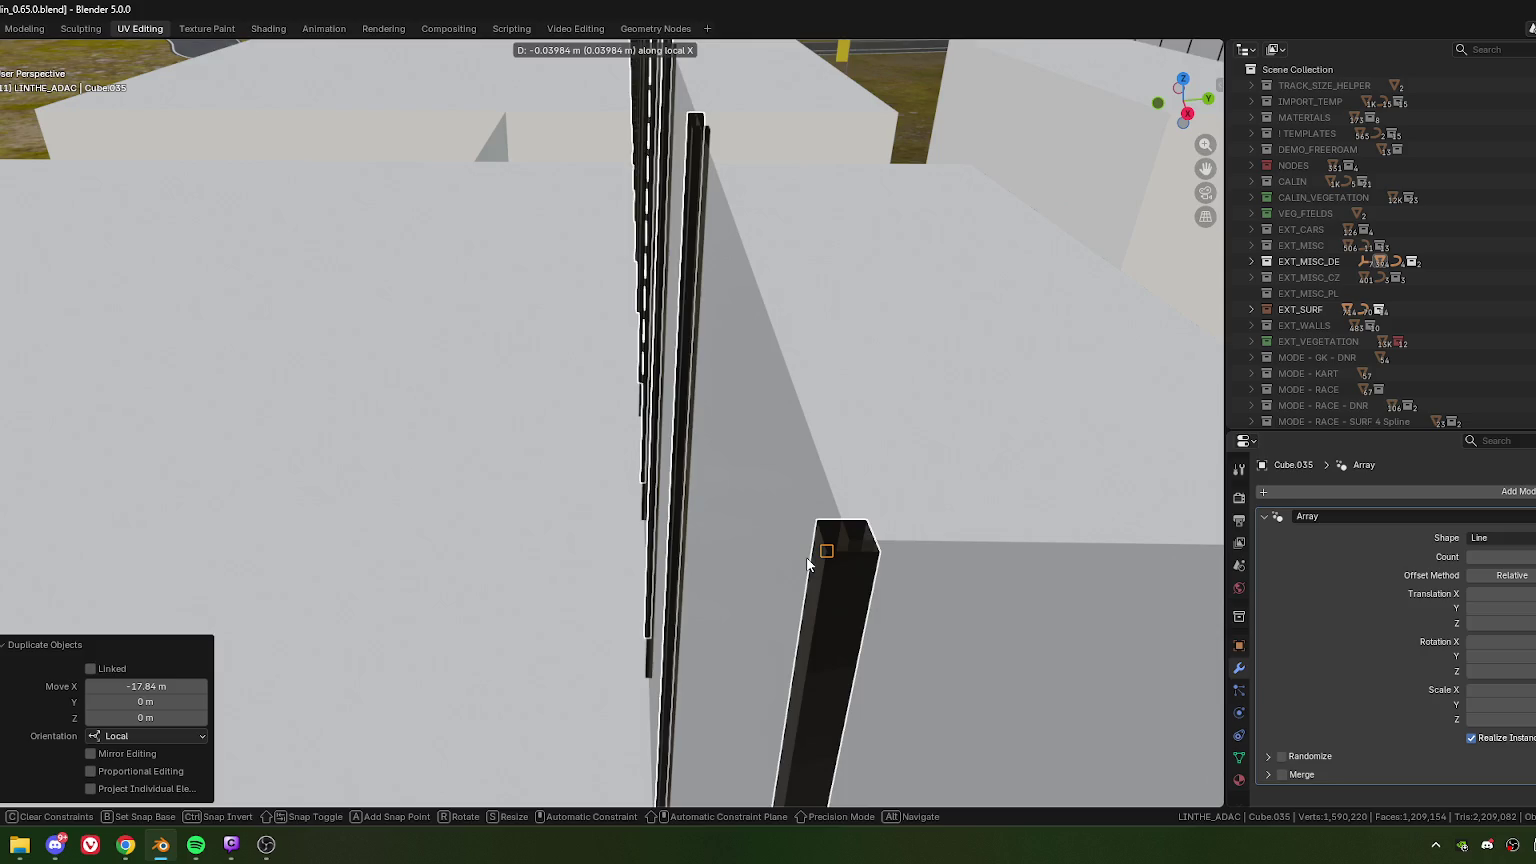
click(813, 557)
scroll(782, 562, up, 6)
middle_drag(782, 562, 833, 396)
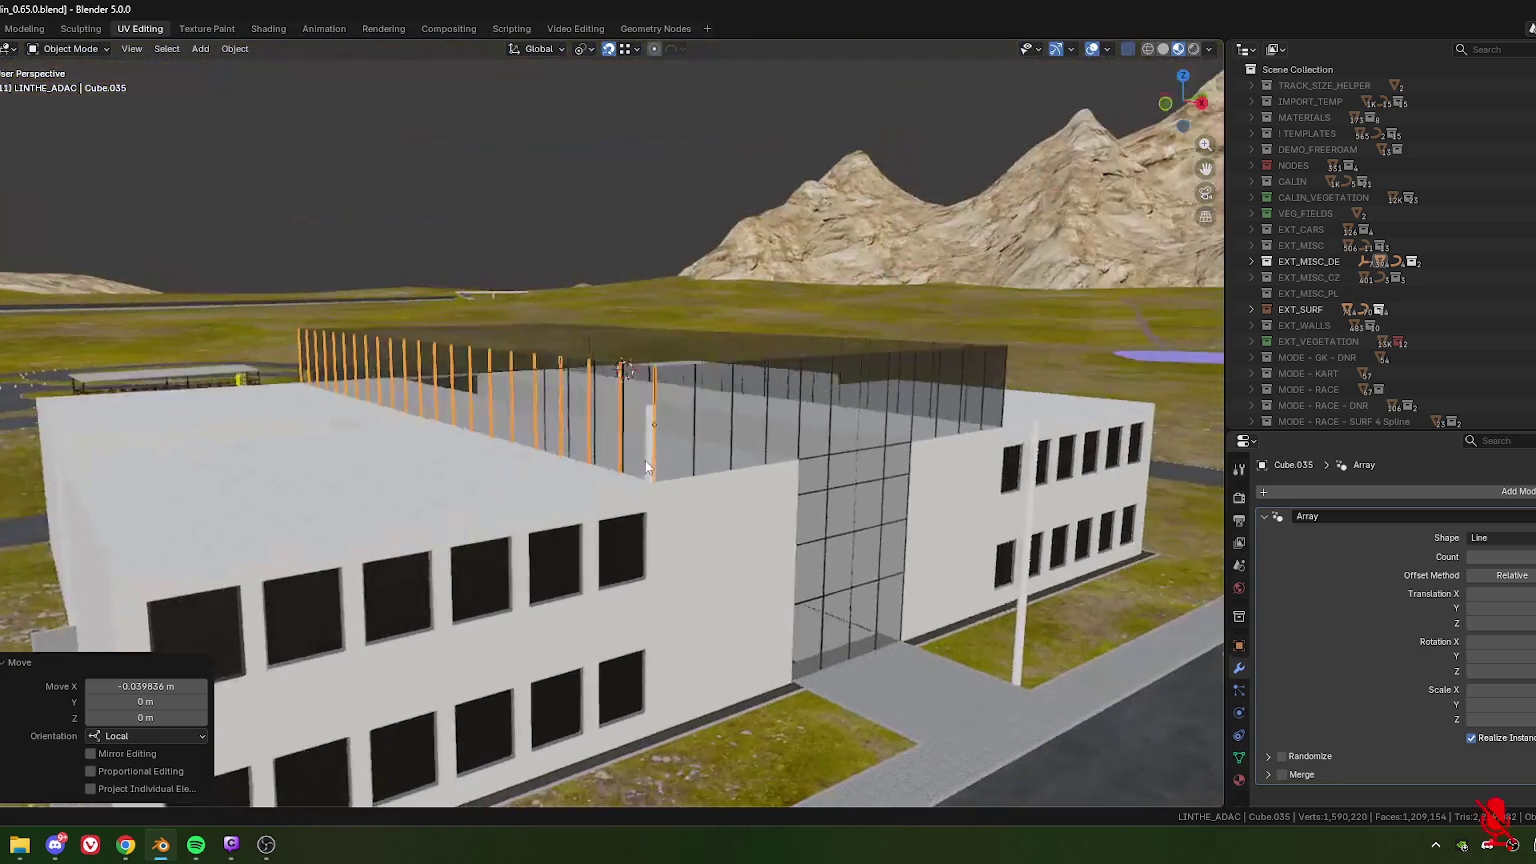
- Convert the copied posts Cube.035 to a mesh and widen the 3D viewport
right_click(490, 394)
mouse_move(402, 378)
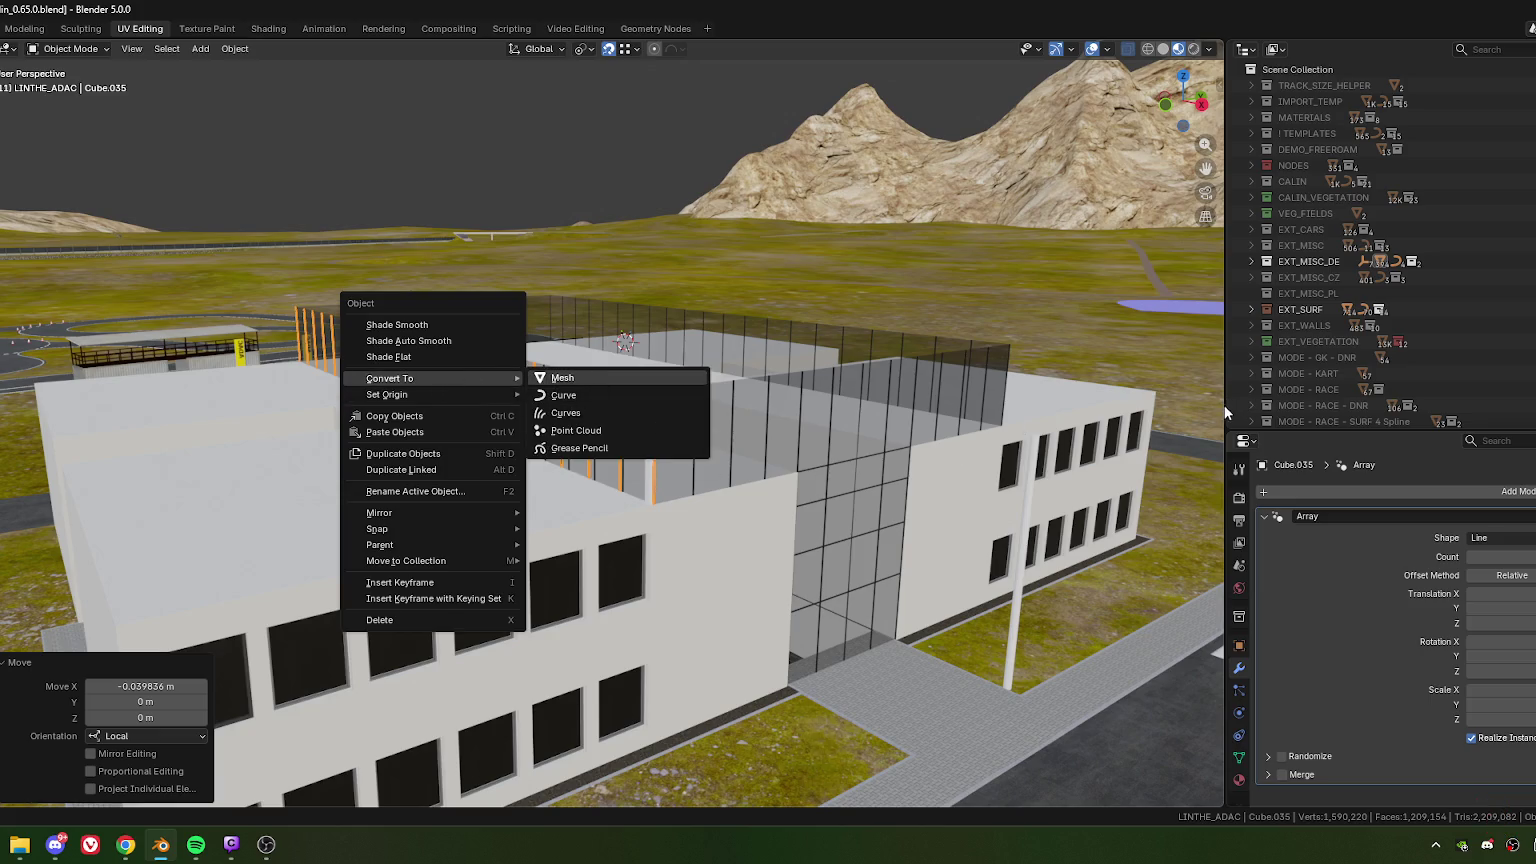
key(Return)
drag(1224, 409, 1384, 409)
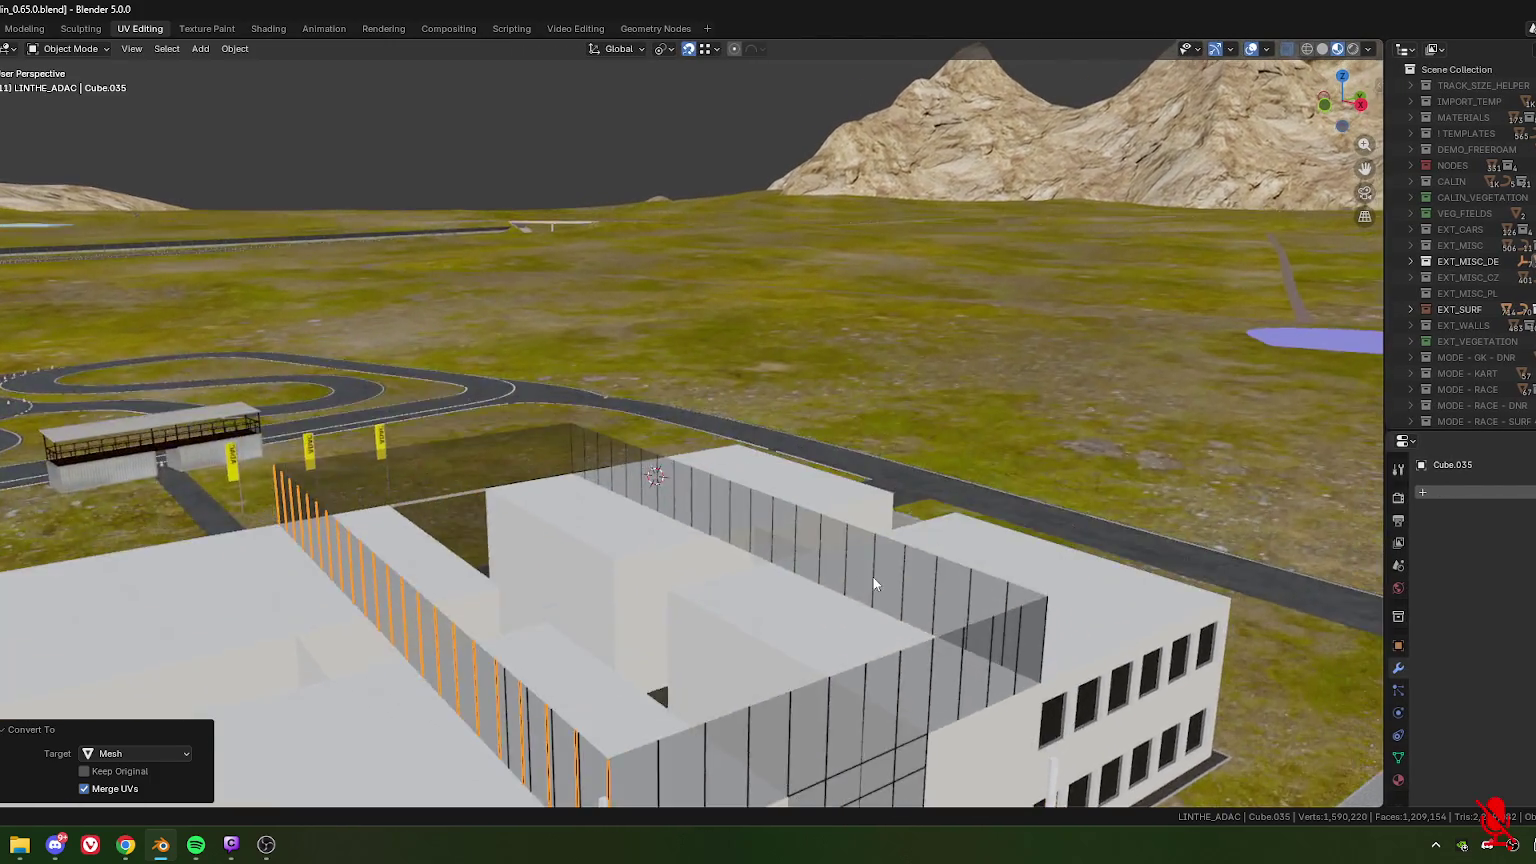
mouse_move(874, 577)
middle_down()
mouse_move(660, 575)
mouse_move(647, 623)
middle_up()
scroll(624, 491, up, 3)
scroll(650, 440, up, 2)
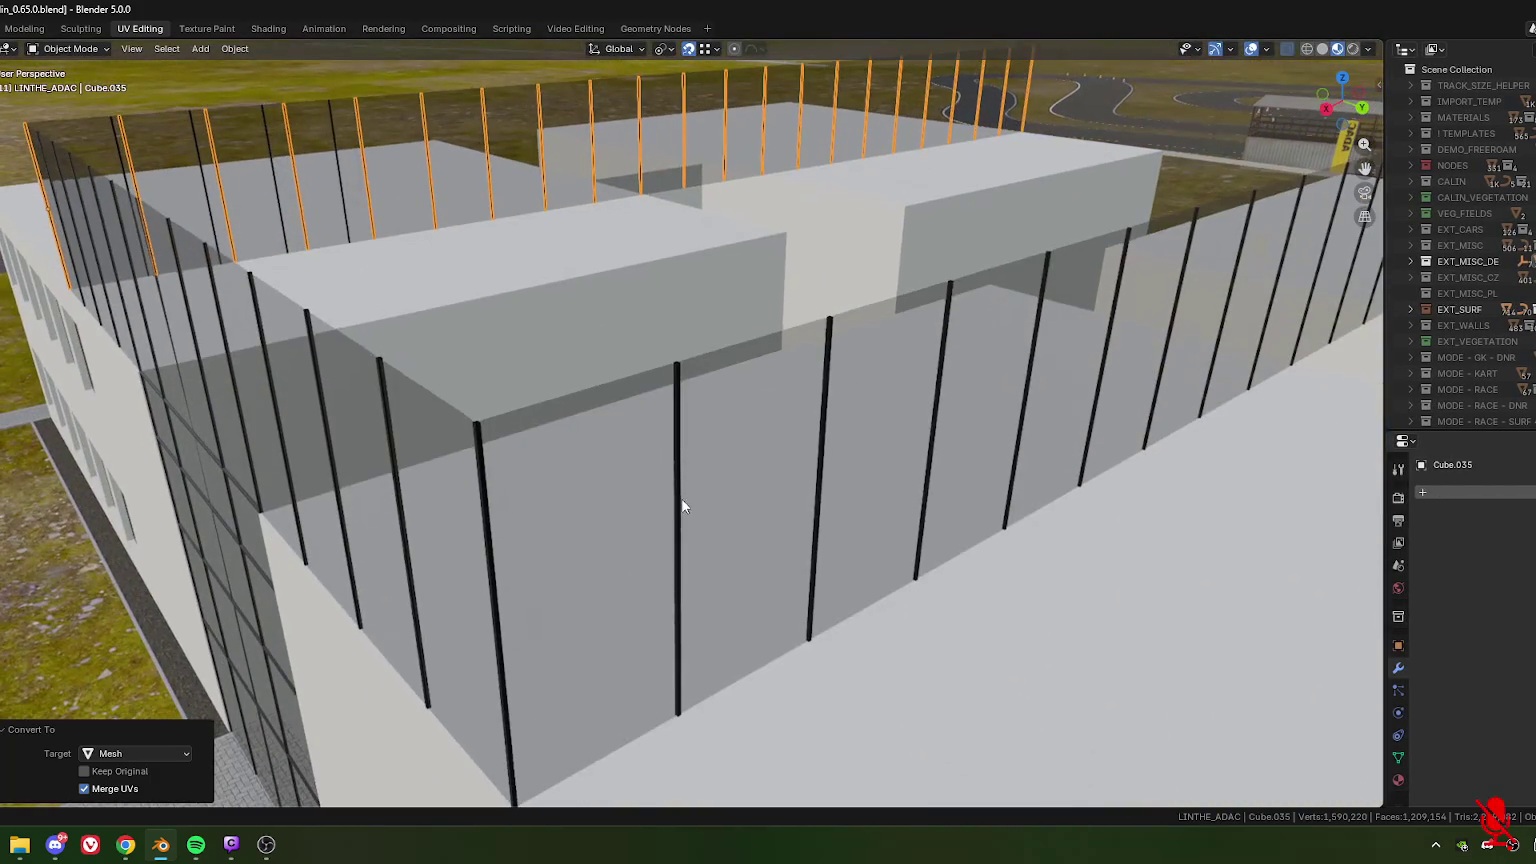
- Select the original row of posts, Cube.033, and orbit toward it
click(709, 545)
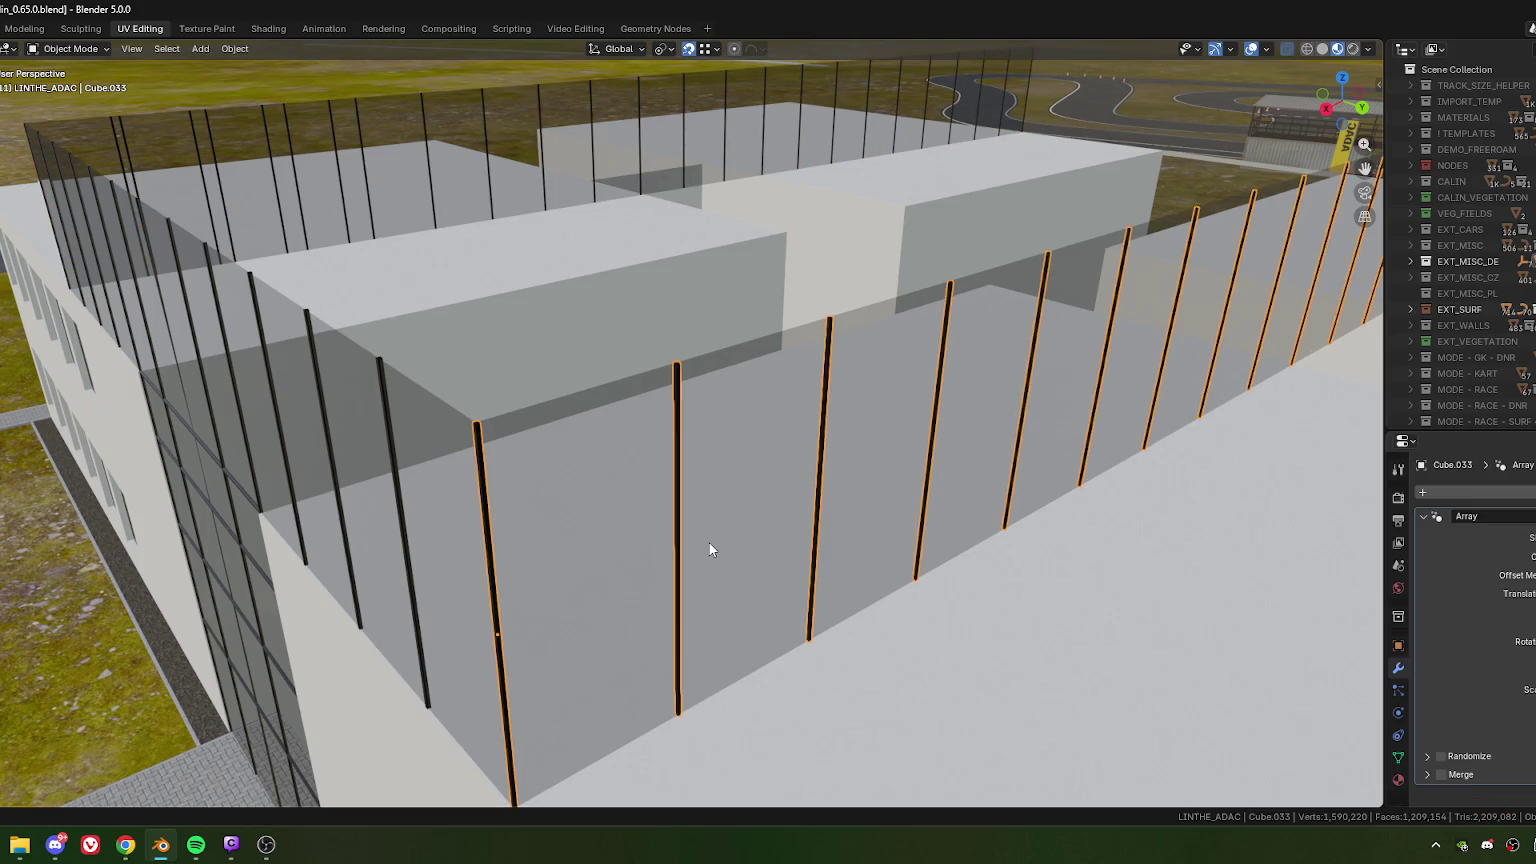
middle_drag(708, 541, 845, 497)
scroll(845, 497, down, 3)
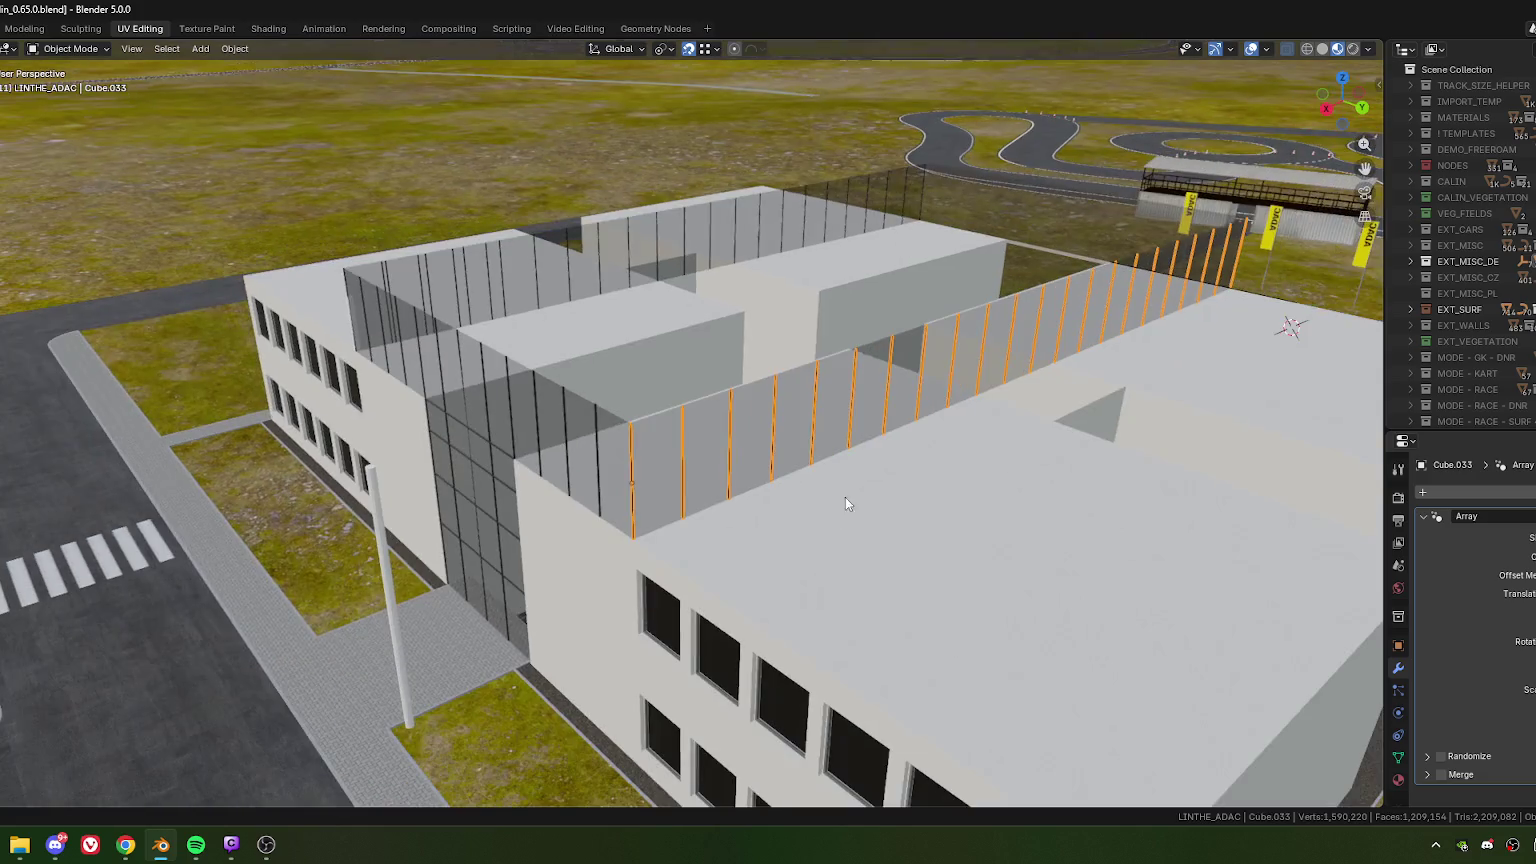
mouse_move(940, 427)
middle_down()
mouse_move(770, 480)
mouse_move(627, 555)
middle_up()
scroll(620, 556, up, 3)
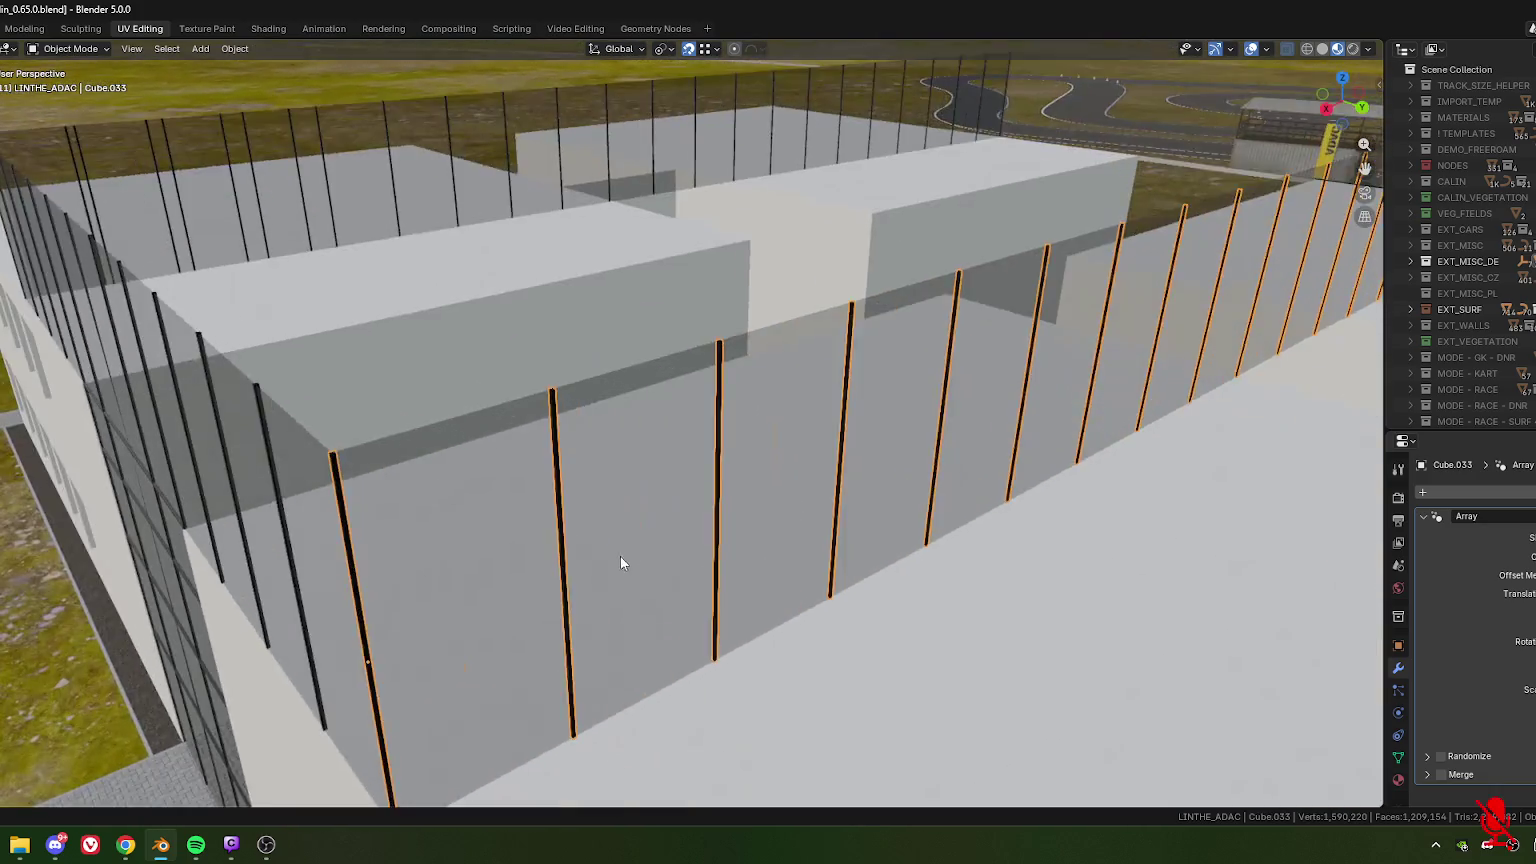
scroll(682, 513, up, 1)
- Convert Cube.033 to a mesh with Convert To > Mesh, baking in its array
right_click(674, 448)
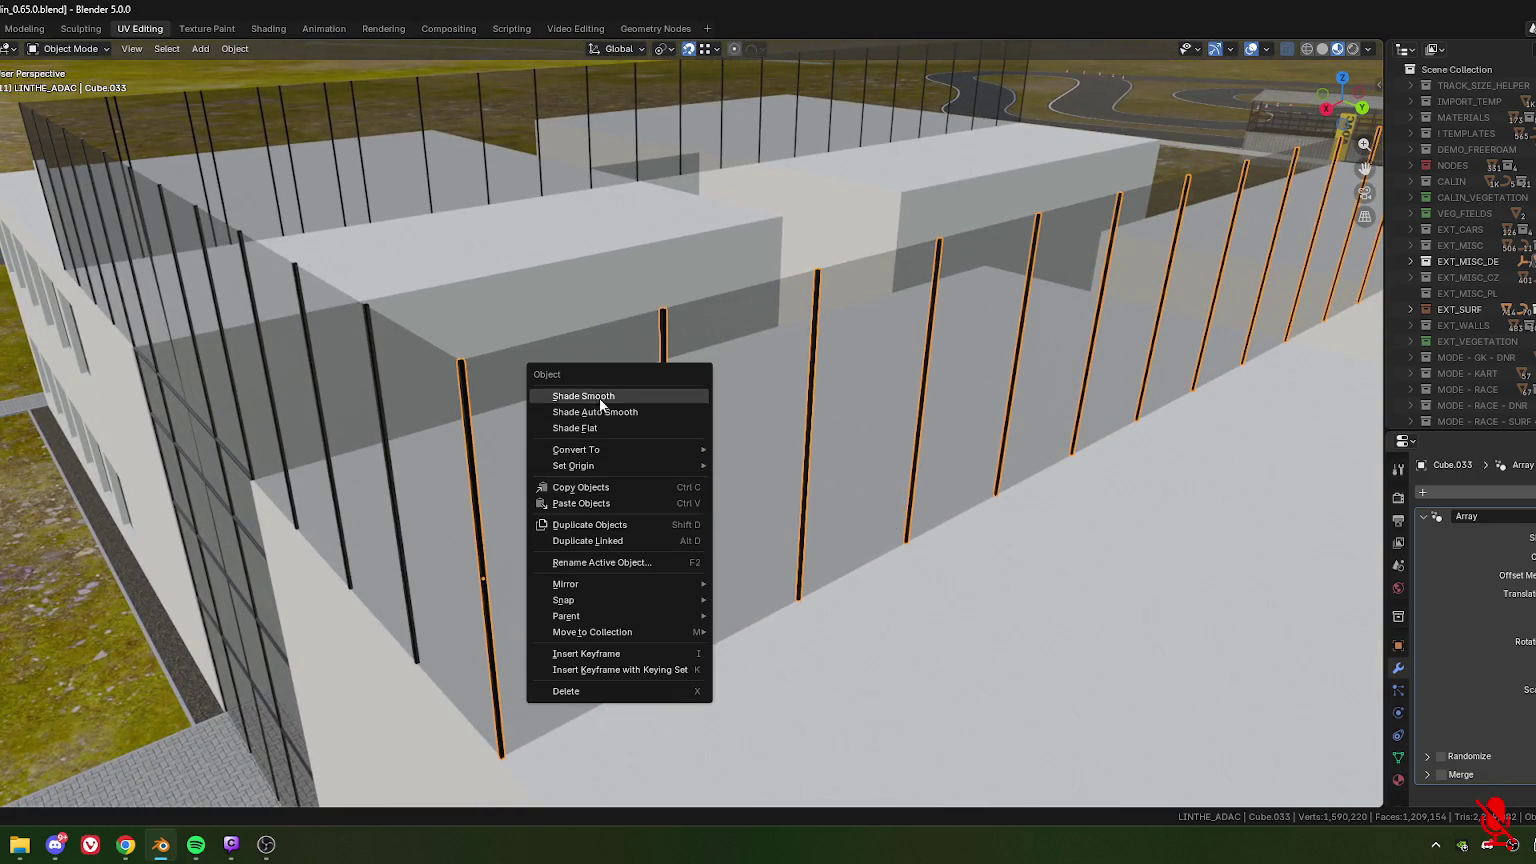
mouse_move(600, 449)
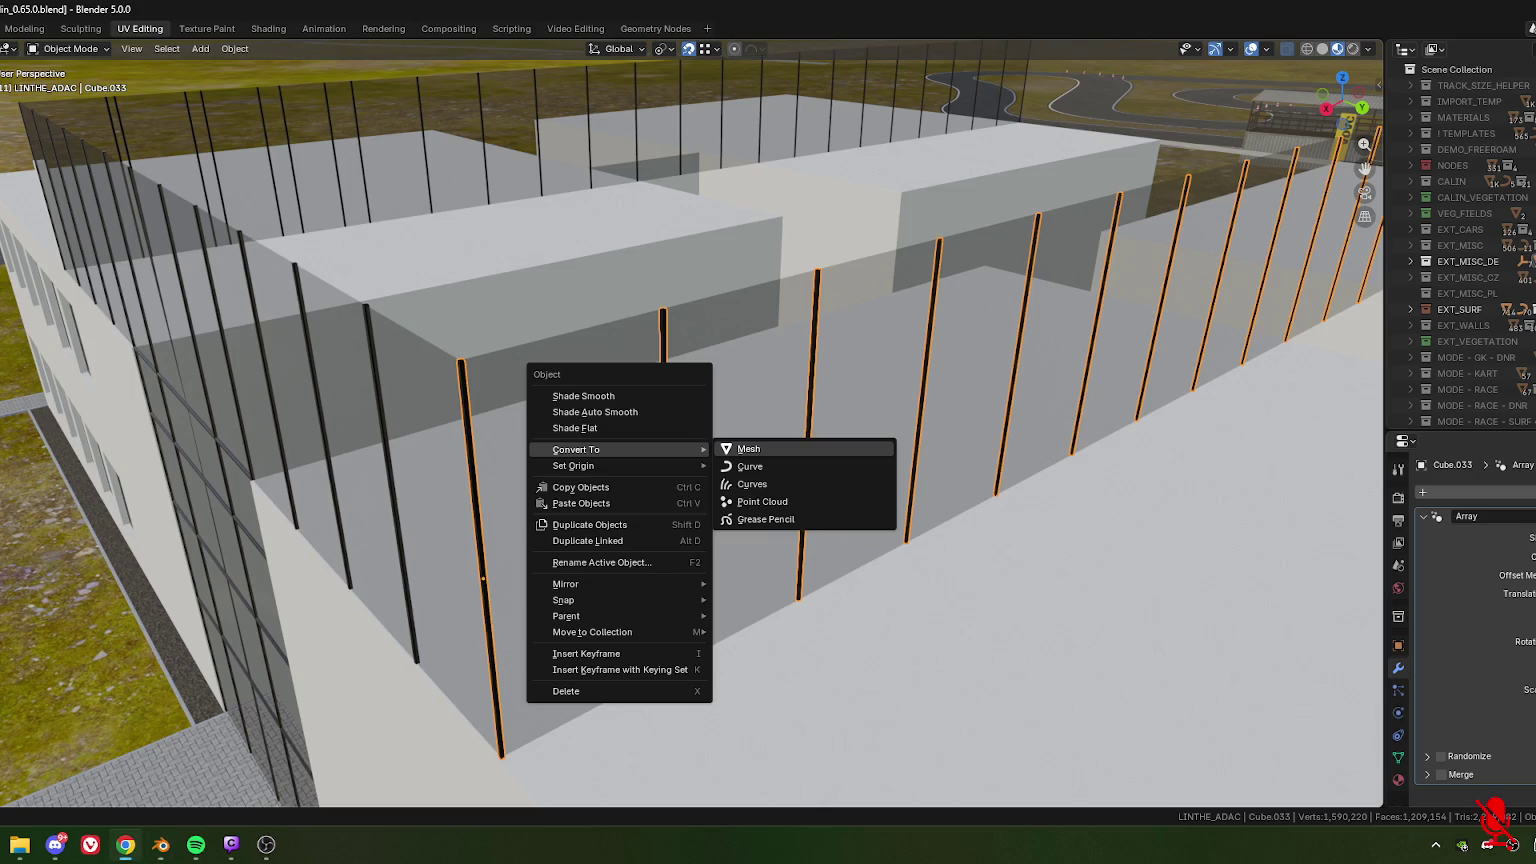
key(Return)
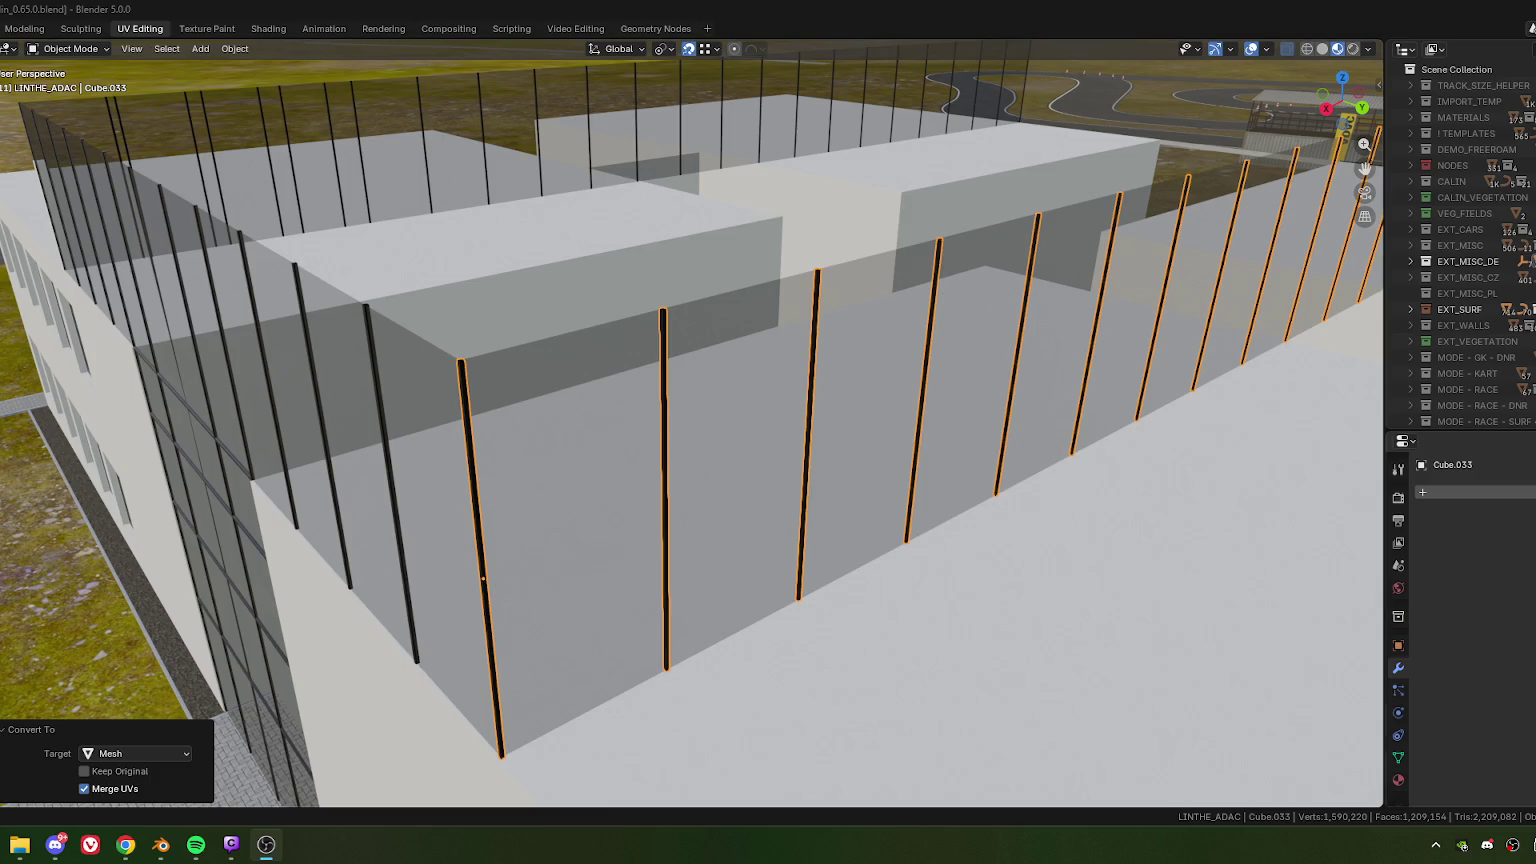
mouse_move(788, 517)
middle_down()
mouse_move(872, 563)
mouse_move(888, 547)
mouse_move(850, 545)
mouse_move(766, 482)
middle_up()
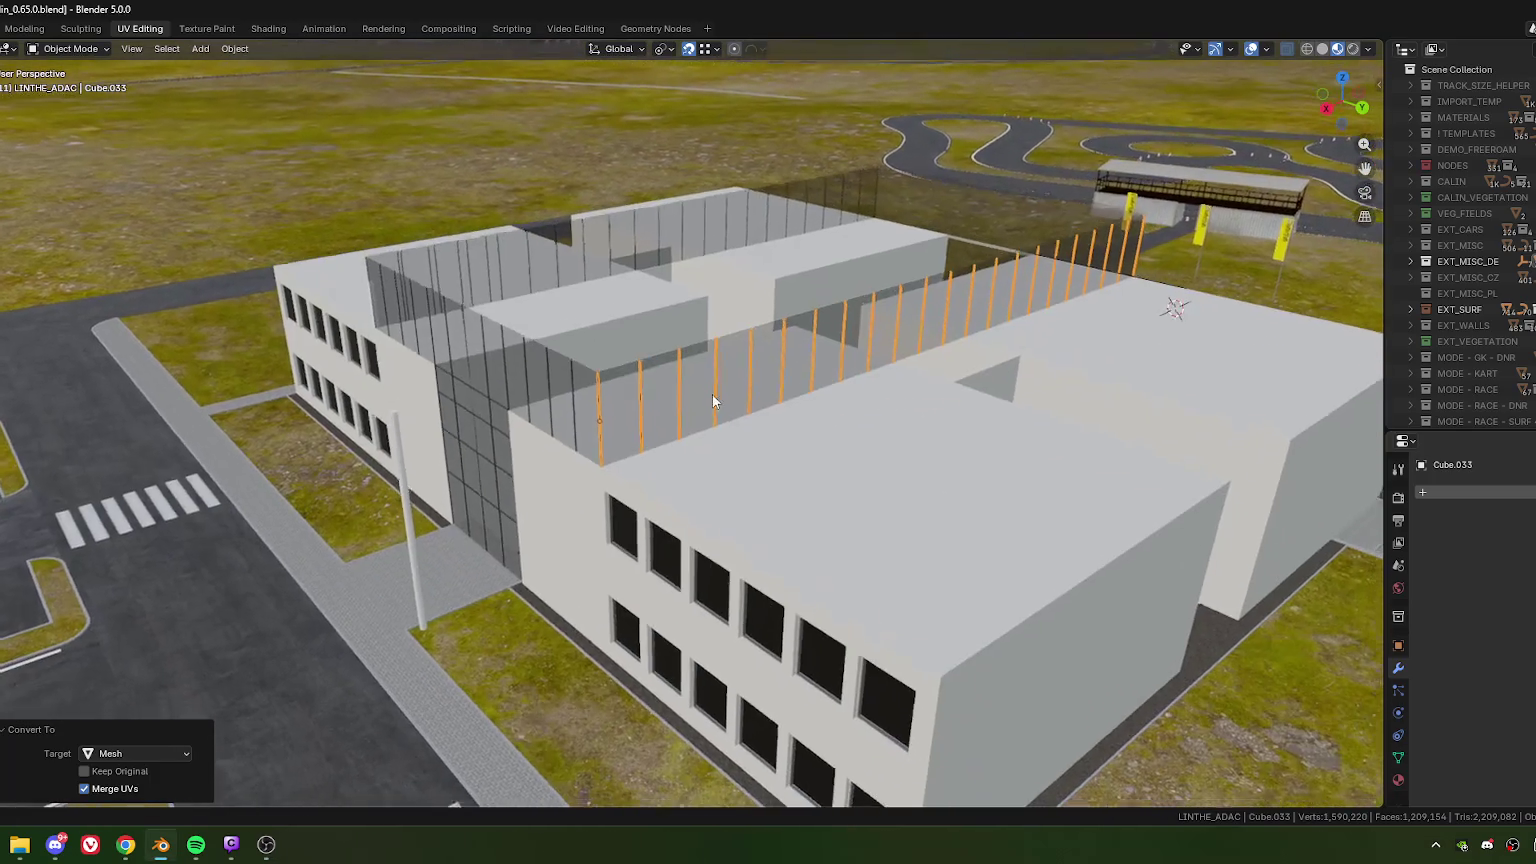
scroll(712, 394, up, 4)
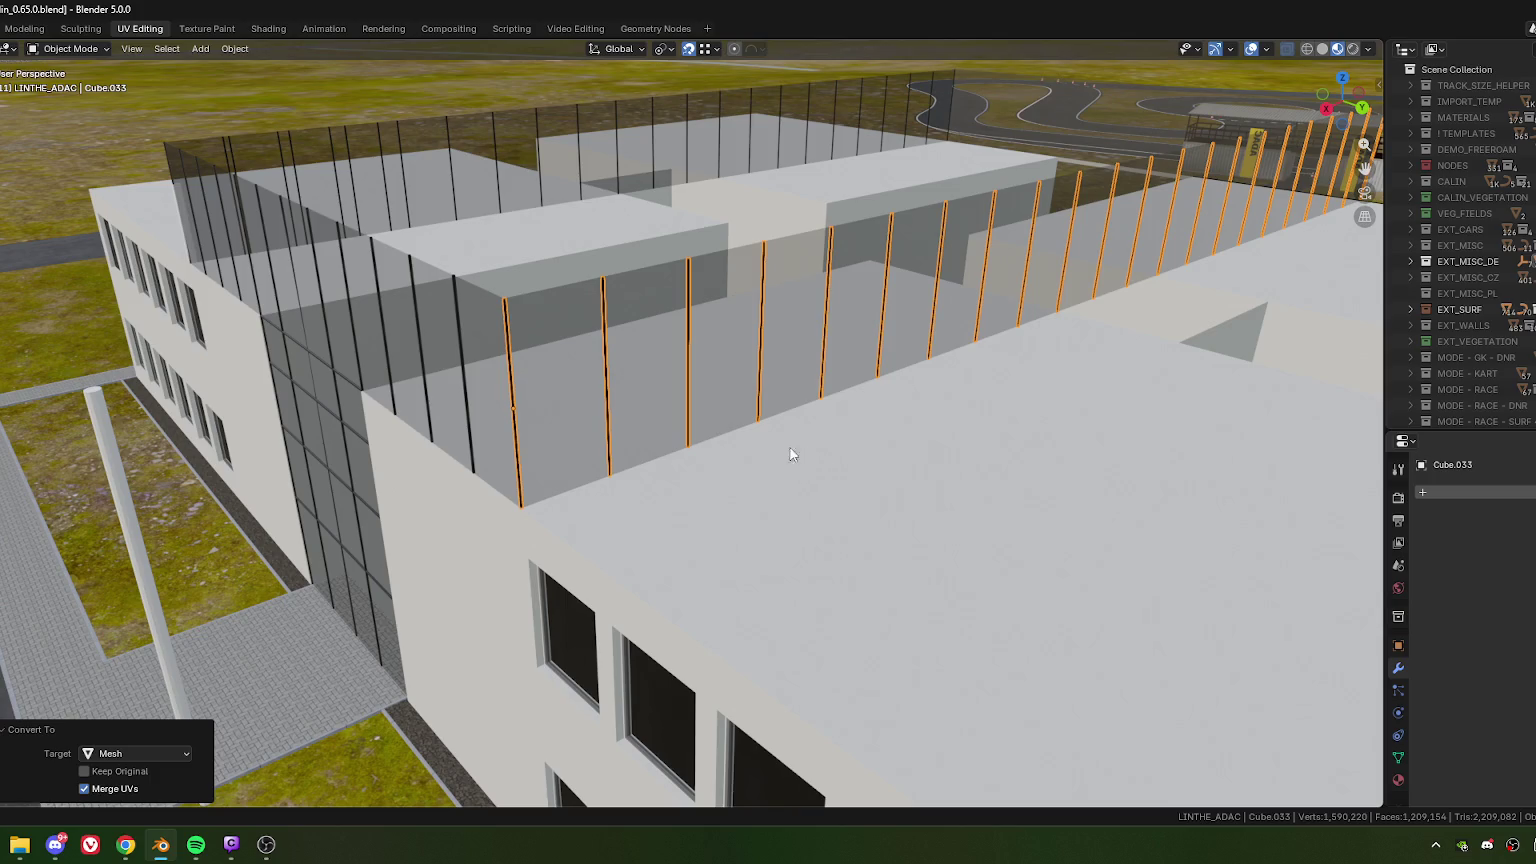
mouse_move(640, 369)
middle_down()
mouse_move(650, 357)
mouse_move(662, 404)
mouse_move(813, 364)
mouse_move(924, 412)
middle_up()
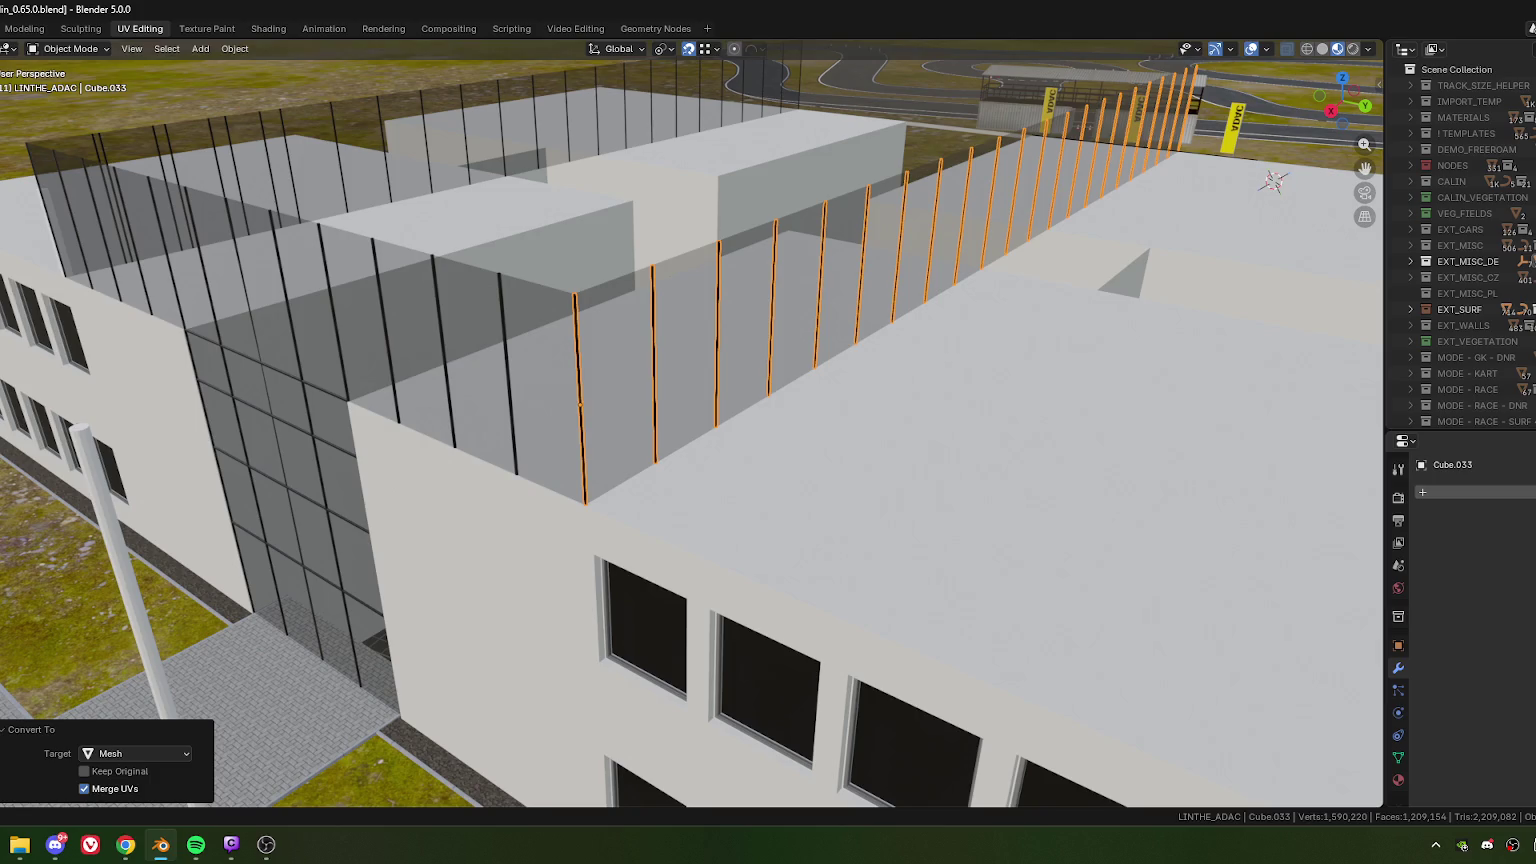
key(alt+Tab)
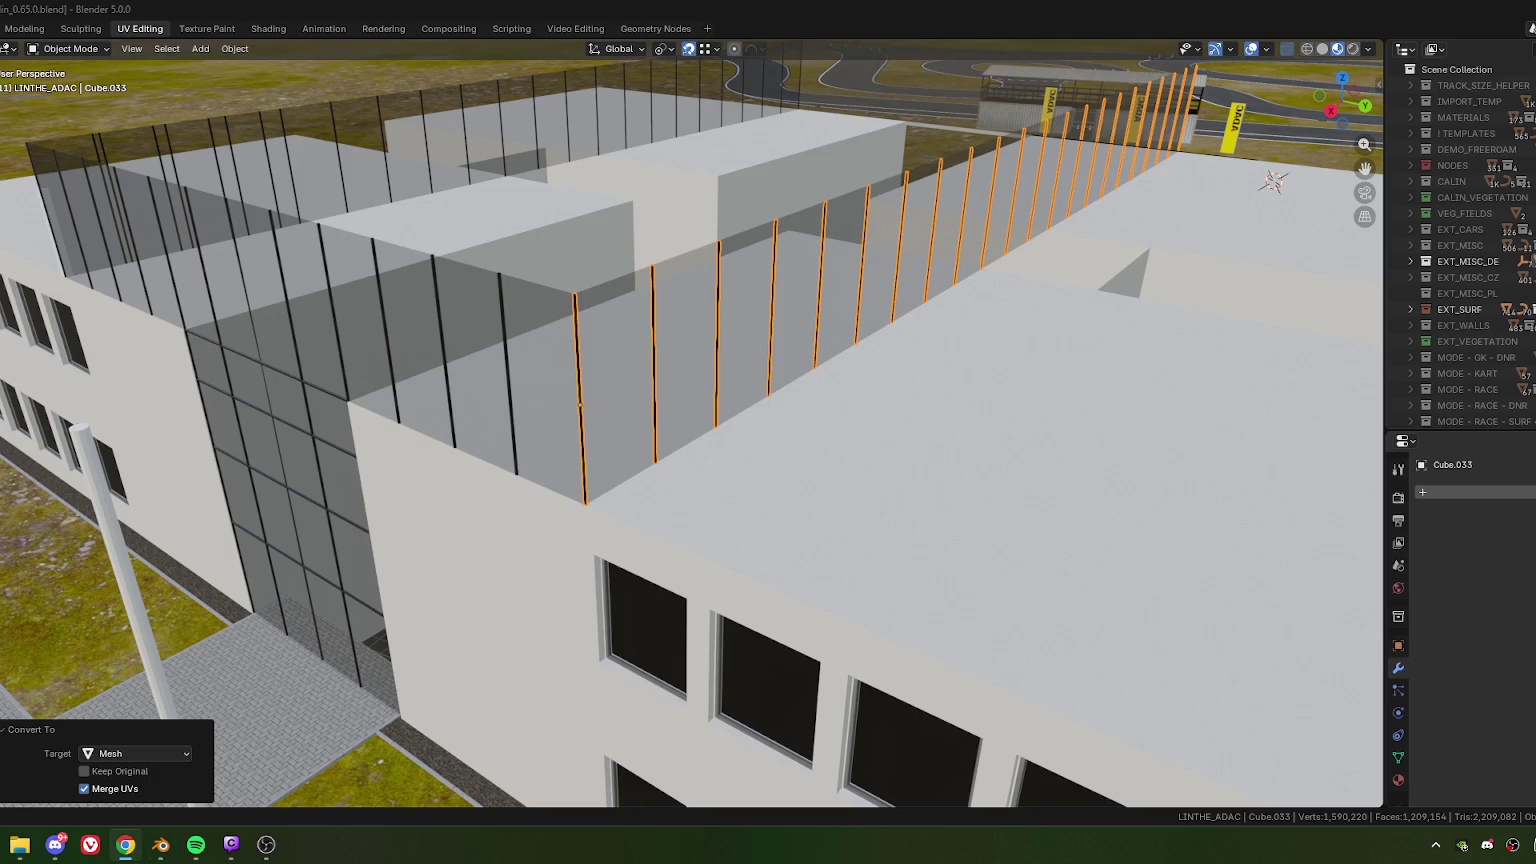
key(alt+Tab)
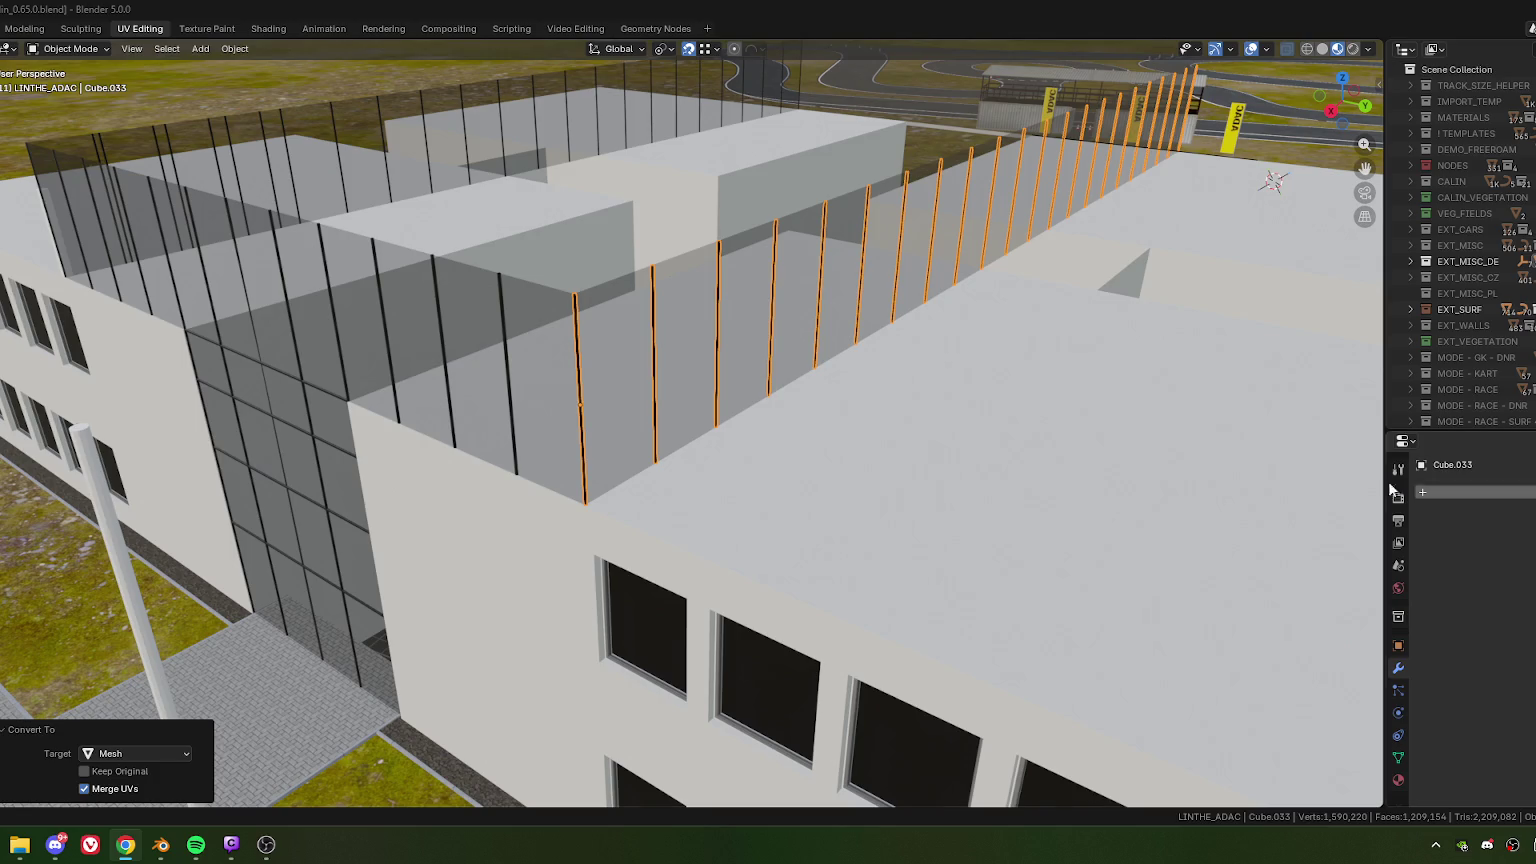
scroll(816, 305, down, 5)
scroll(714, 414, up, 3)
scroll(648, 430, up, 3)
scroll(648, 430, down, 2)
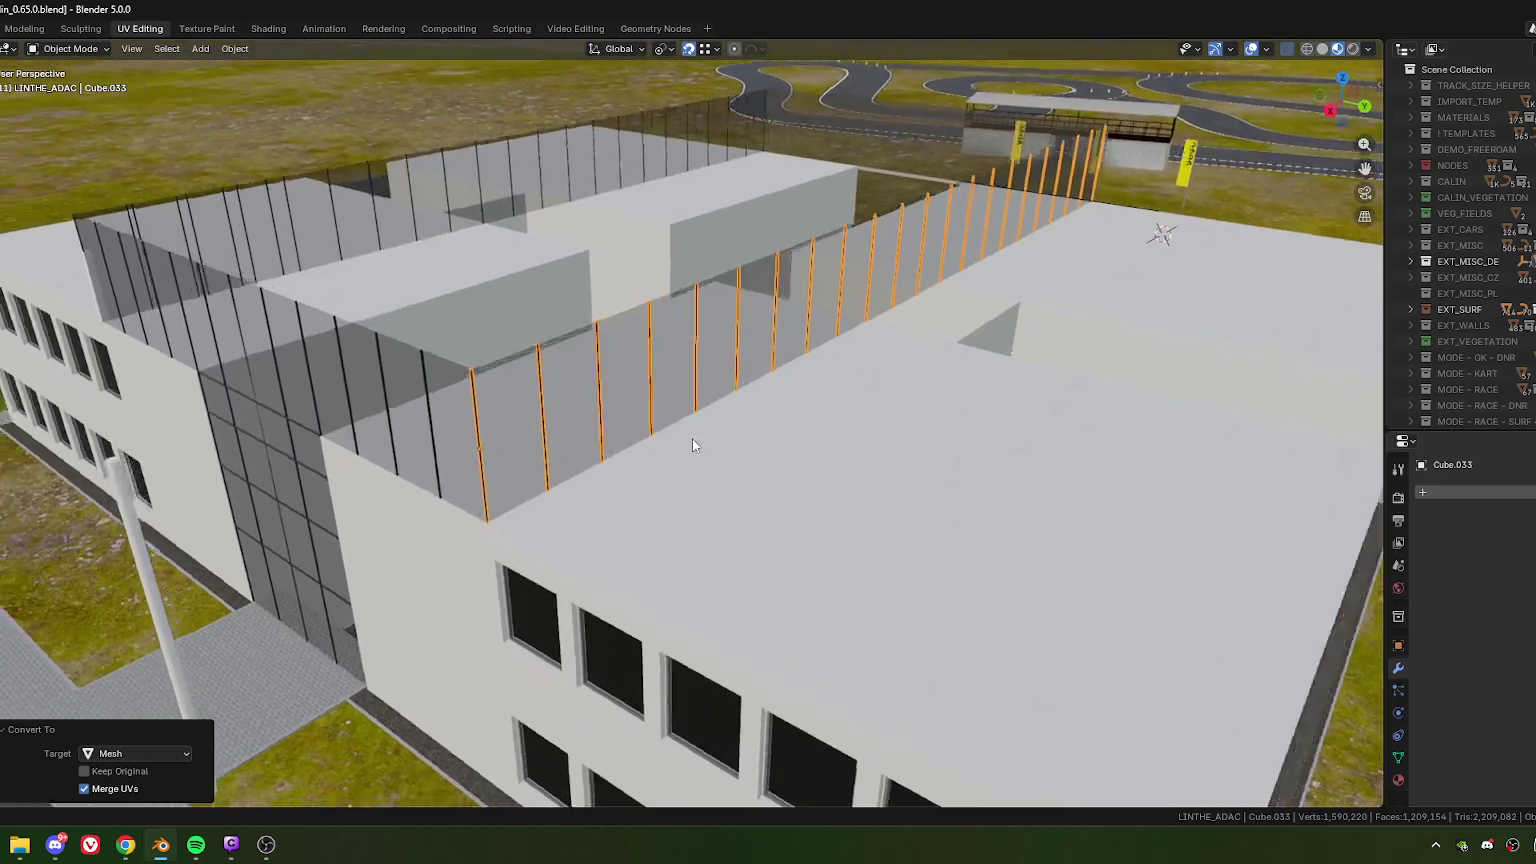
mouse_move(692, 438)
middle_down()
mouse_move(690, 404)
mouse_move(550, 397)
mouse_move(595, 365)
middle_up()
scroll(576, 397, up, 4)
scroll(576, 403, down, 2)
scroll(631, 376, up, 2)
scroll(631, 376, down, 2)
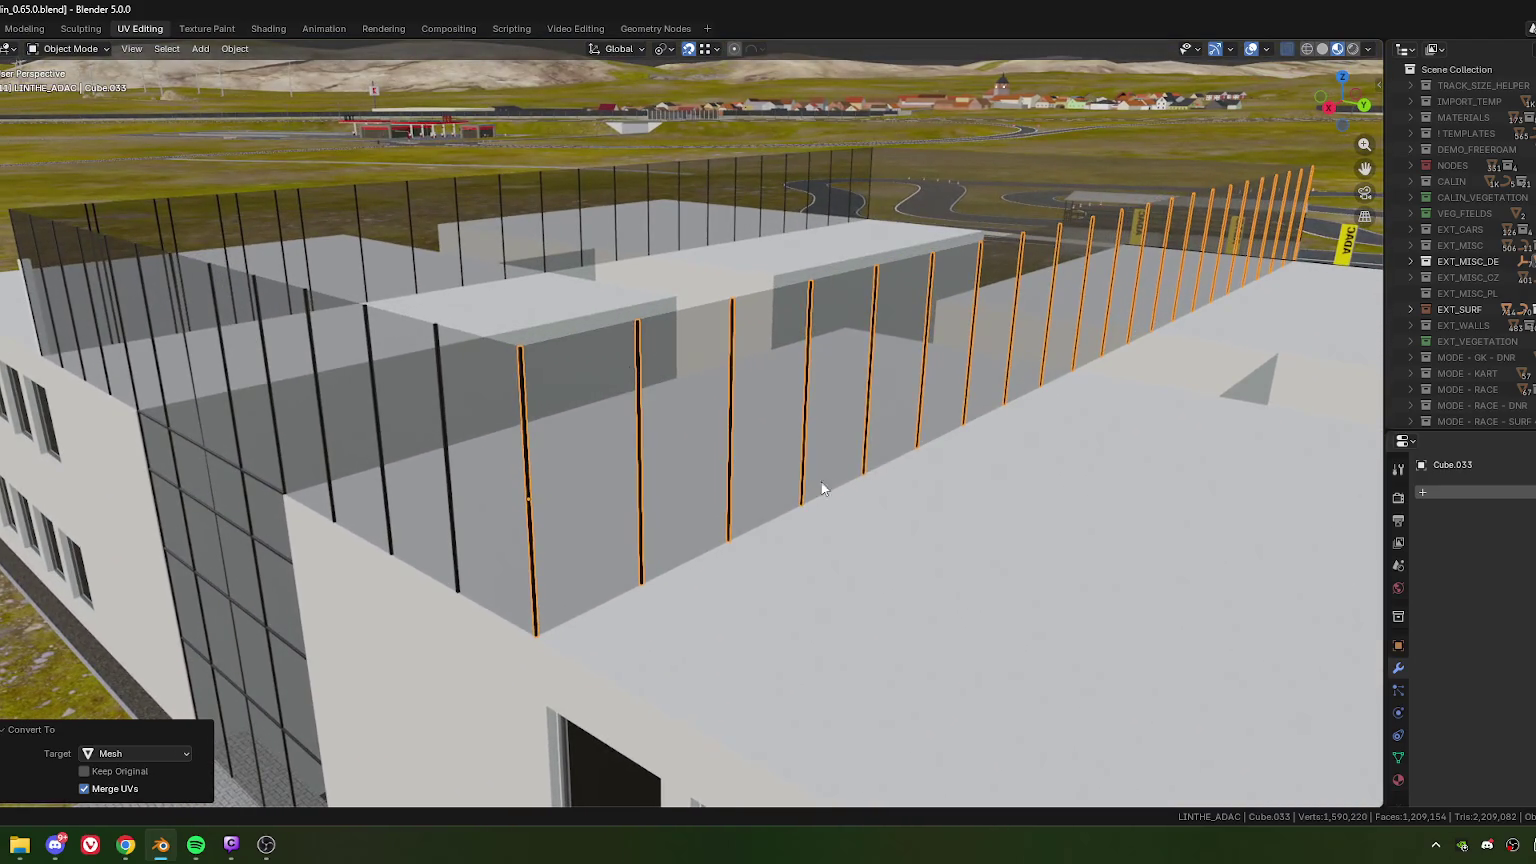
middle_drag(1159, 302, 1183, 312)
scroll(1183, 312, up, 2)
scroll(557, 530, down, 2)
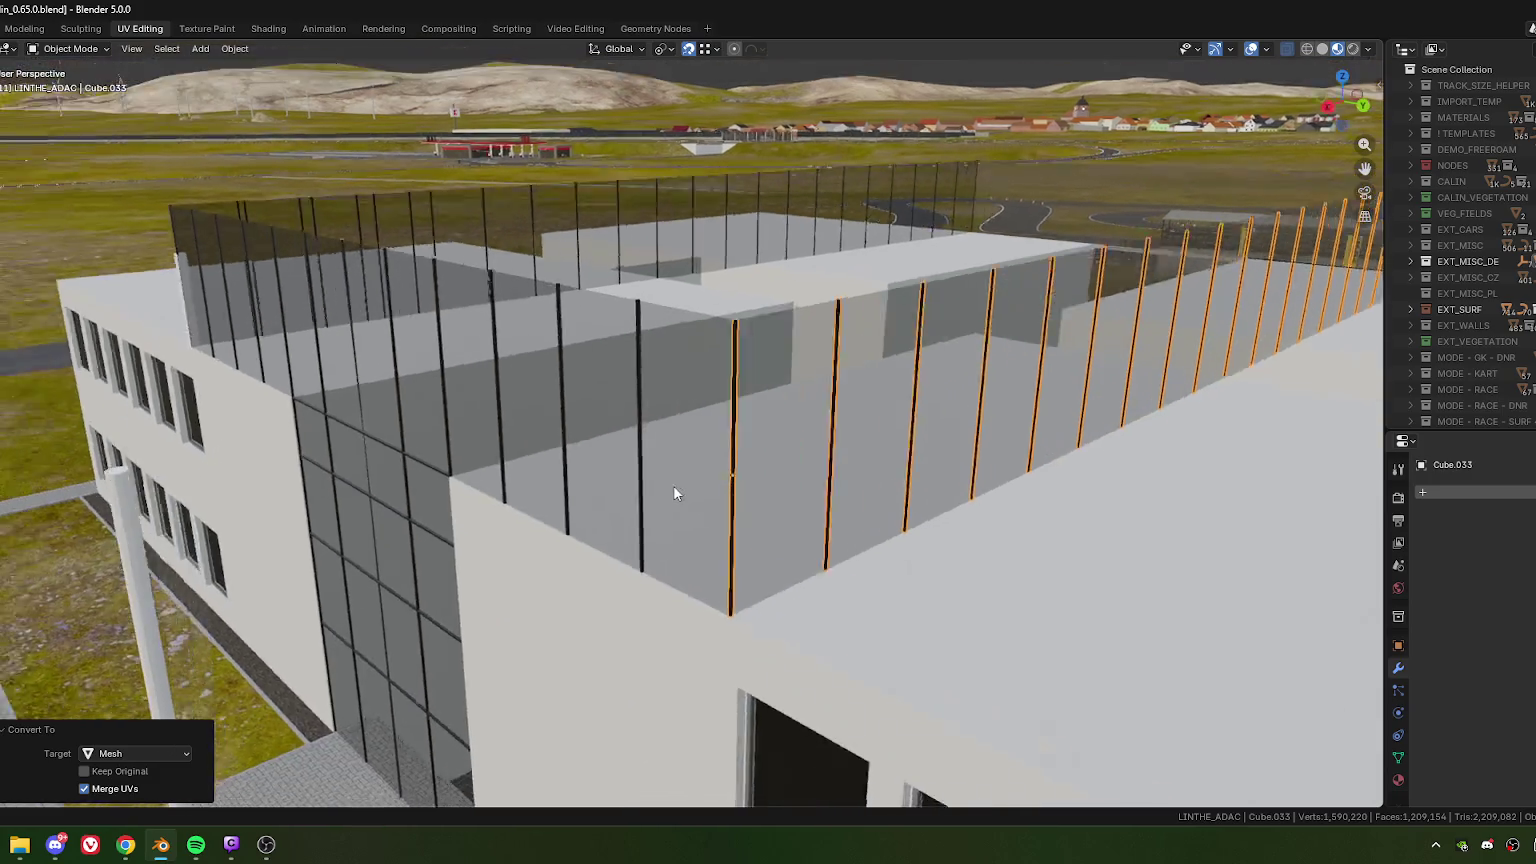
middle_drag(673, 485, 667, 436)
scroll(204, 204, up, 2)
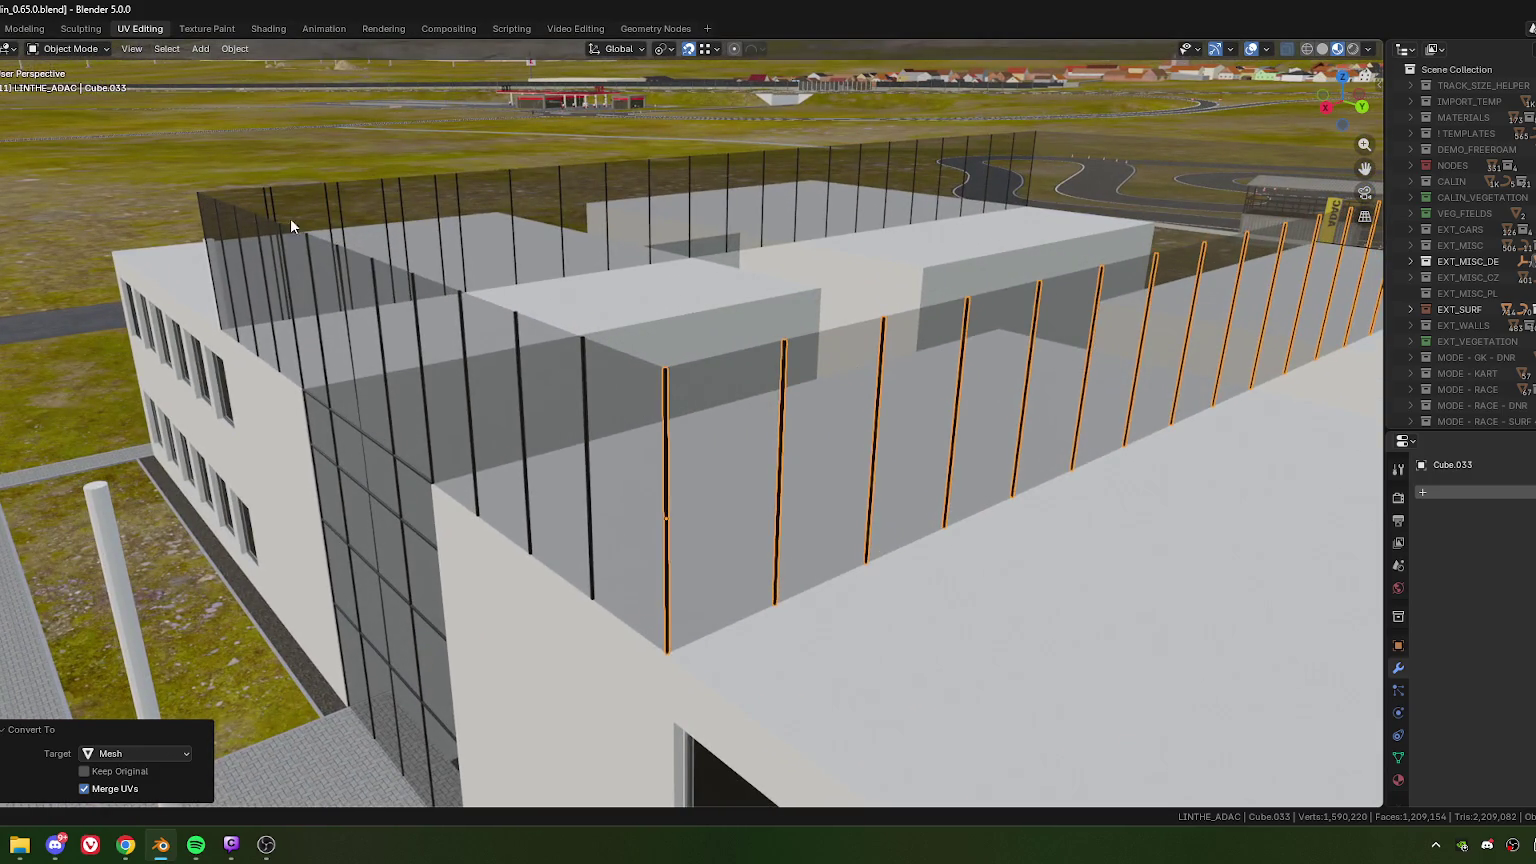
mouse_move(543, 380)
middle_down()
mouse_move(689, 379)
mouse_move(727, 359)
mouse_move(658, 352)
middle_up()
scroll(658, 349, up, 1)
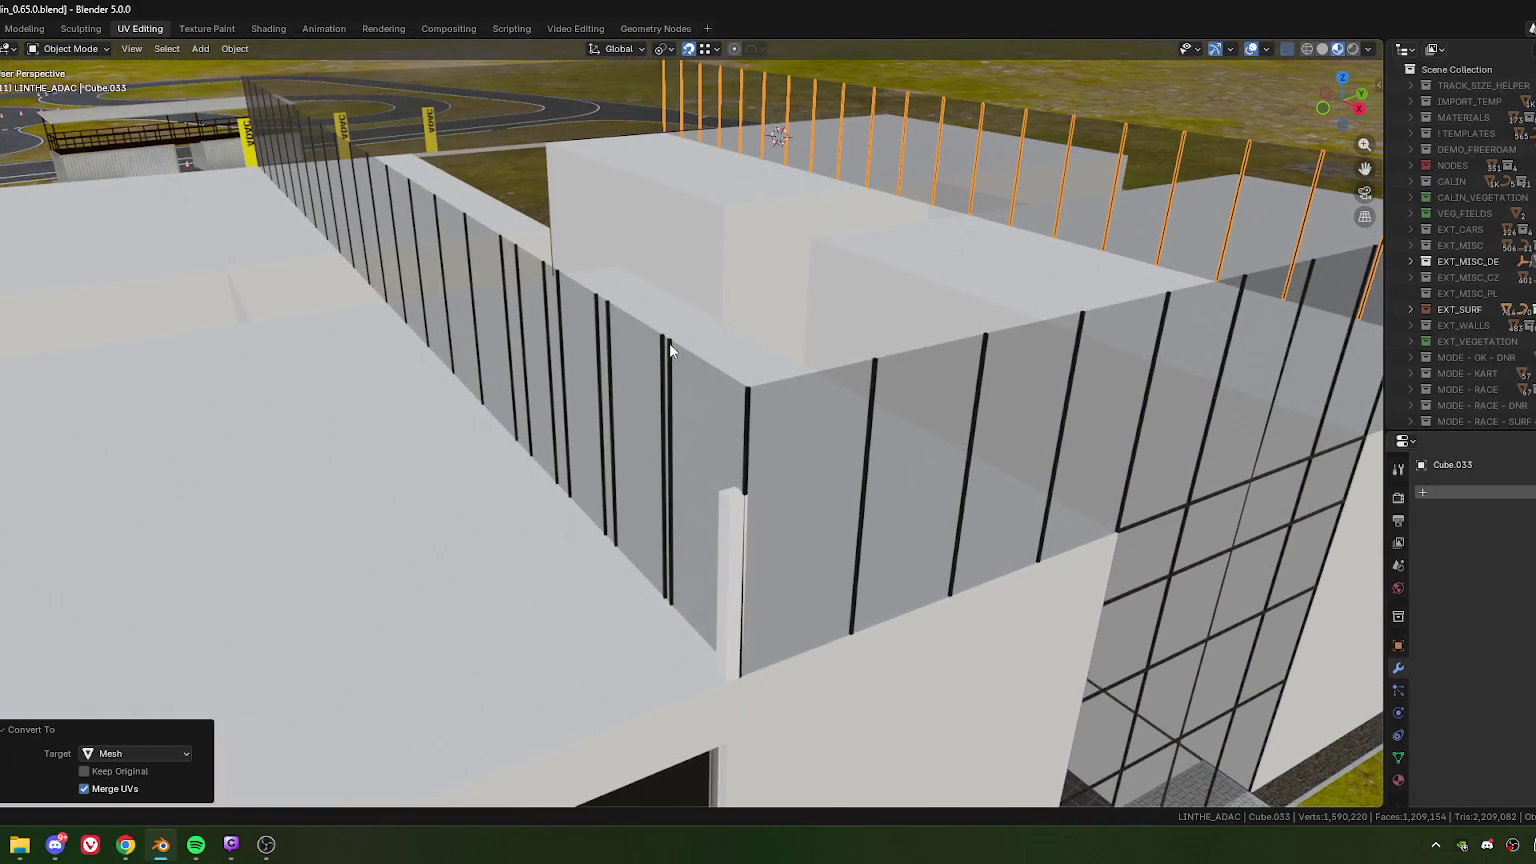
- In Cube.030's Edit Mode, delete the mullions overlapping the copied posts
click(670, 342)
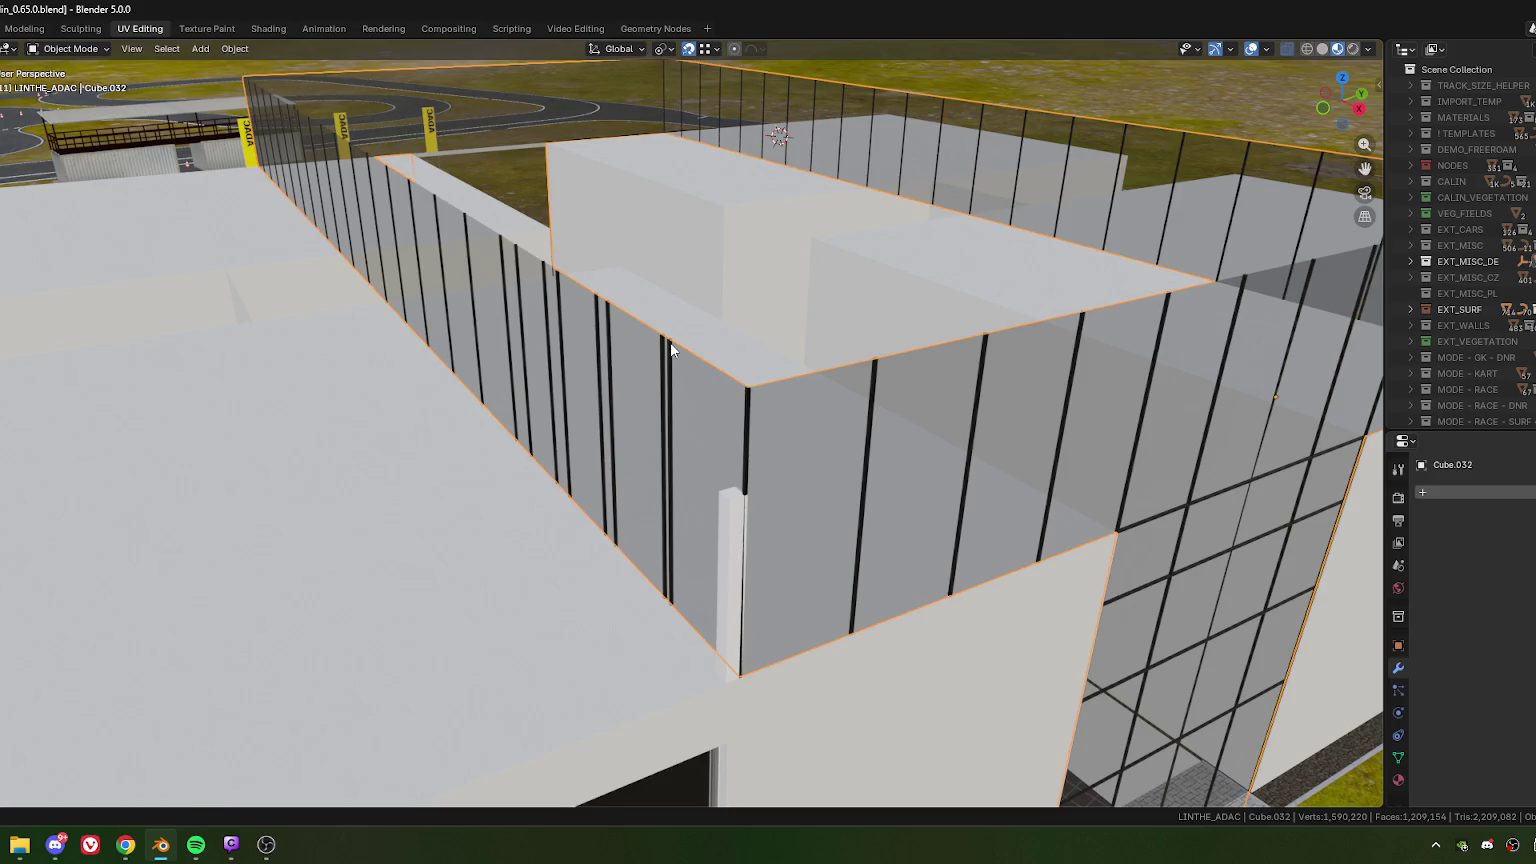
click(670, 342)
key(Tab)
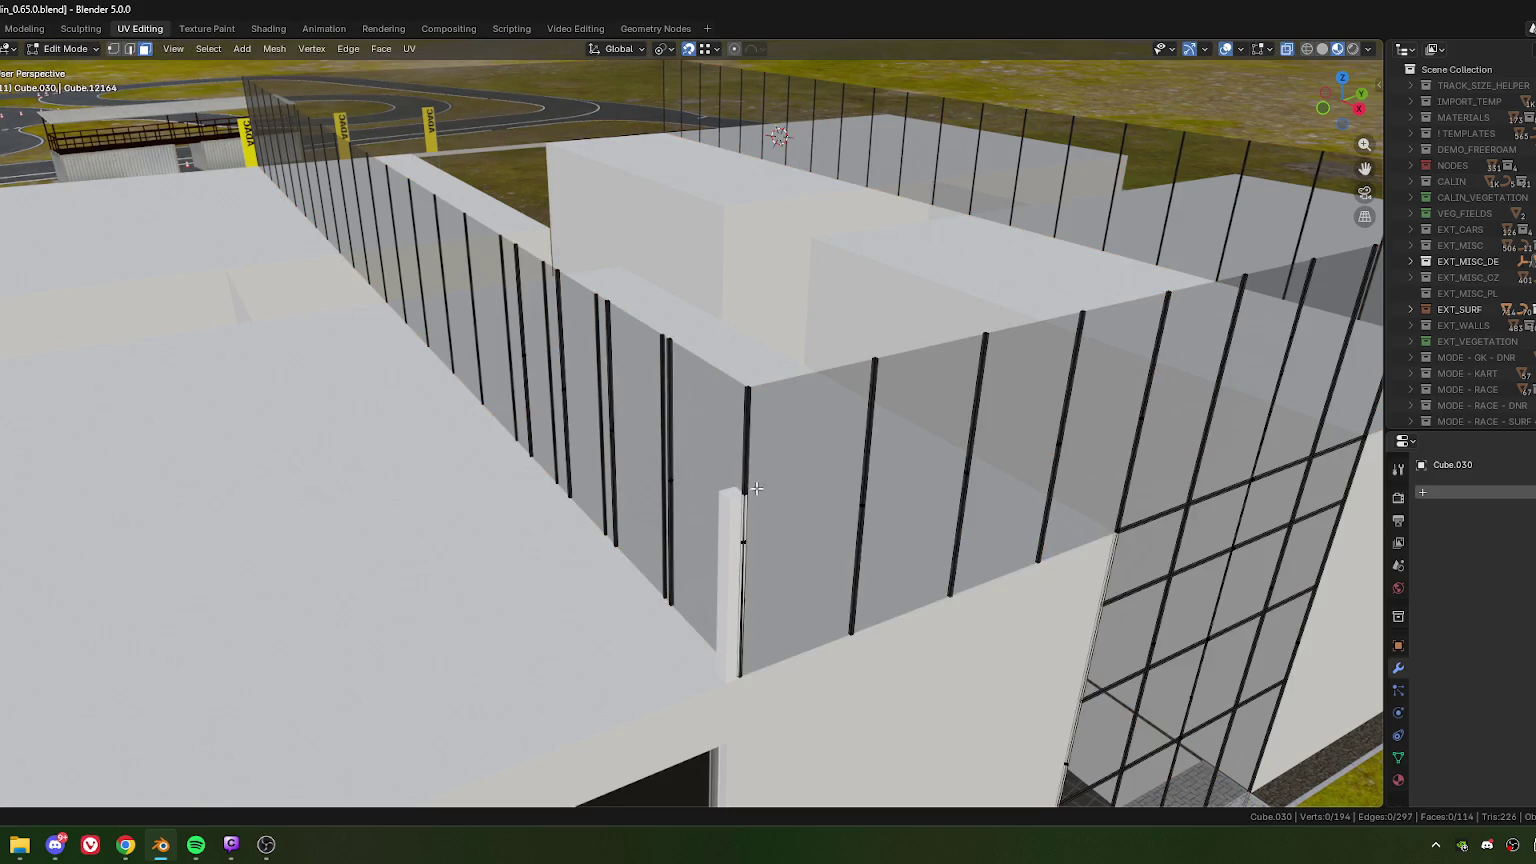
scroll(700, 450, down, 5)
scroll(643, 405, up, 1)
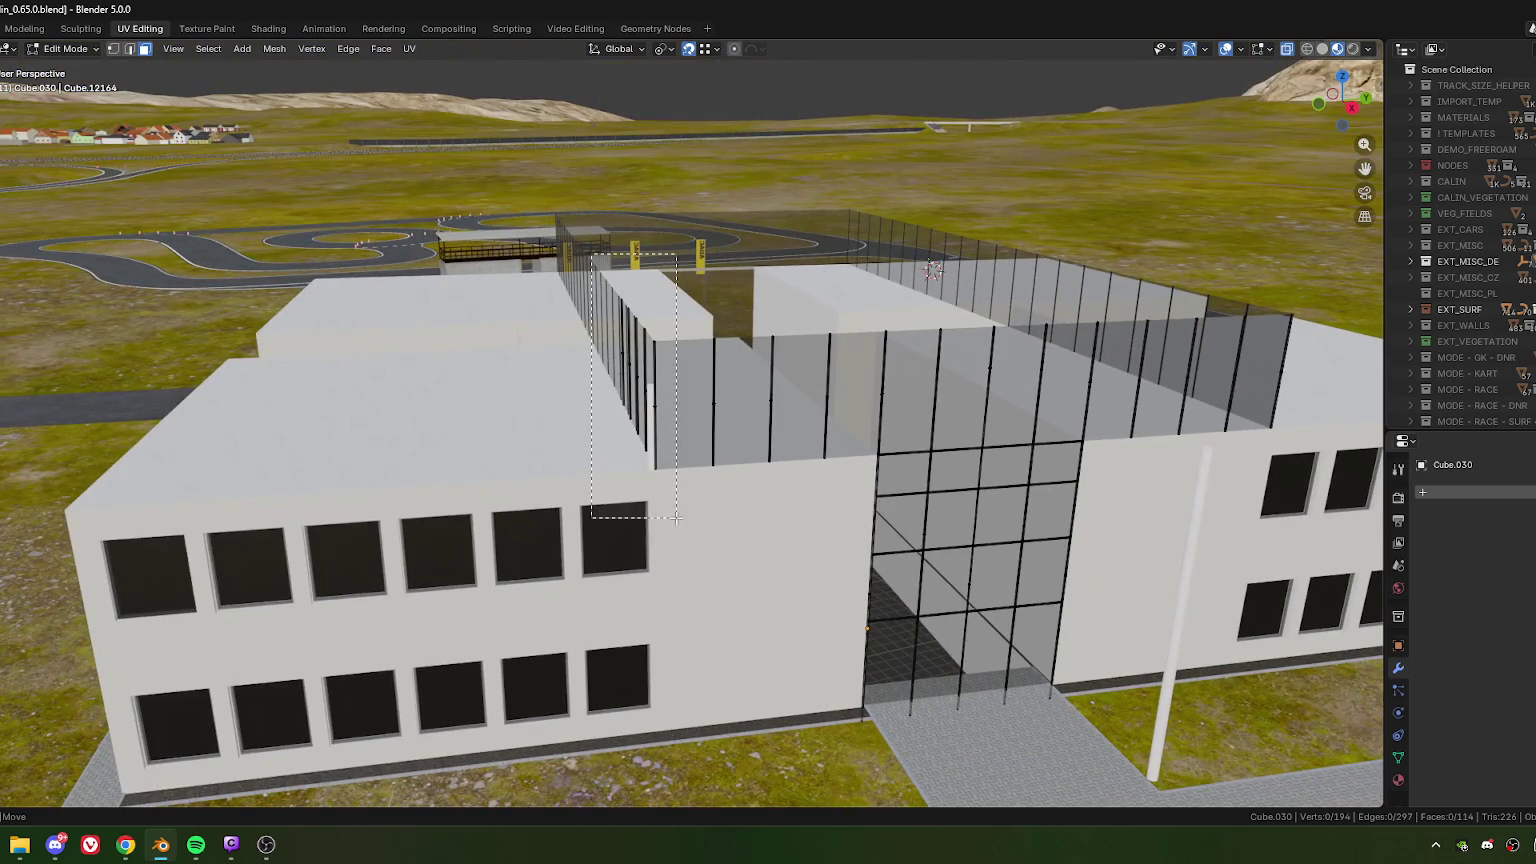
click(635, 400)
key(x)
click(617, 516)
scroll(650, 480, up, 5)
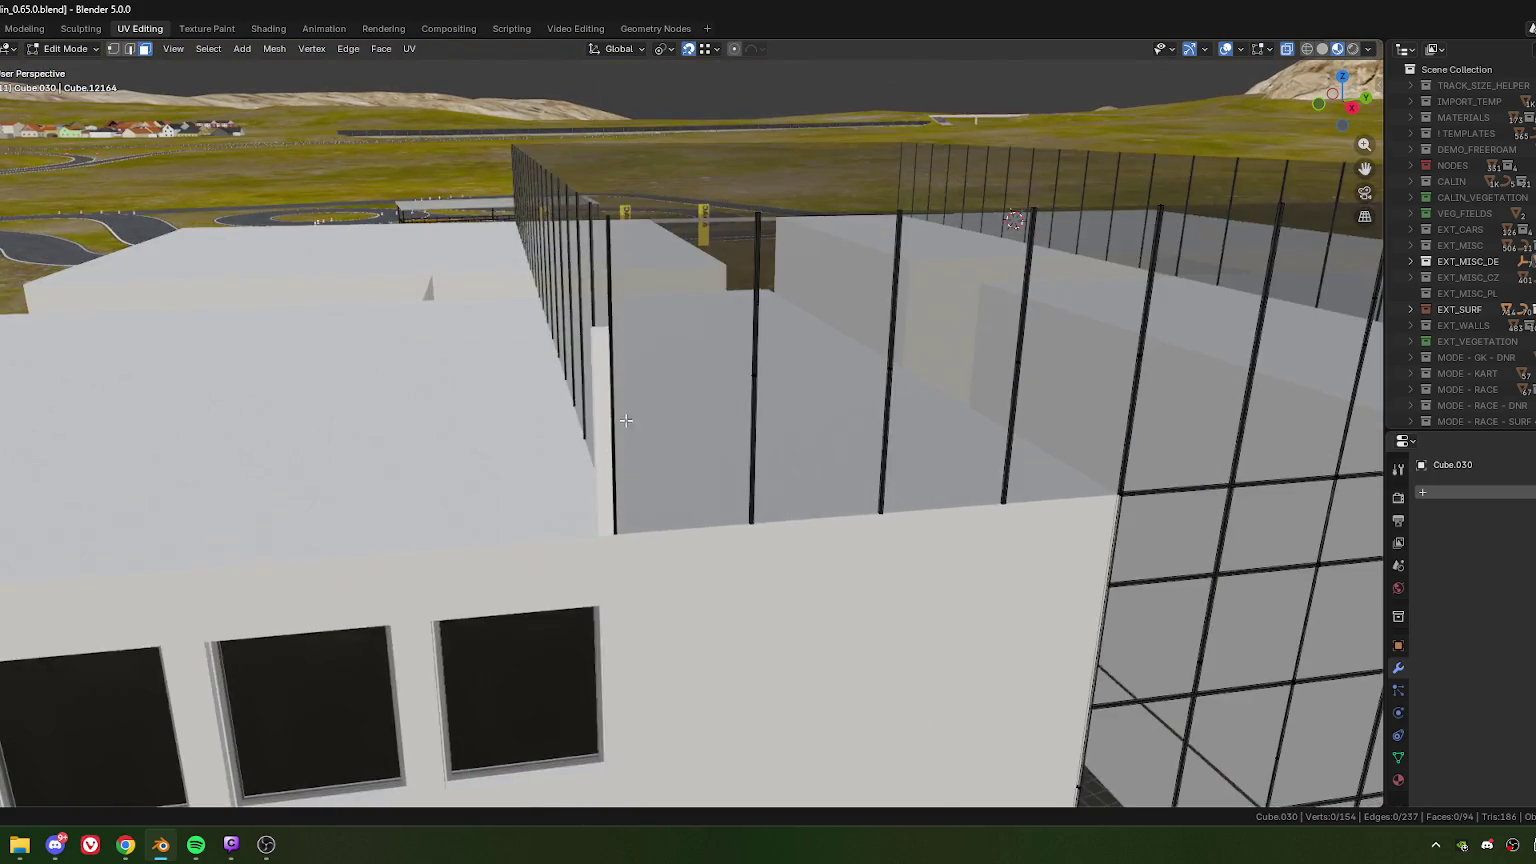
scroll(675, 467, up, 2)
key(Tab)
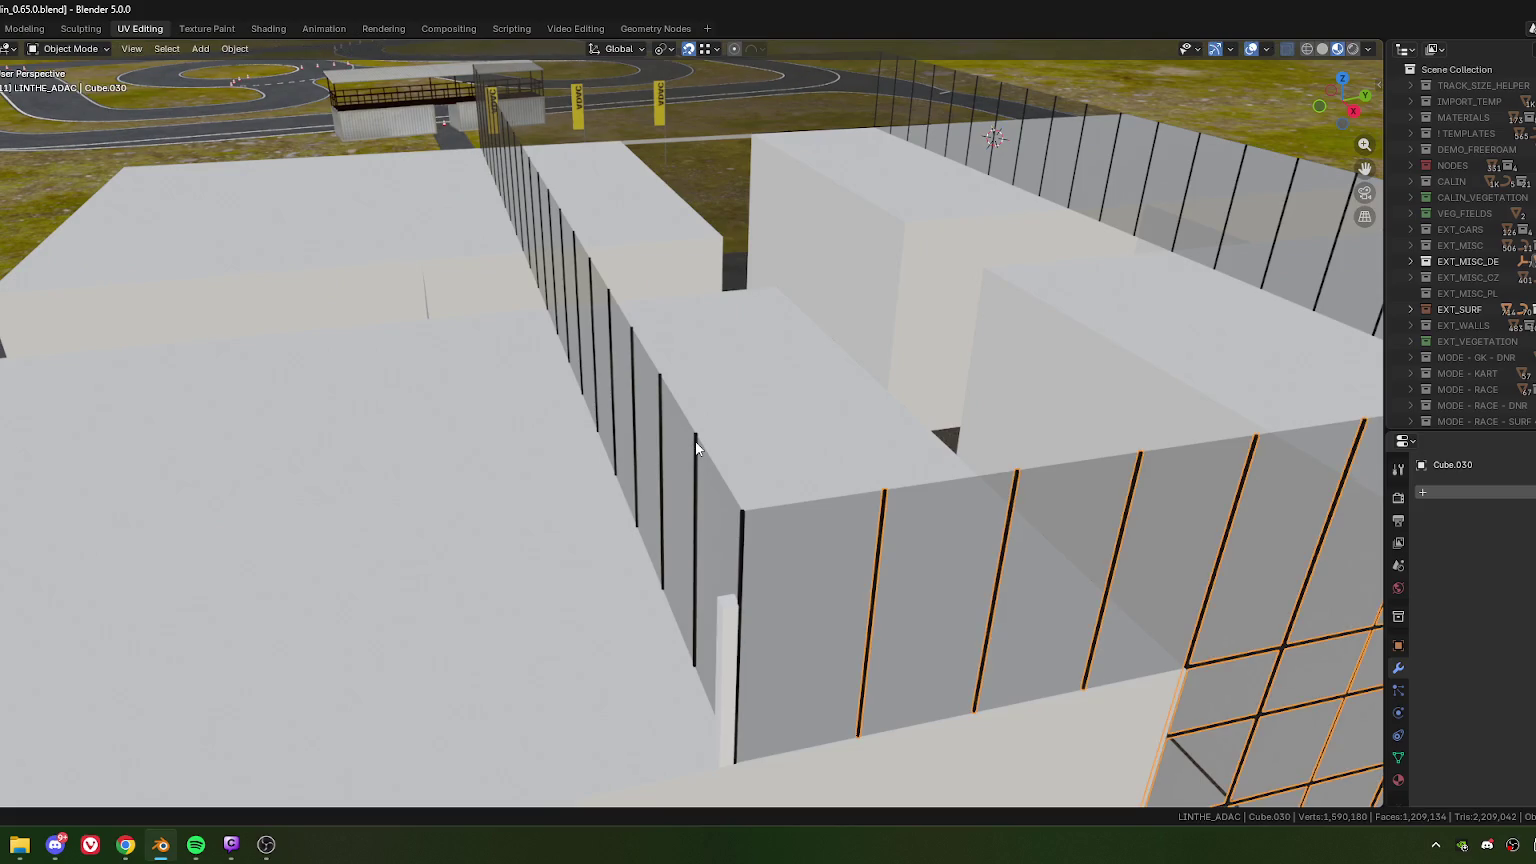
- Select the copied row of posts, Cube.035, and centre the near post in view
click(696, 447)
click(696, 447)
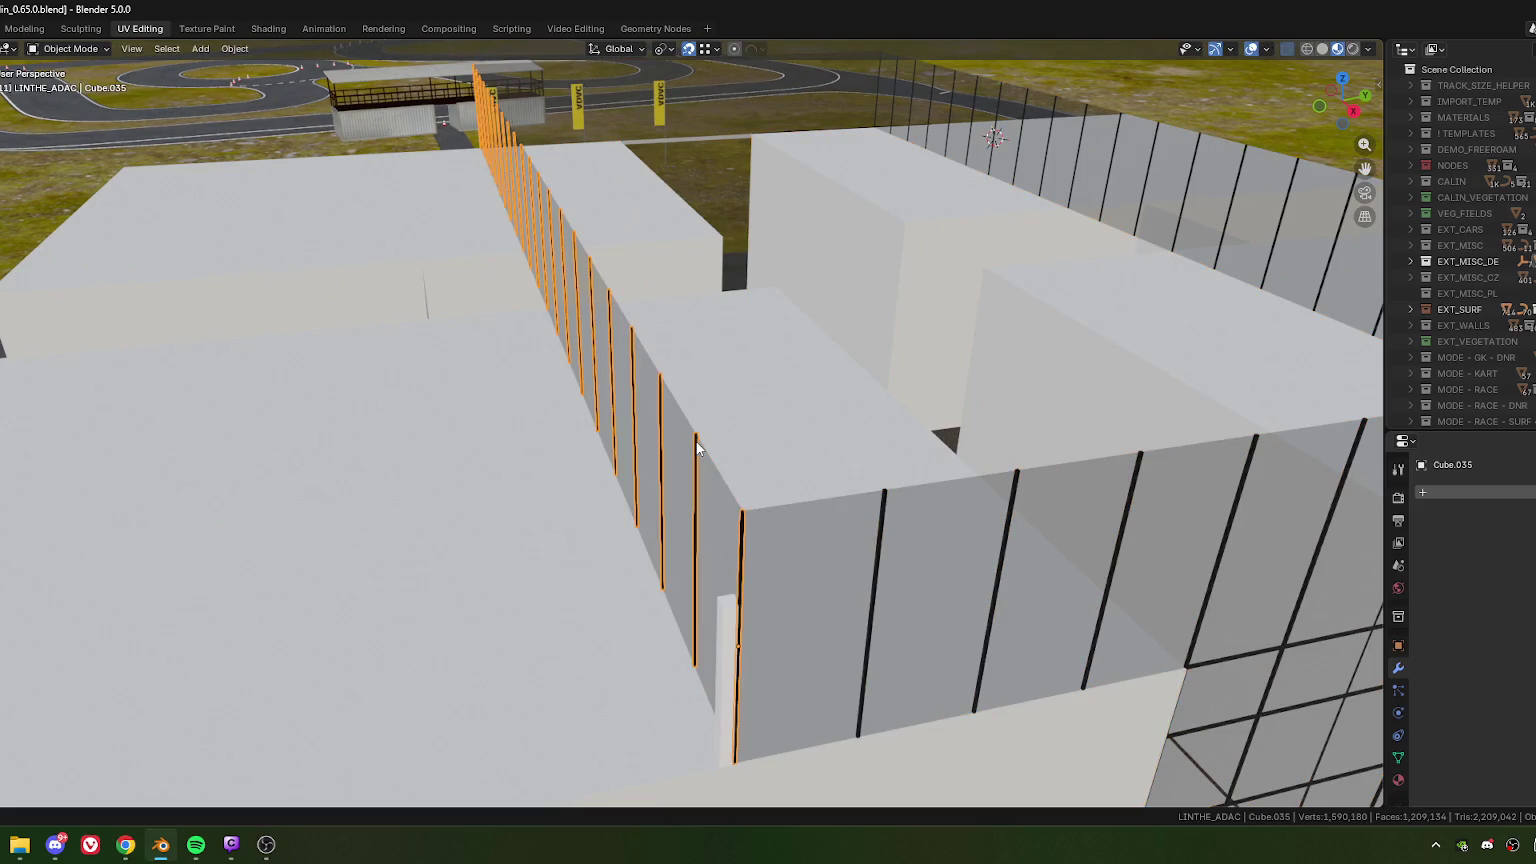
click(782, 390)
click(788, 410)
scroll(880, 510, up, 2)
scroll(838, 466, up, 2)
scroll(838, 466, up, 3)
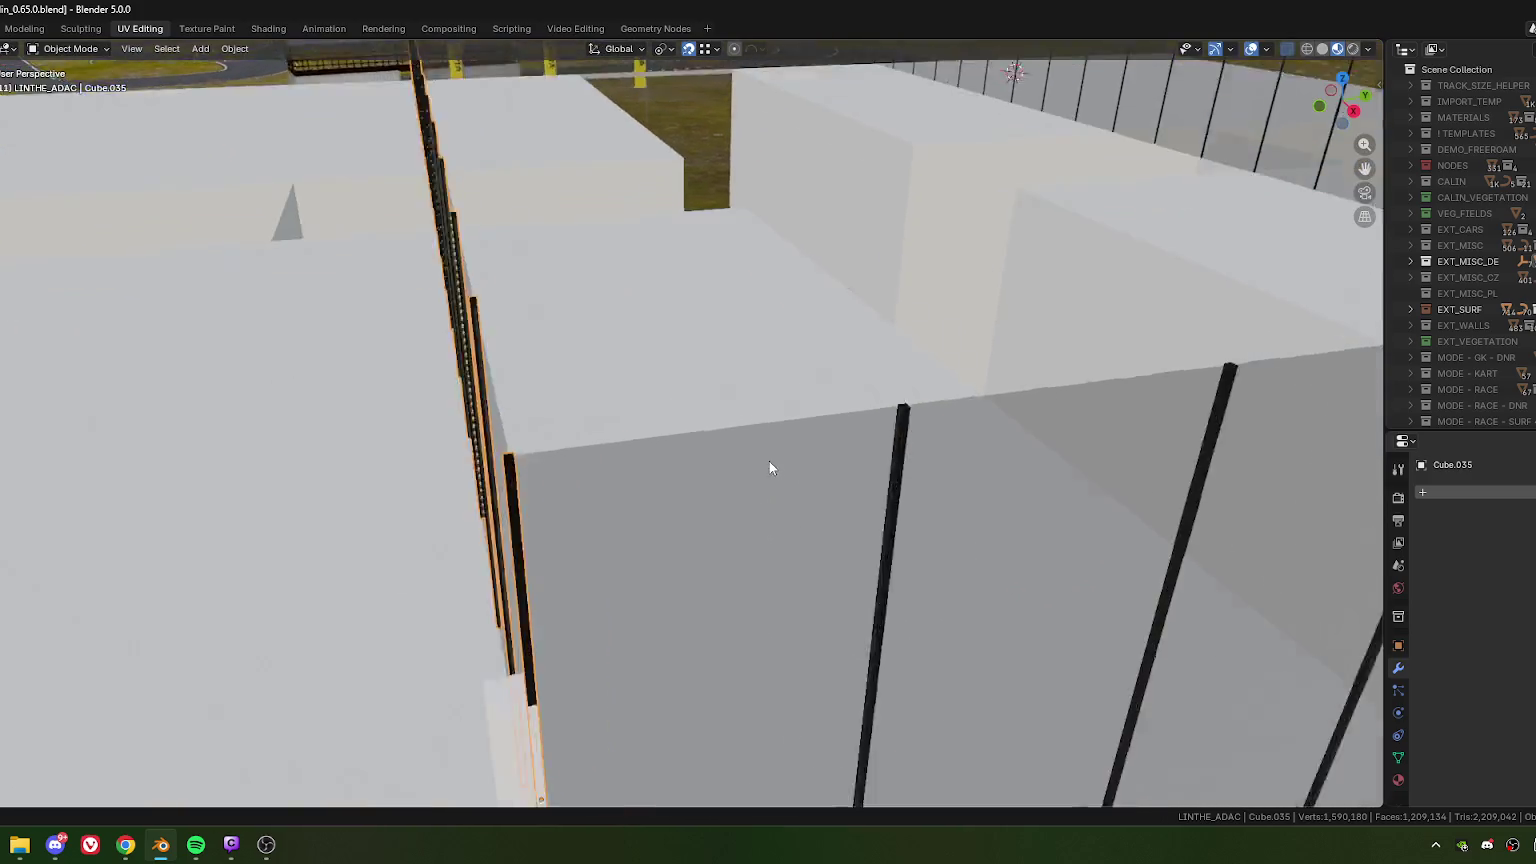
scroll(772, 466, up, 3)
middle_drag(976, 467, 802, 420)
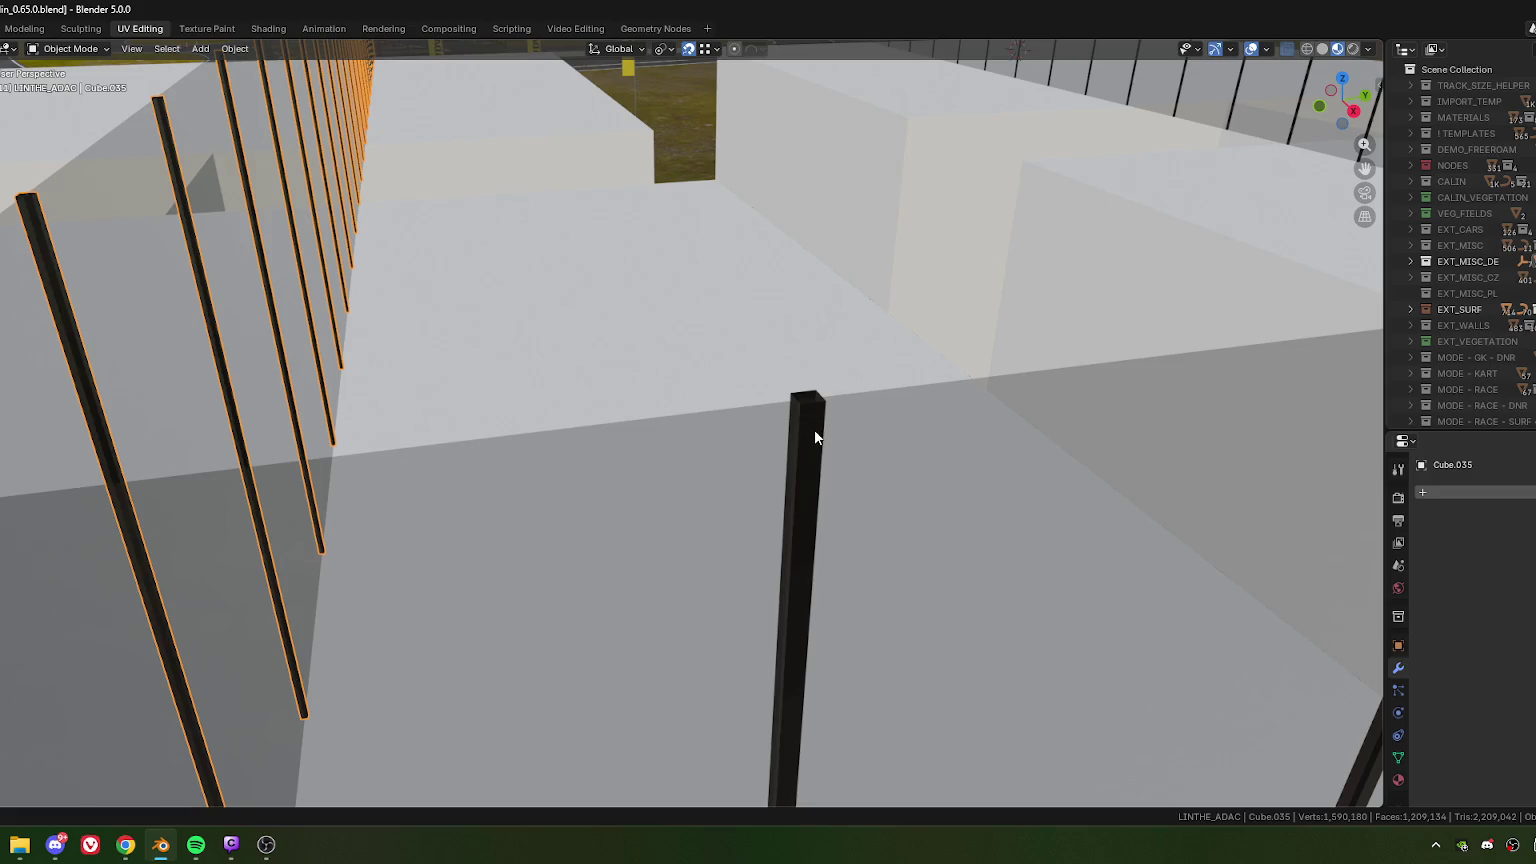
- Join the lone near post into the window mullion object
shift+click(814, 430)
right_click(812, 428)
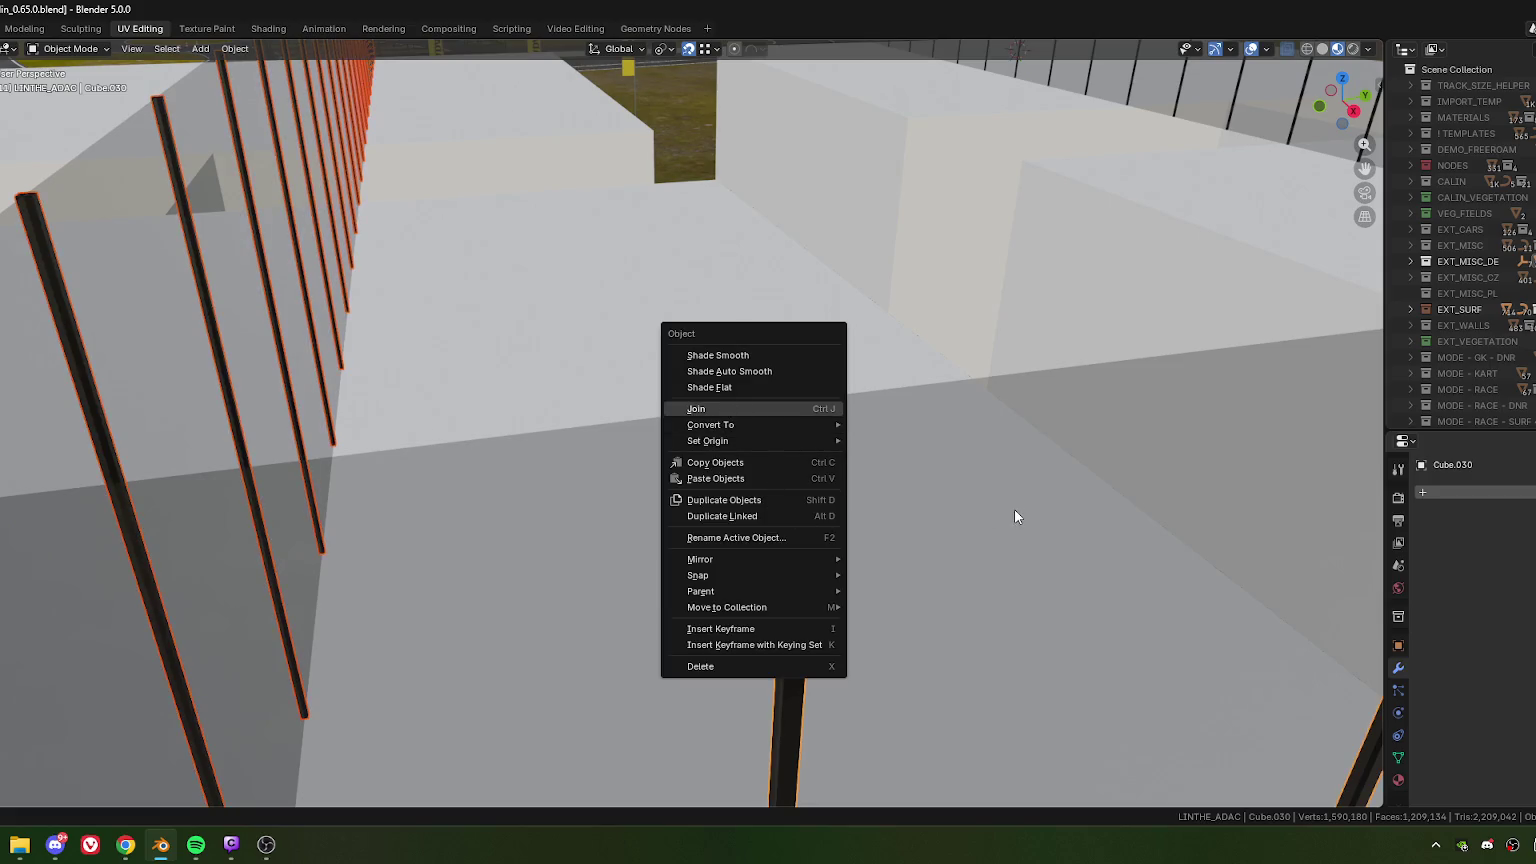
key(Escape)
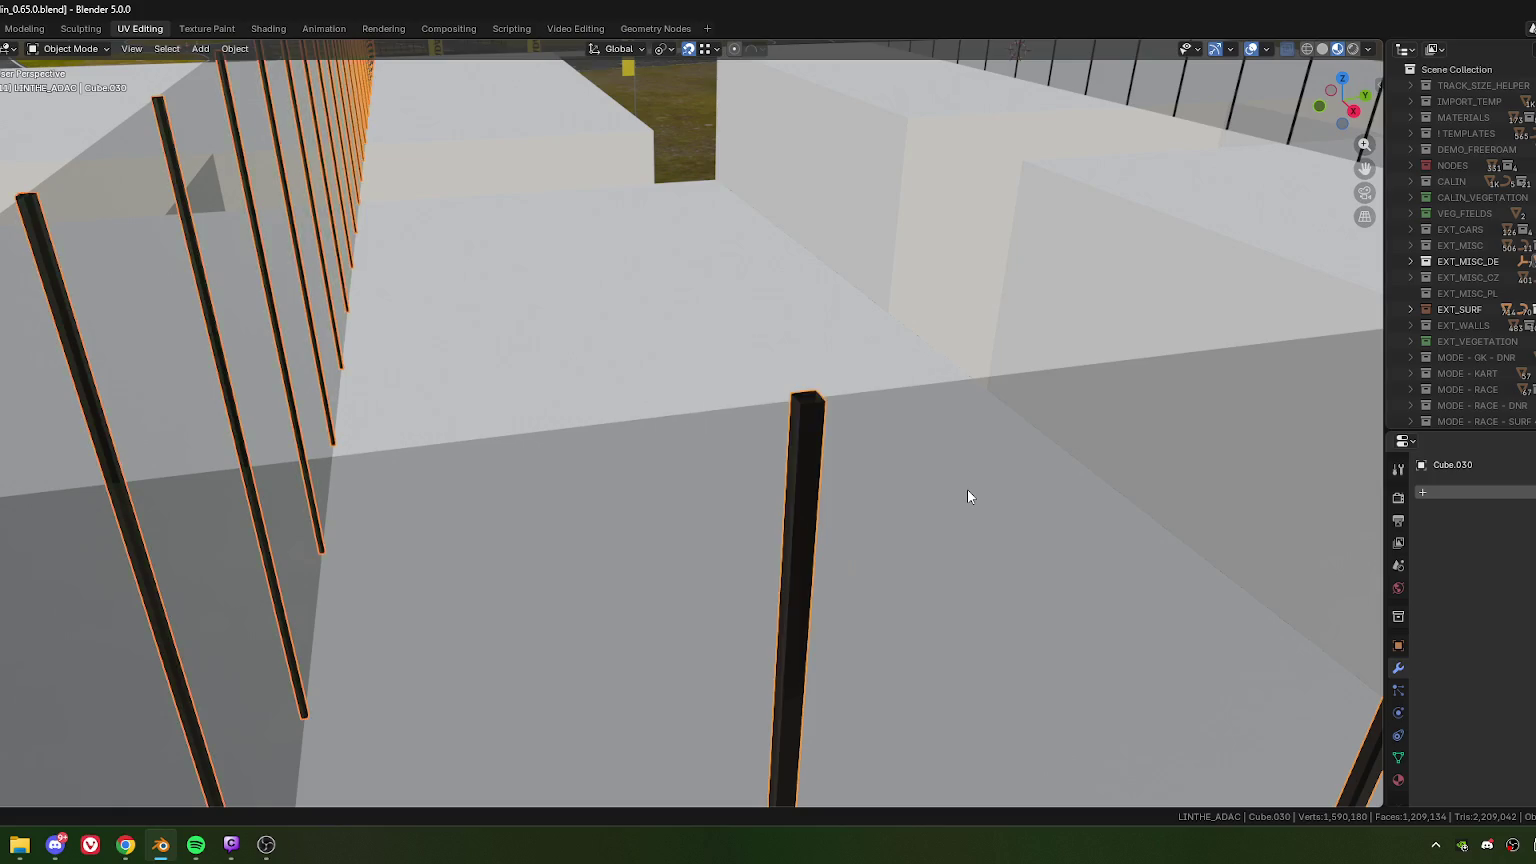
scroll(967, 490, down, 10)
mouse_move(935, 488)
middle_down()
mouse_move(886, 466)
mouse_move(617, 494)
mouse_move(721, 479)
mouse_move(718, 460)
mouse_move(673, 510)
mouse_move(739, 503)
mouse_move(782, 456)
middle_up()
scroll(852, 472, up, 2)
scroll(732, 511, up, 4)
- Convert the right-wall posts to a mesh, then enter Edit Mode on mullion object Cube.030
click(716, 459)
right_click(782, 456)
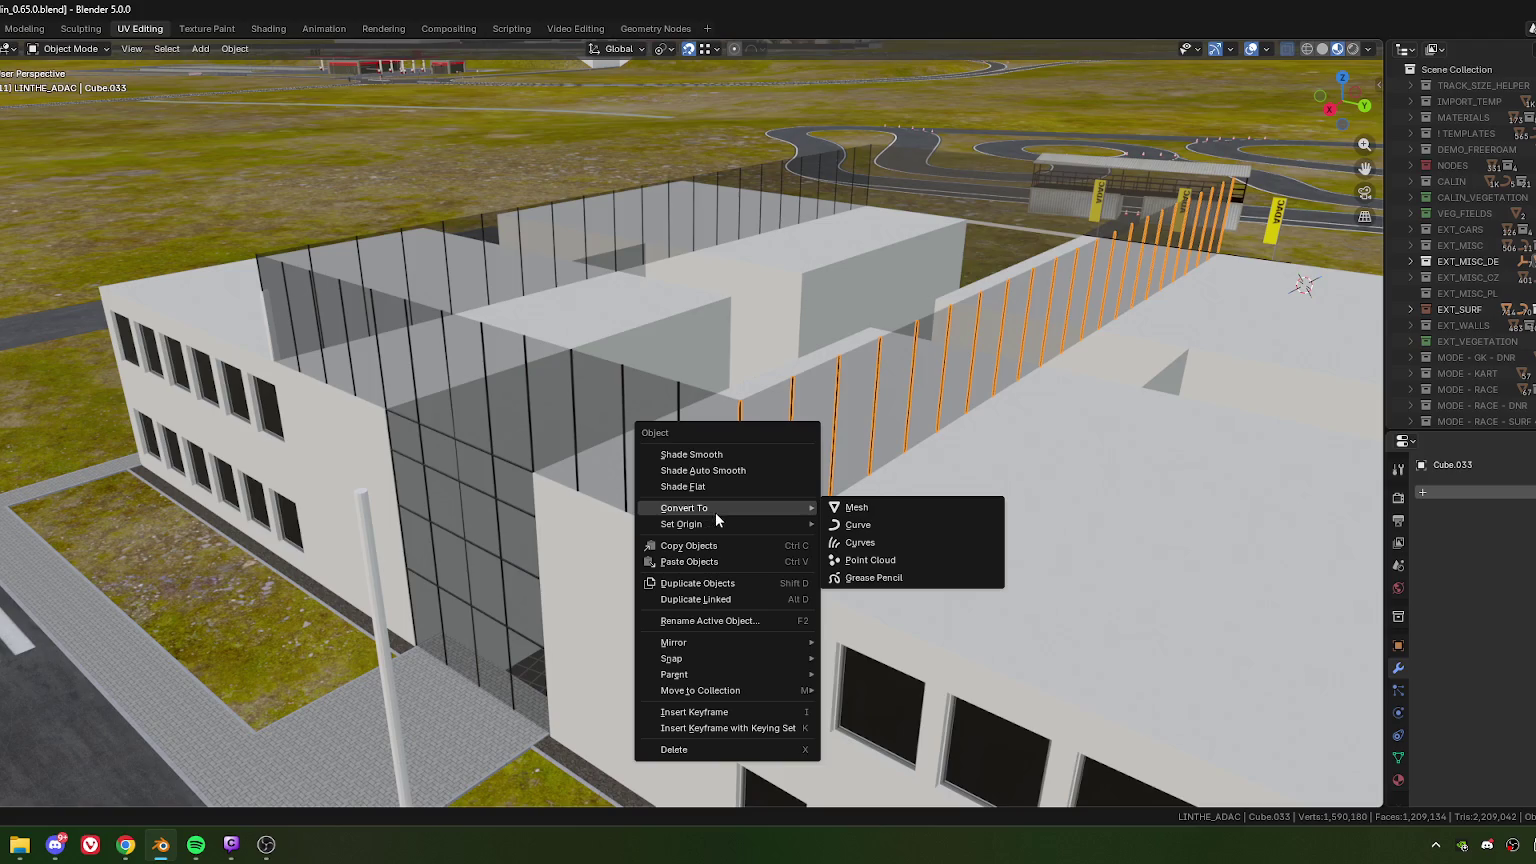
mouse_move(684, 508)
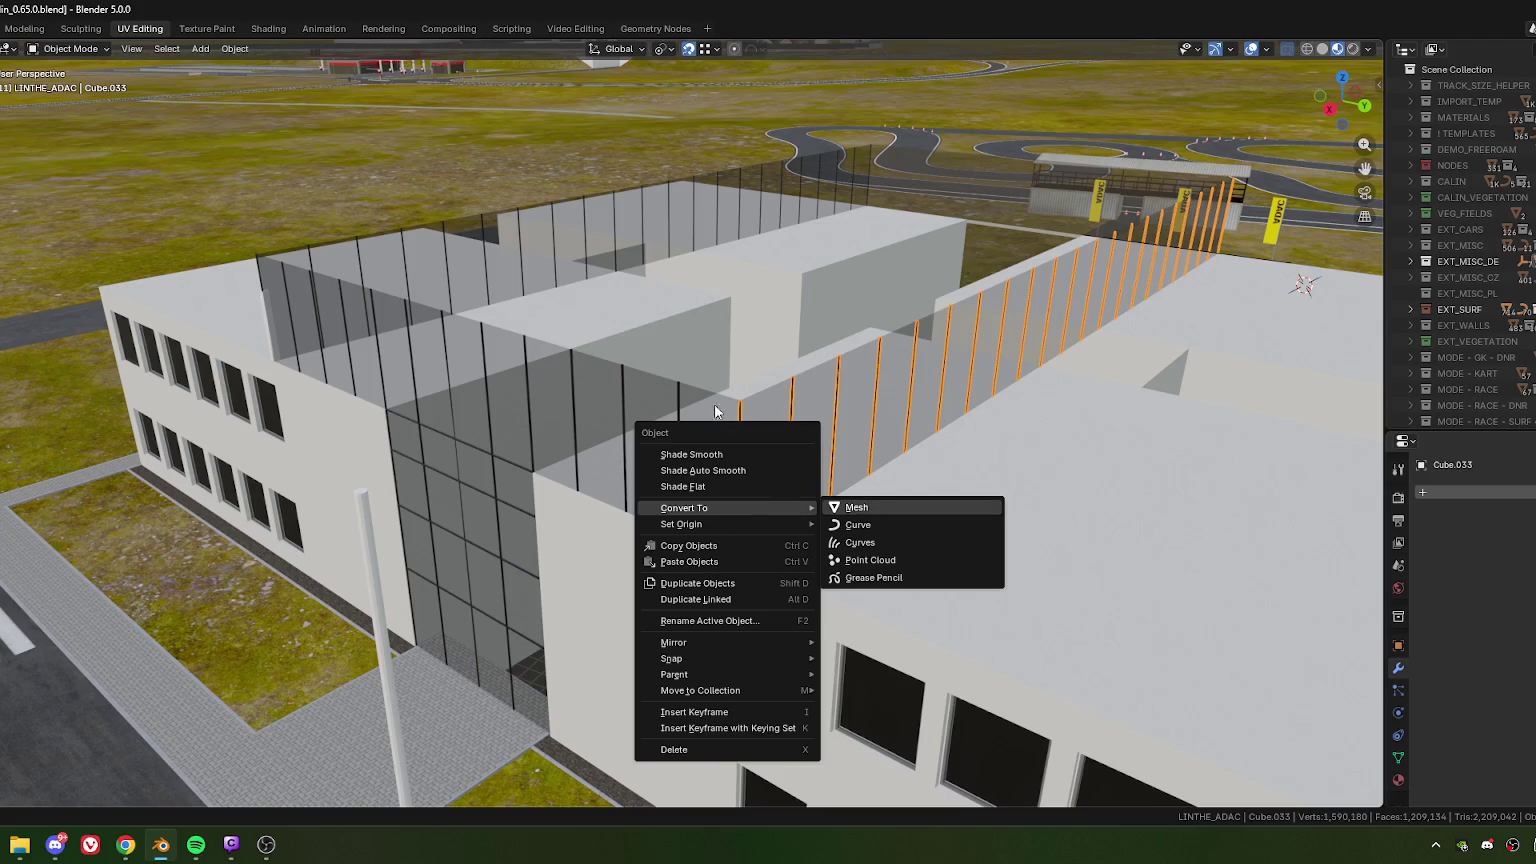
key(Return)
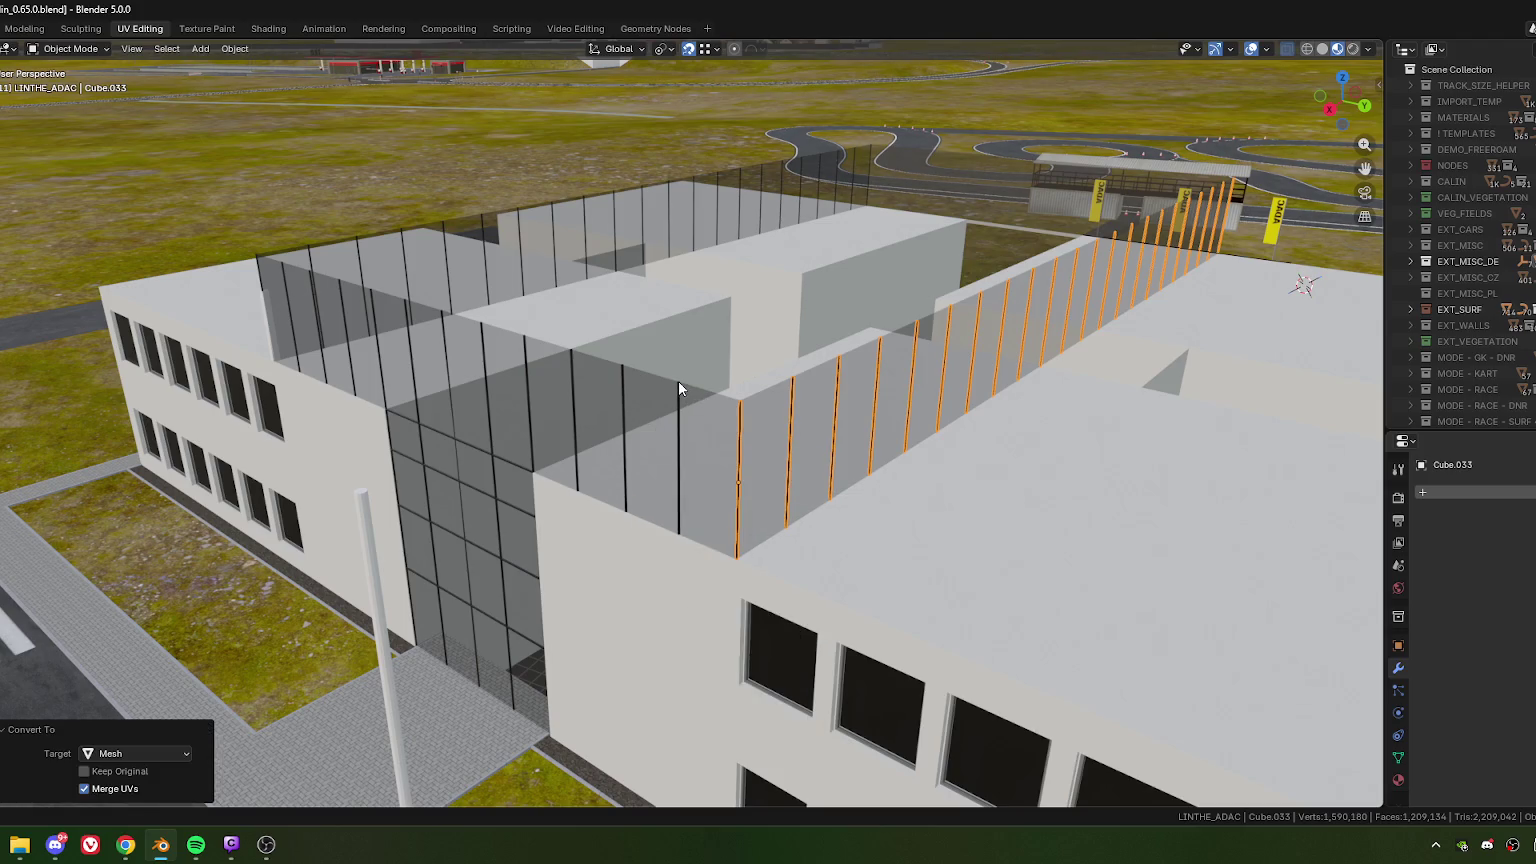
click(678, 388)
click(678, 388)
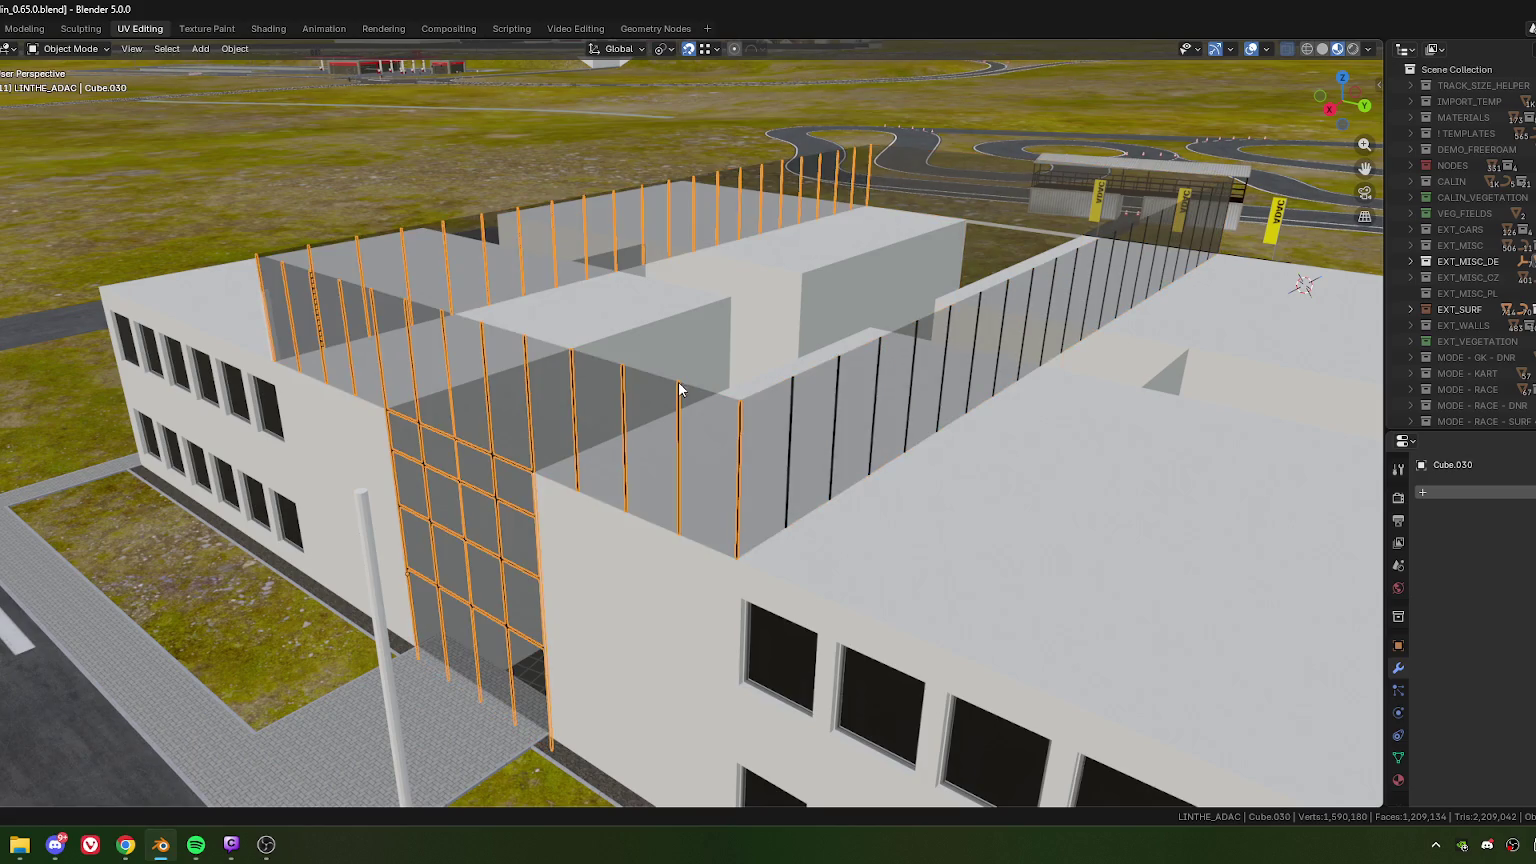
key(Tab)
- Delete the stray corner post's vertices from Cube.030 and return to Object Mode
key(x)
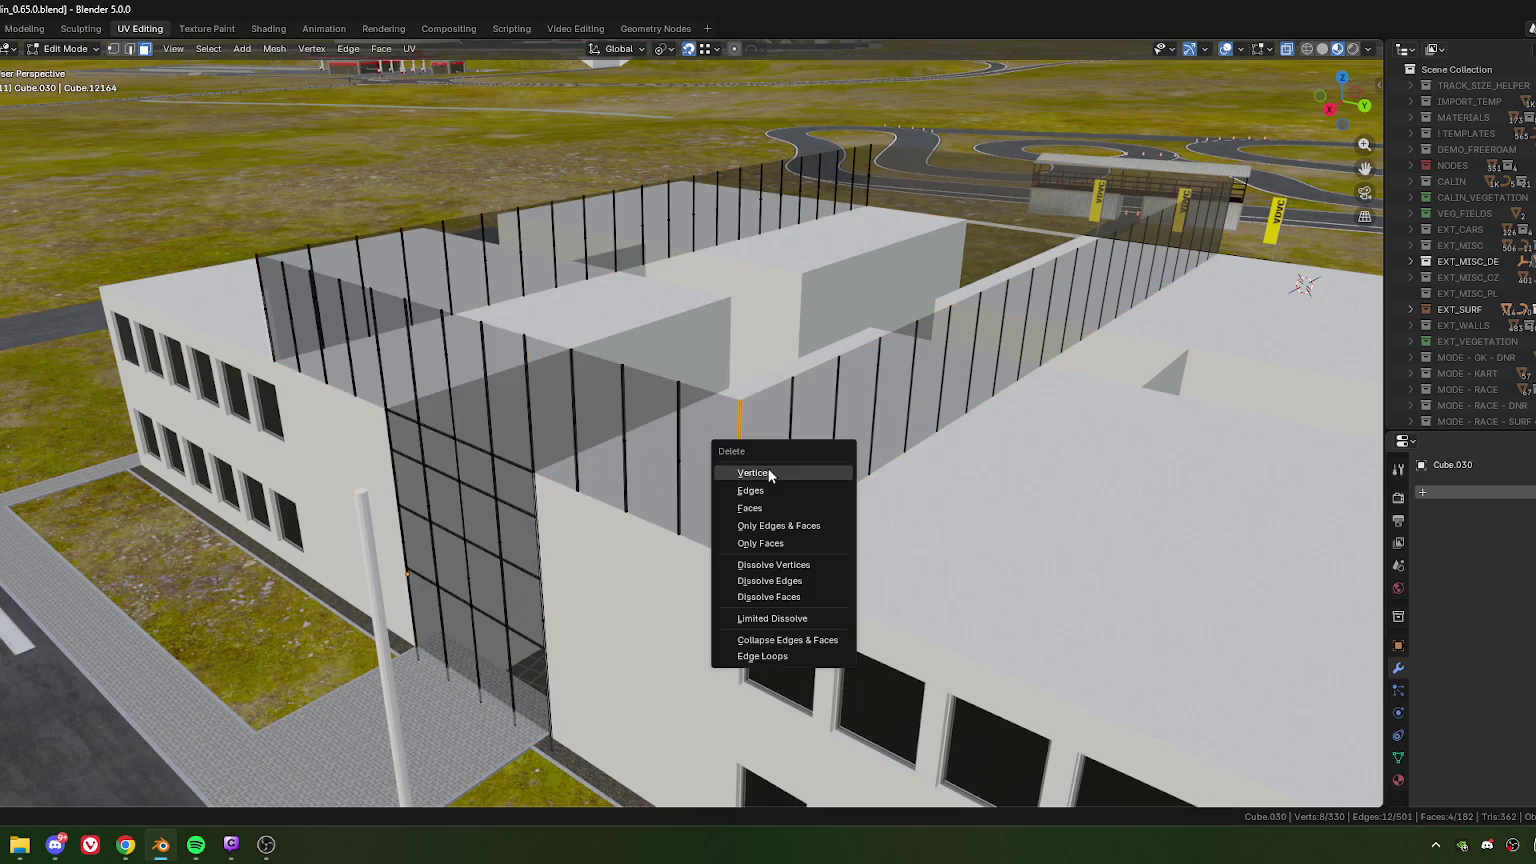
click(768, 468)
scroll(878, 480, up, 4)
key(Tab)
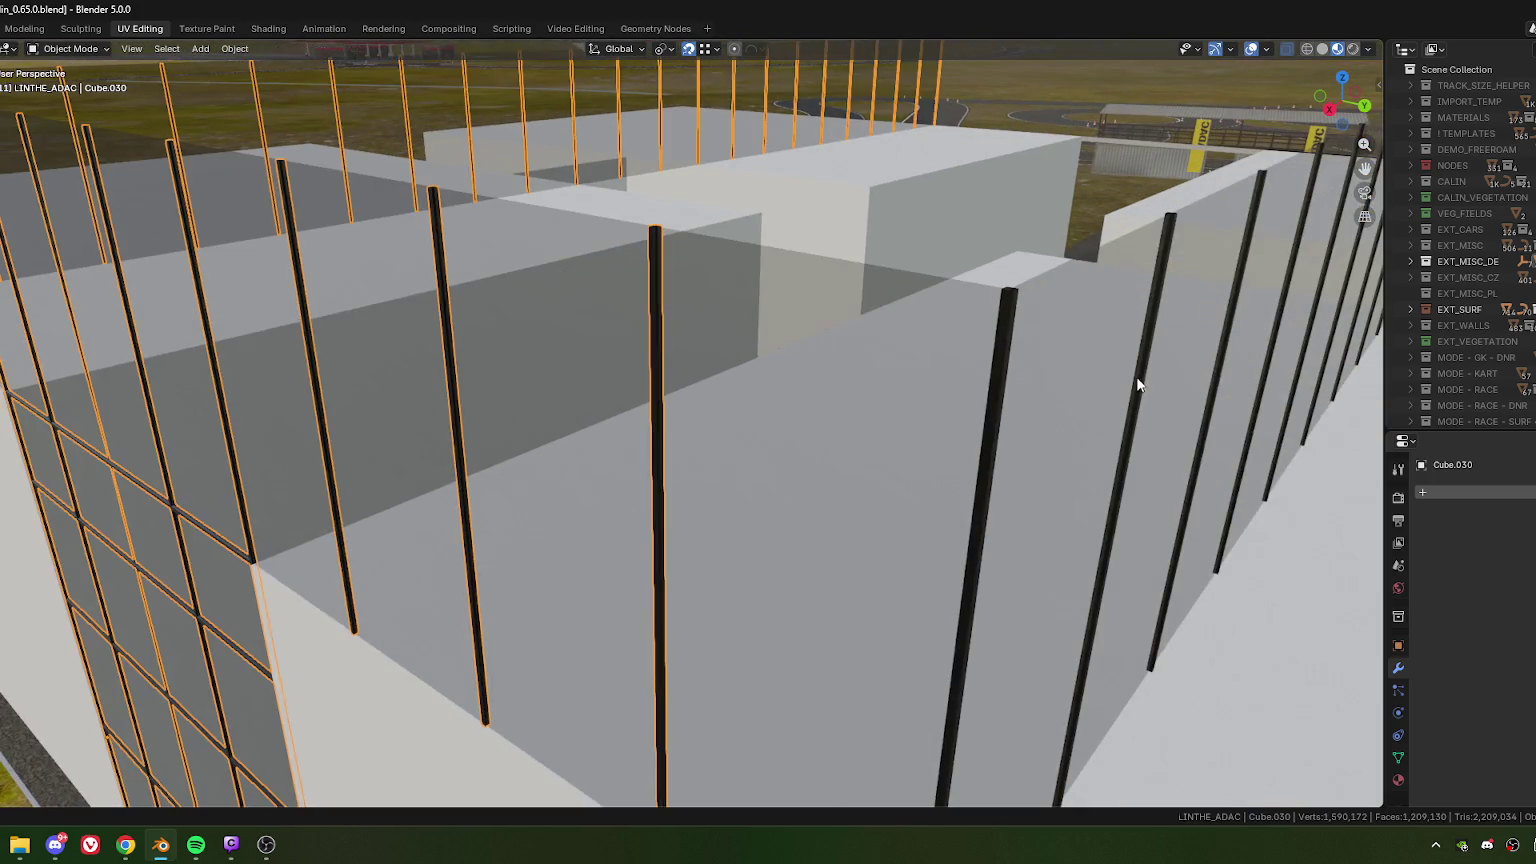
- Join the right-wall posts with the window mullions into a single object
click(1145, 385)
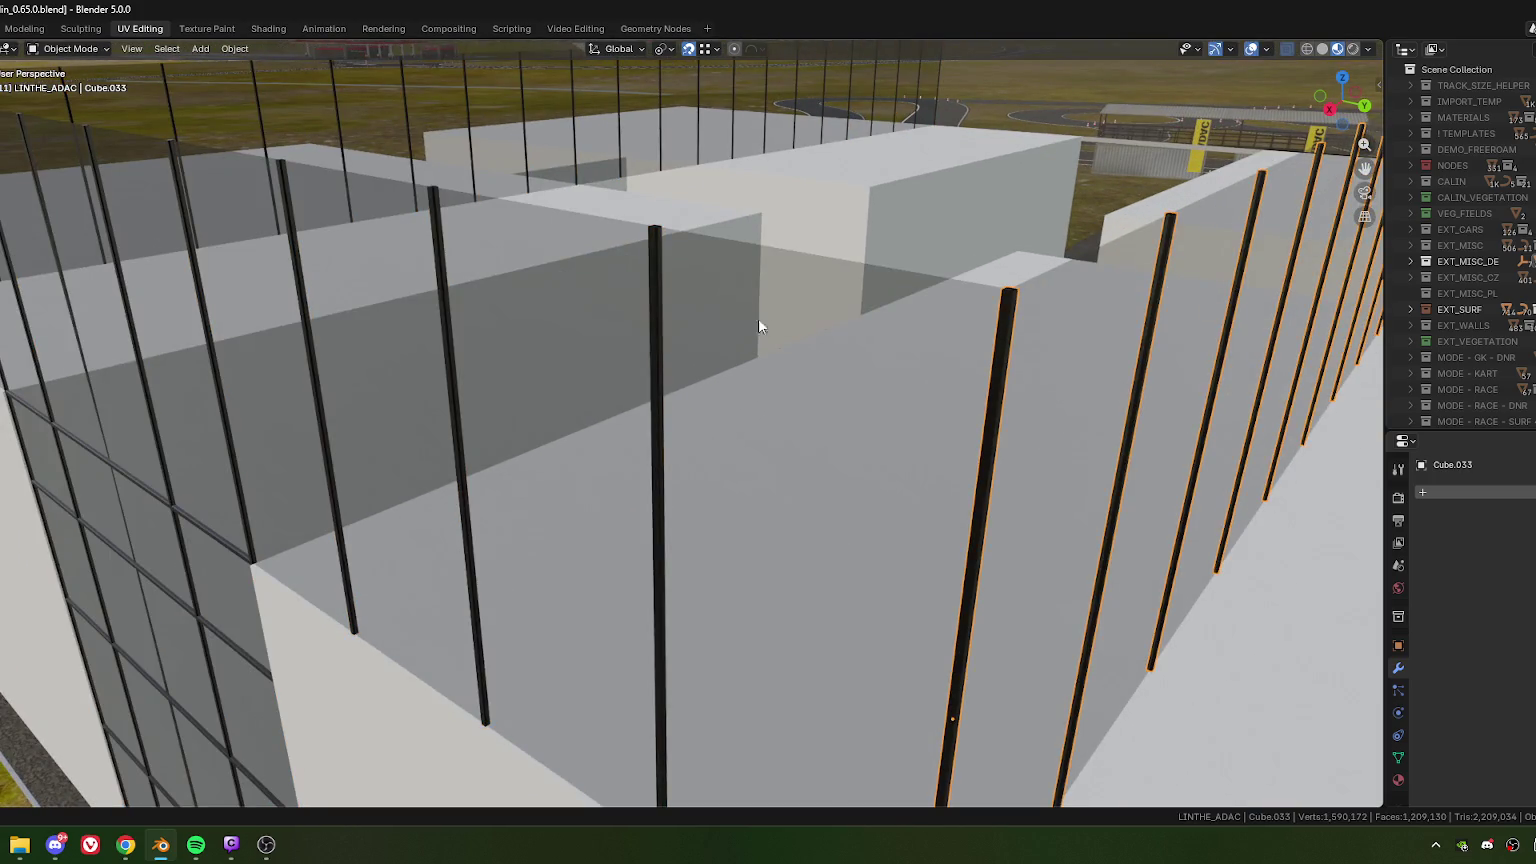
shift+click(655, 300)
right_click(655, 301)
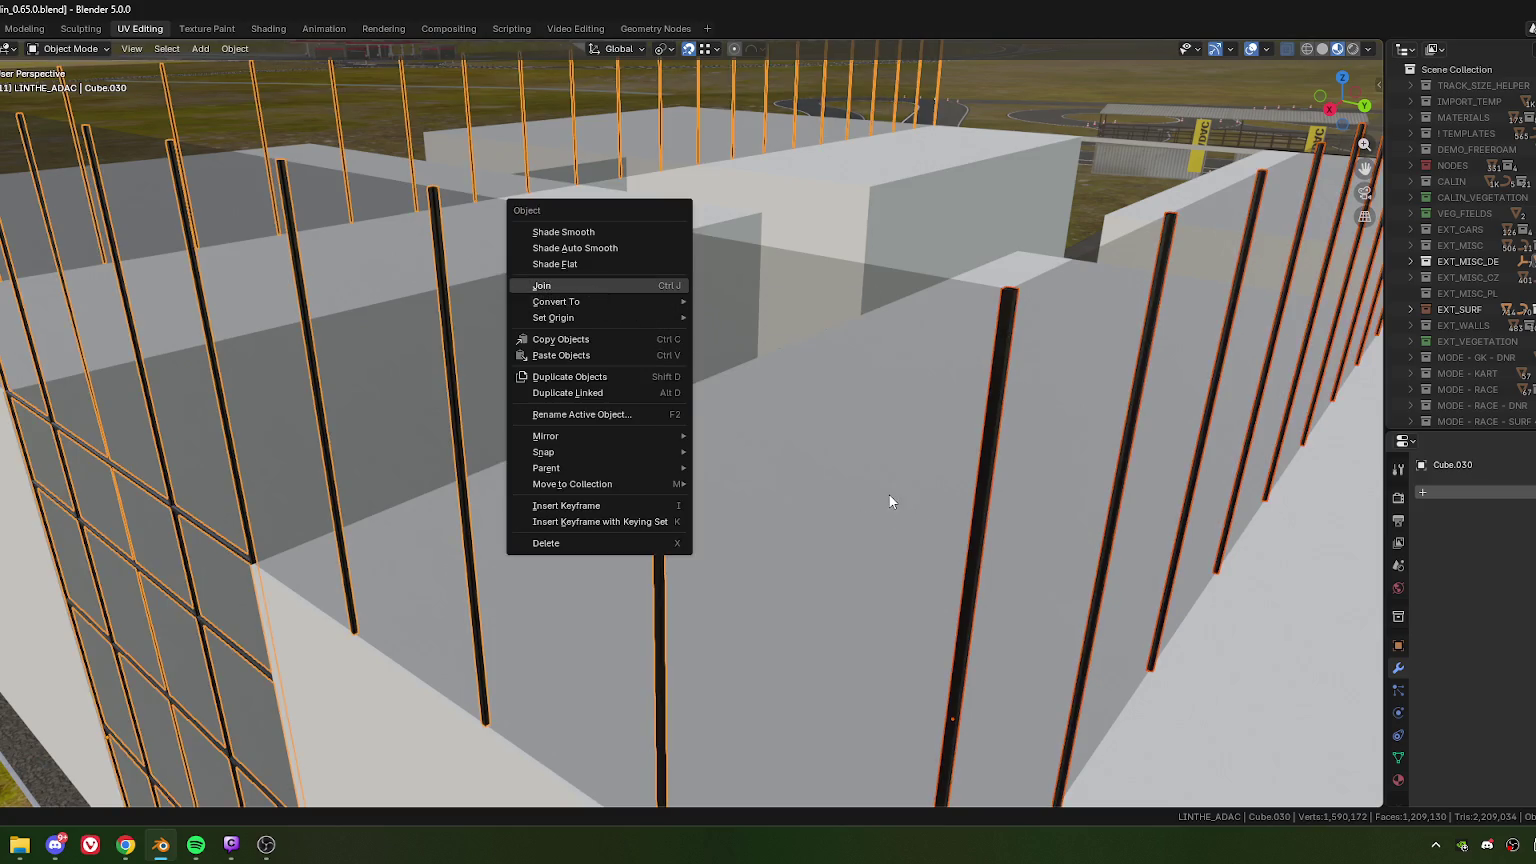
key(Escape)
scroll(886, 482, down, 5)
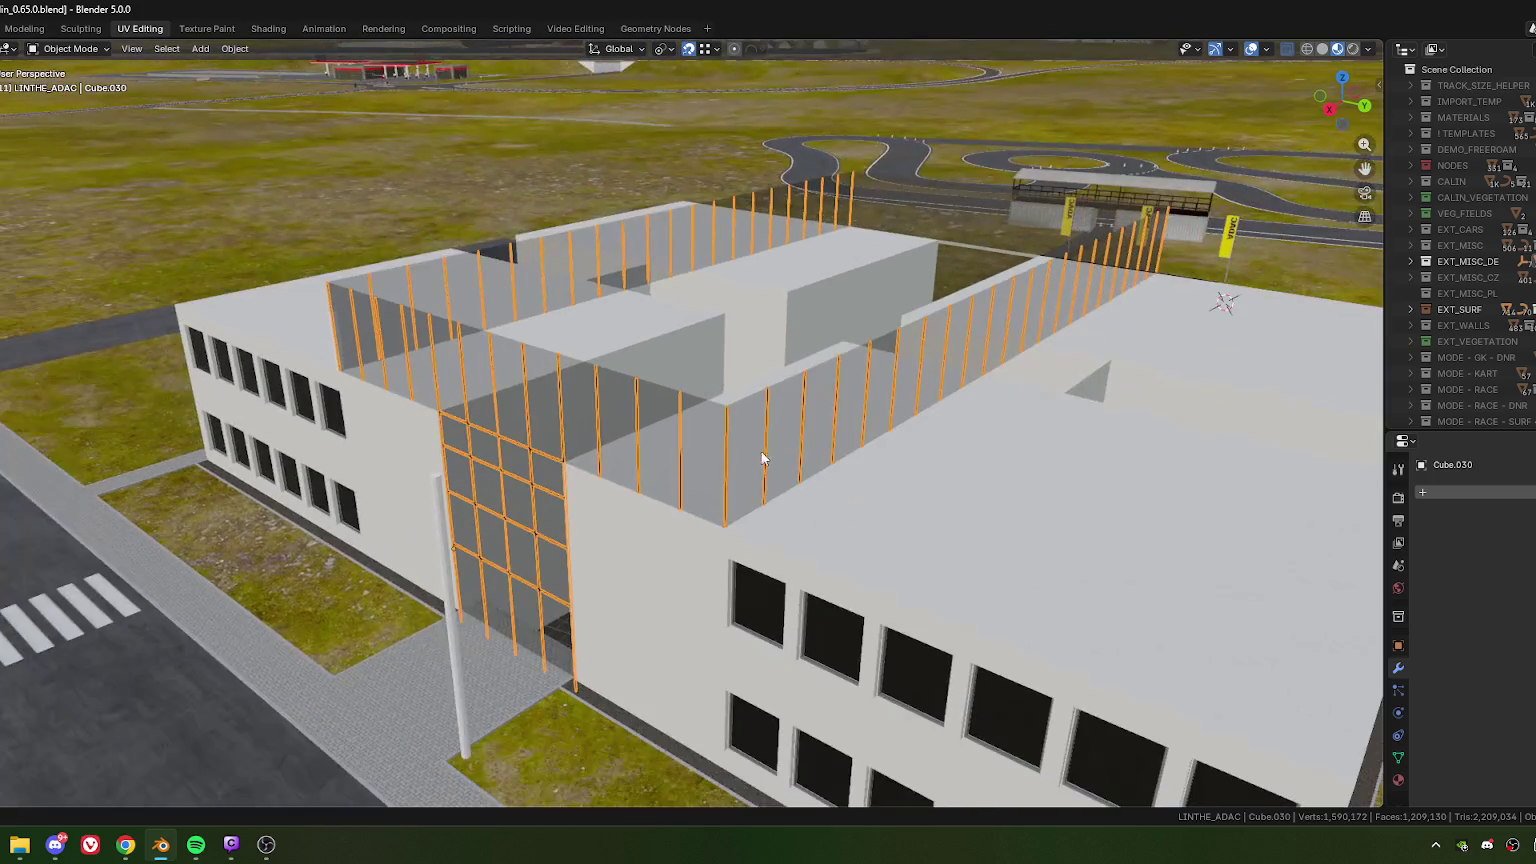
middle_drag(760, 450, 769, 407)
key(KP_Decimal)
key(Tab)
key(a)
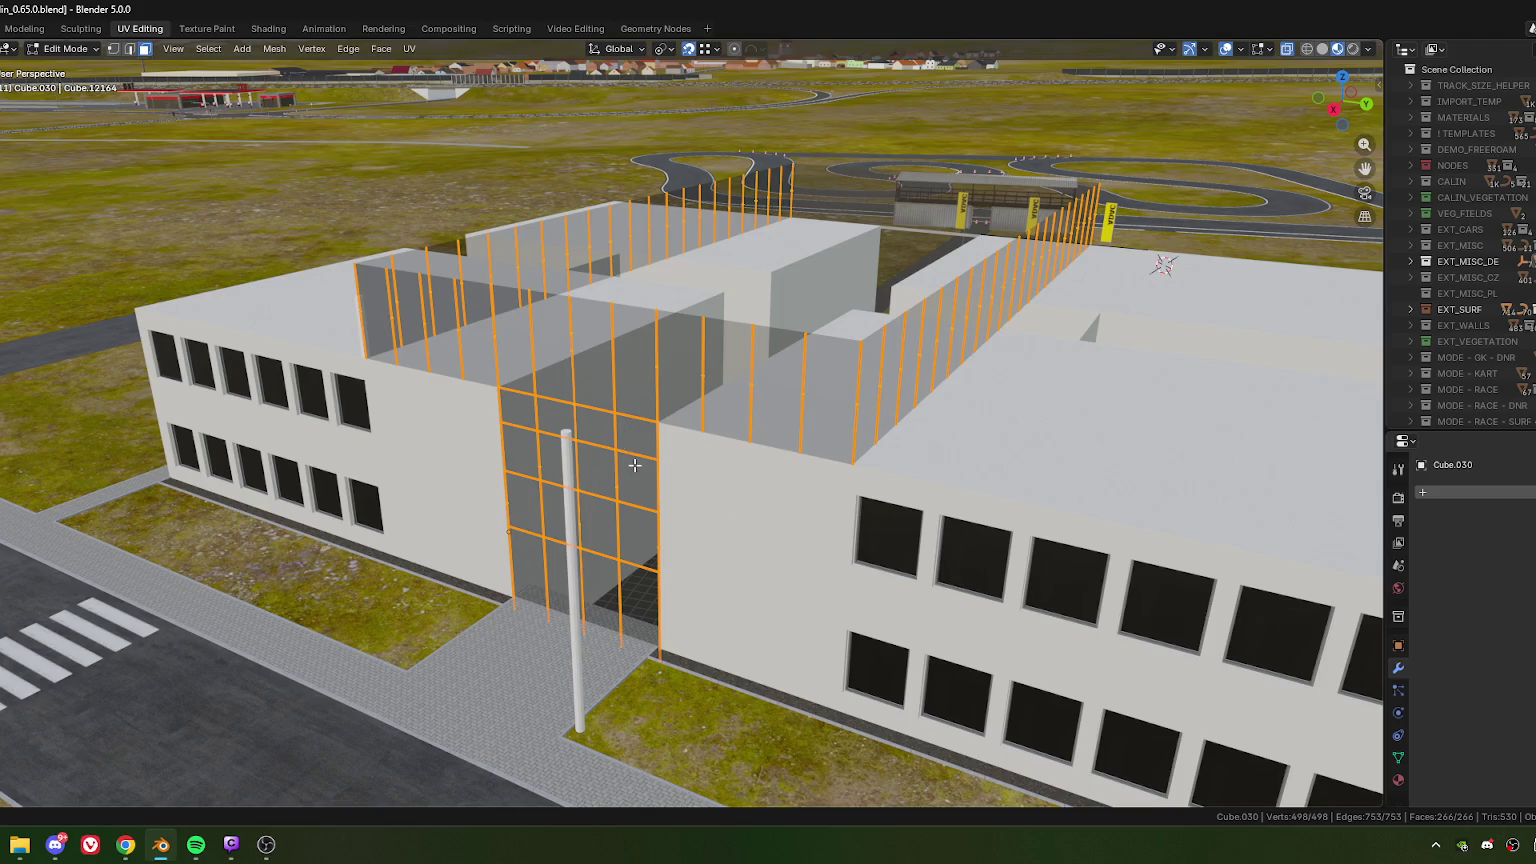
mouse_move(595, 456)
middle_down()
mouse_move(603, 432)
mouse_move(743, 483)
mouse_move(773, 411)
middle_up()
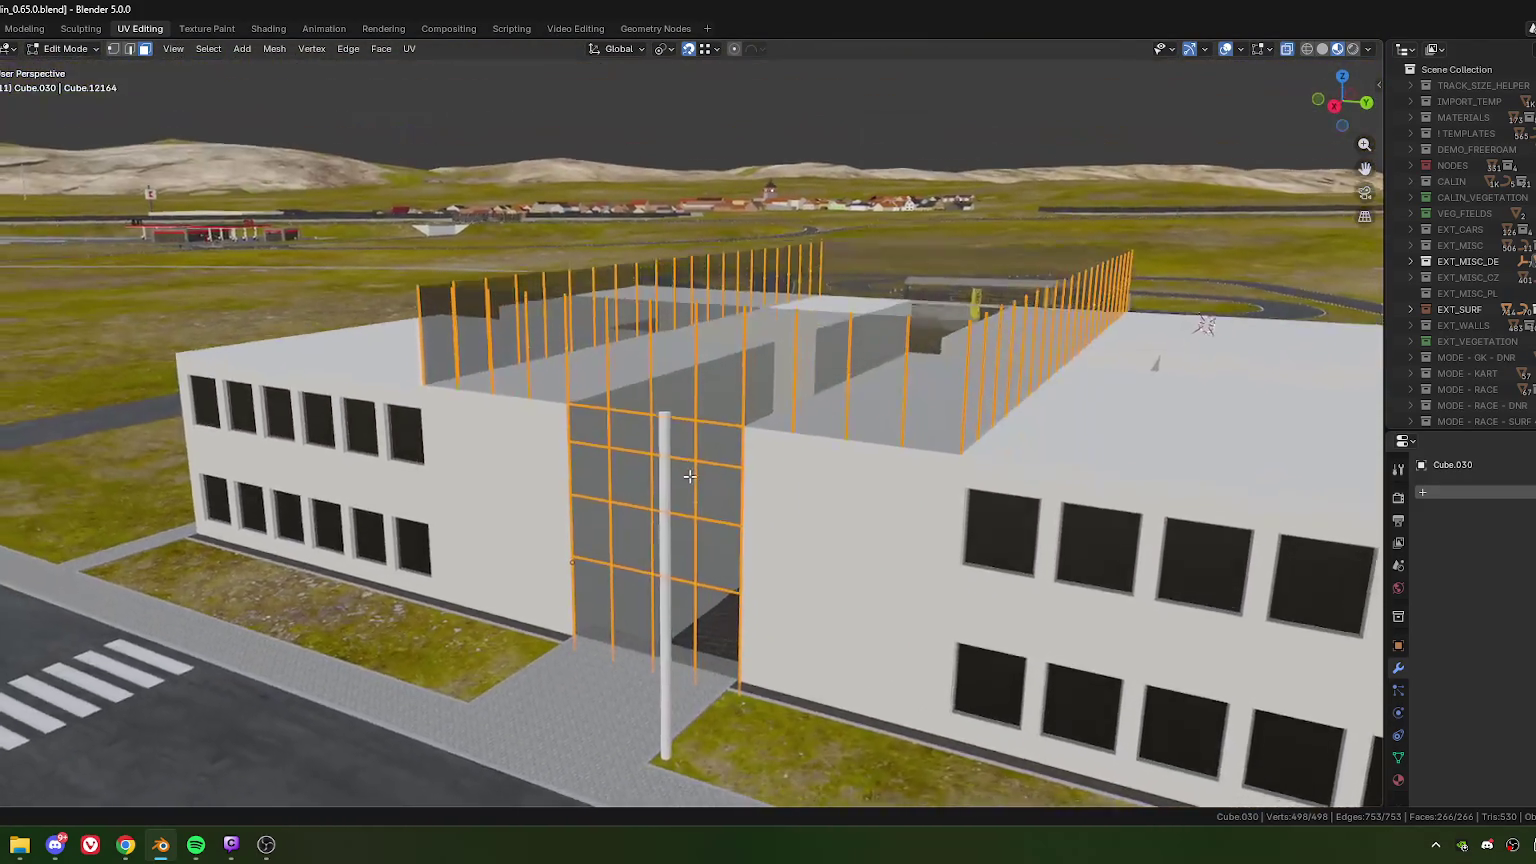
scroll(773, 411, down, 1)
scroll(740, 418, down, 1)
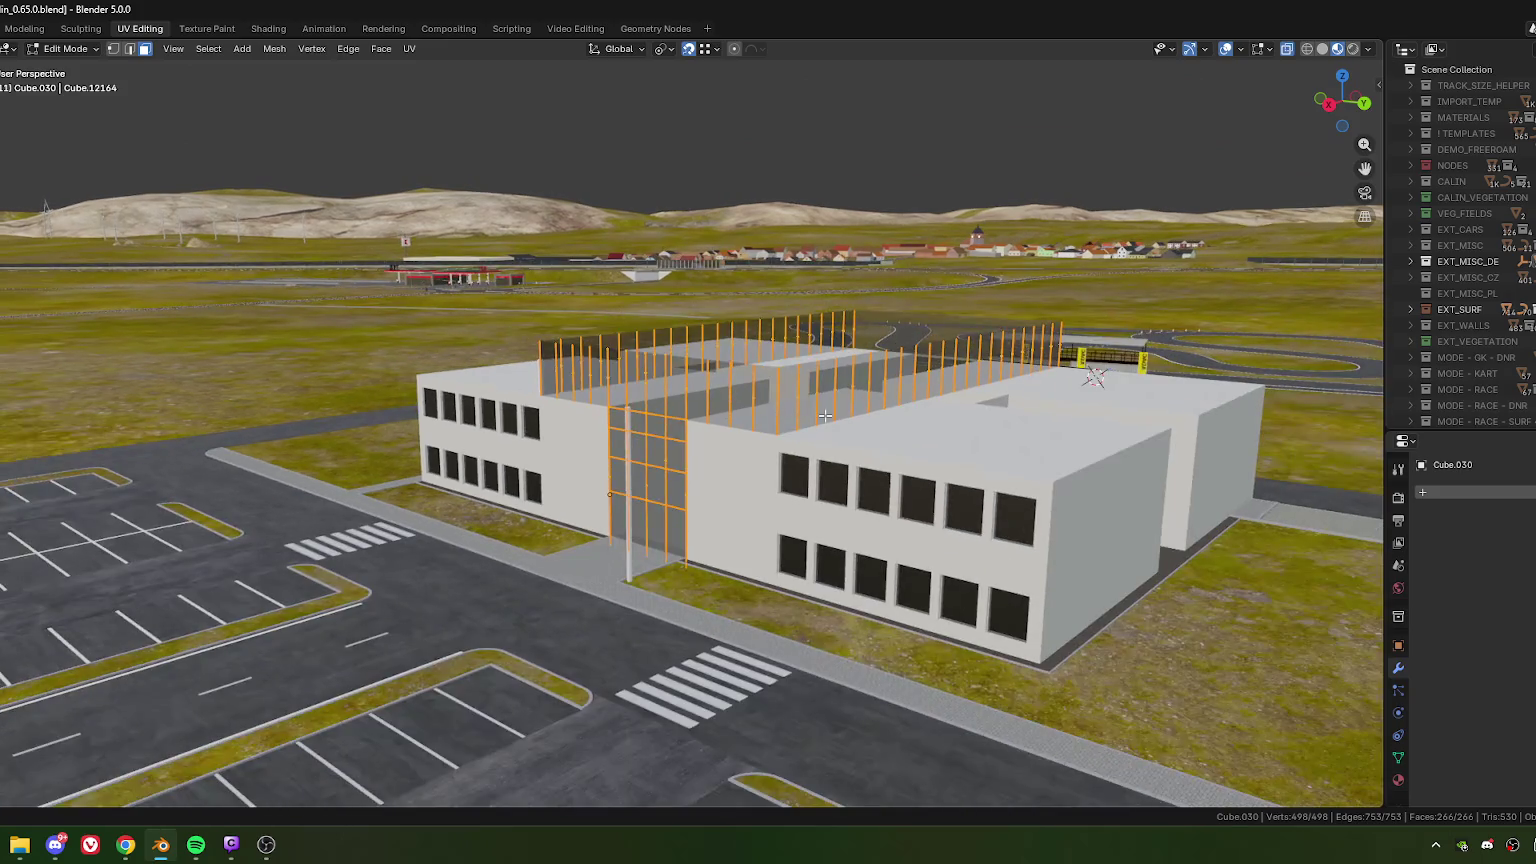
scroll(680, 428, up, 1)
middle_drag(652, 433, 854, 403)
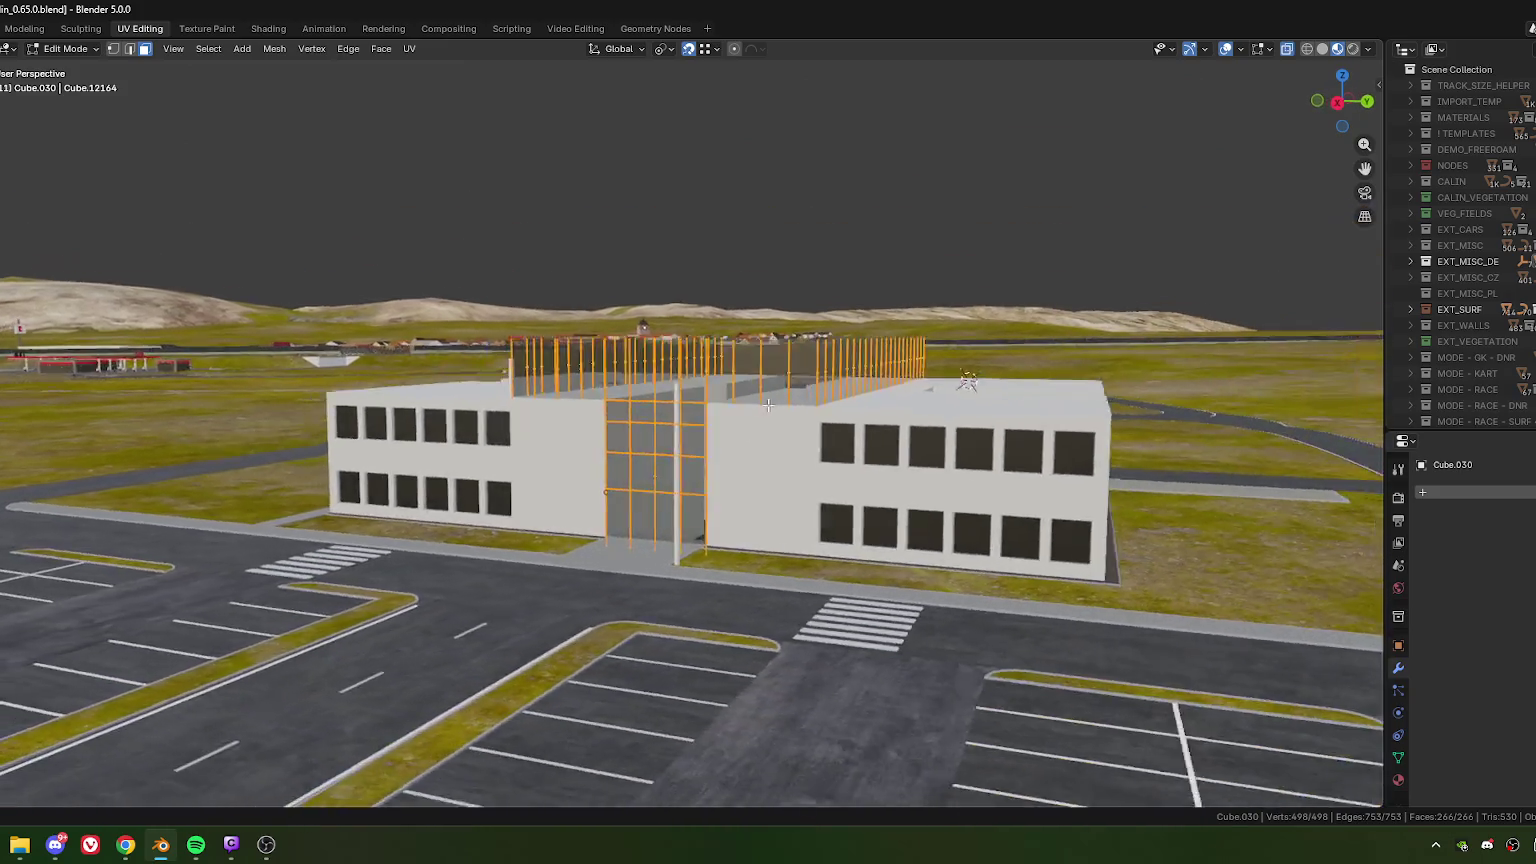
scroll(854, 403, up, 3)
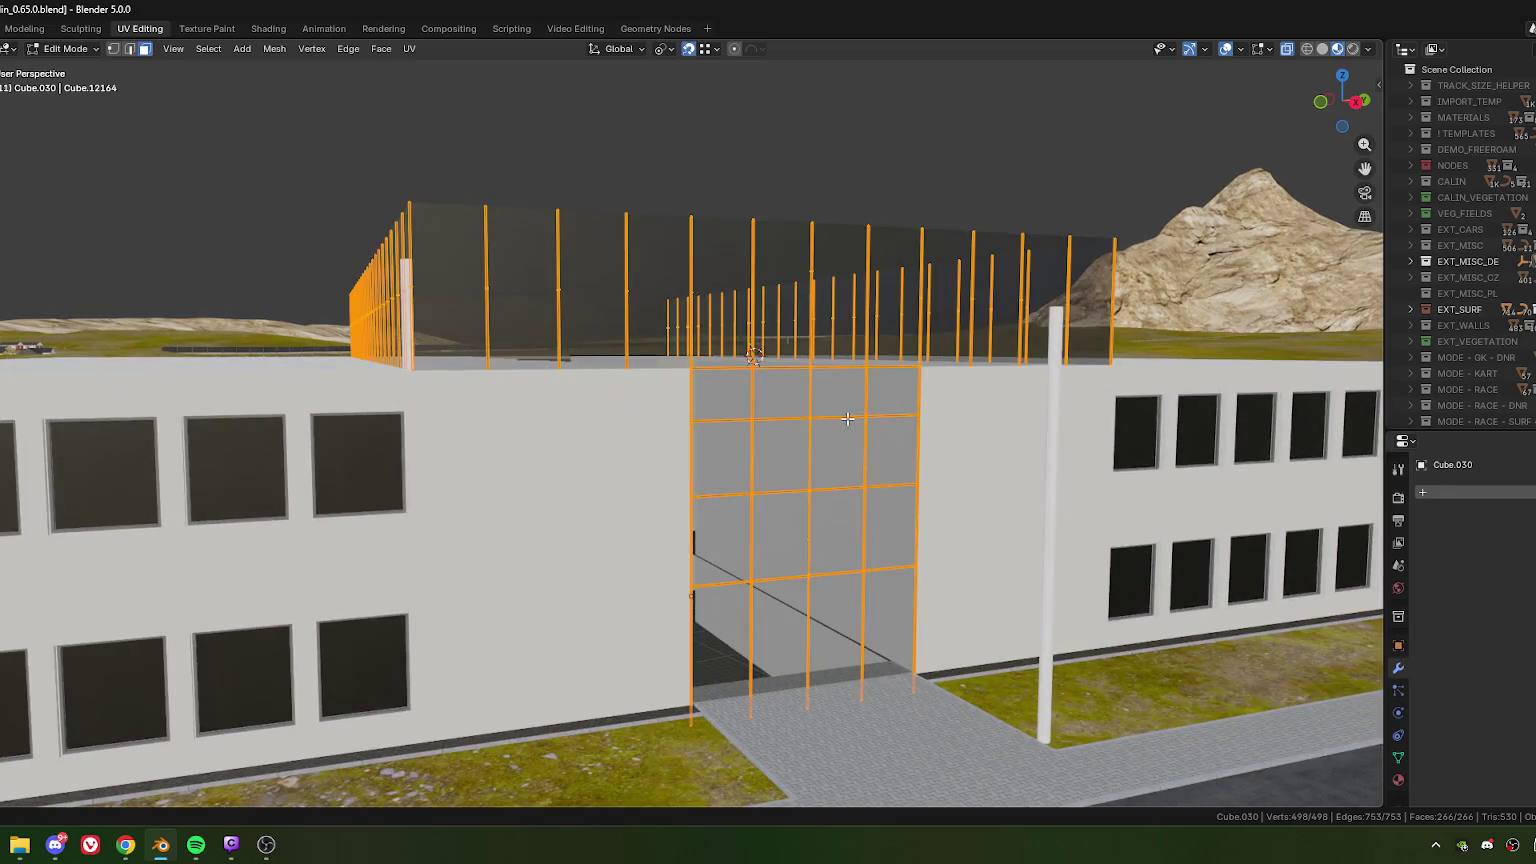
shift+middle_drag(847, 420, 802, 446)
scroll(834, 424, down, 2)
scroll(800, 445, down, 1)
scroll(798, 447, up, 1)
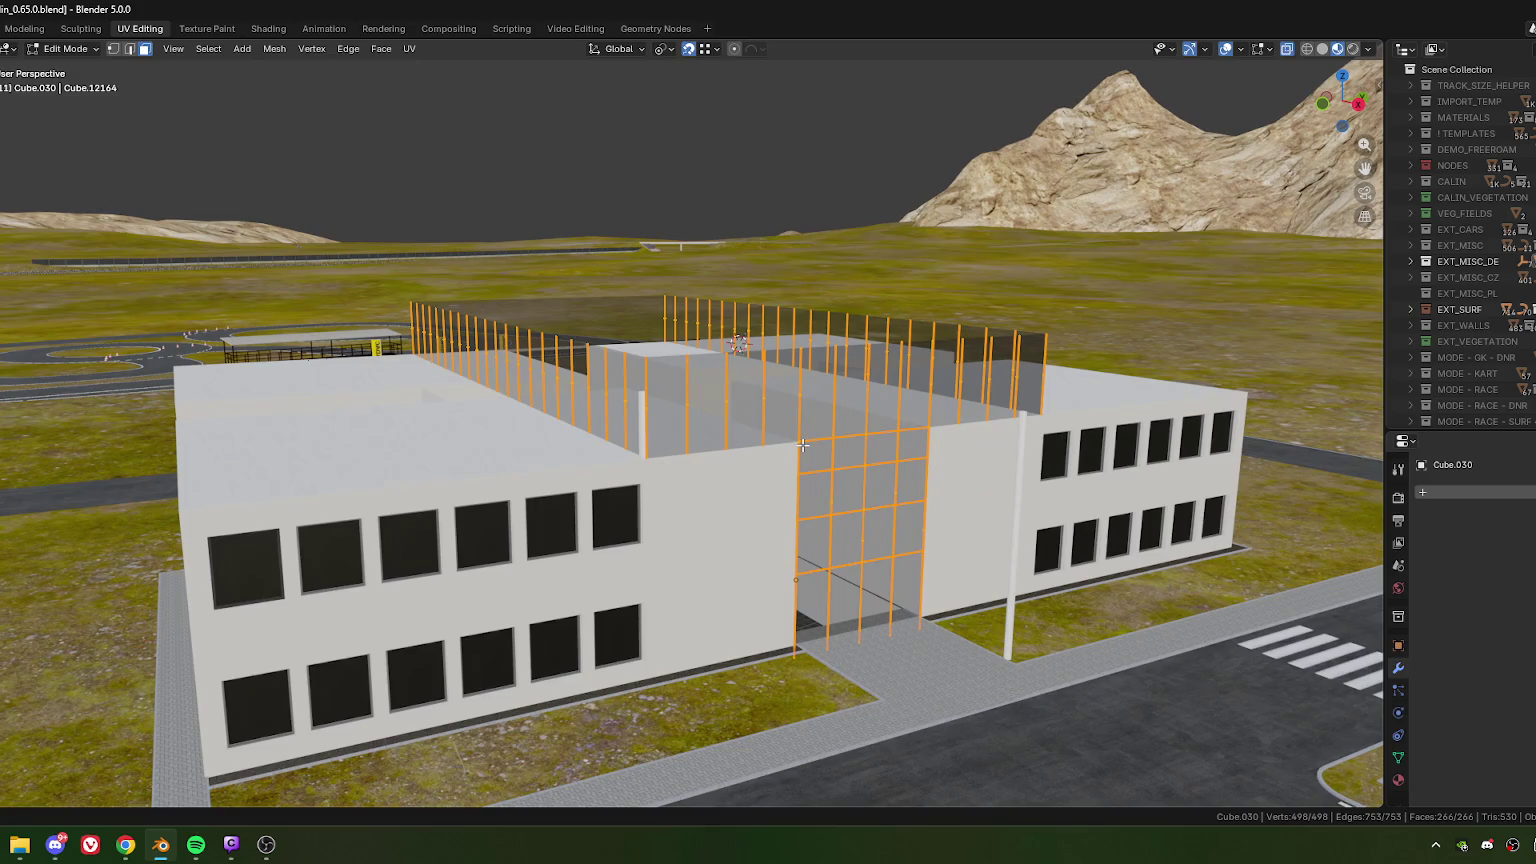
key(Tab)
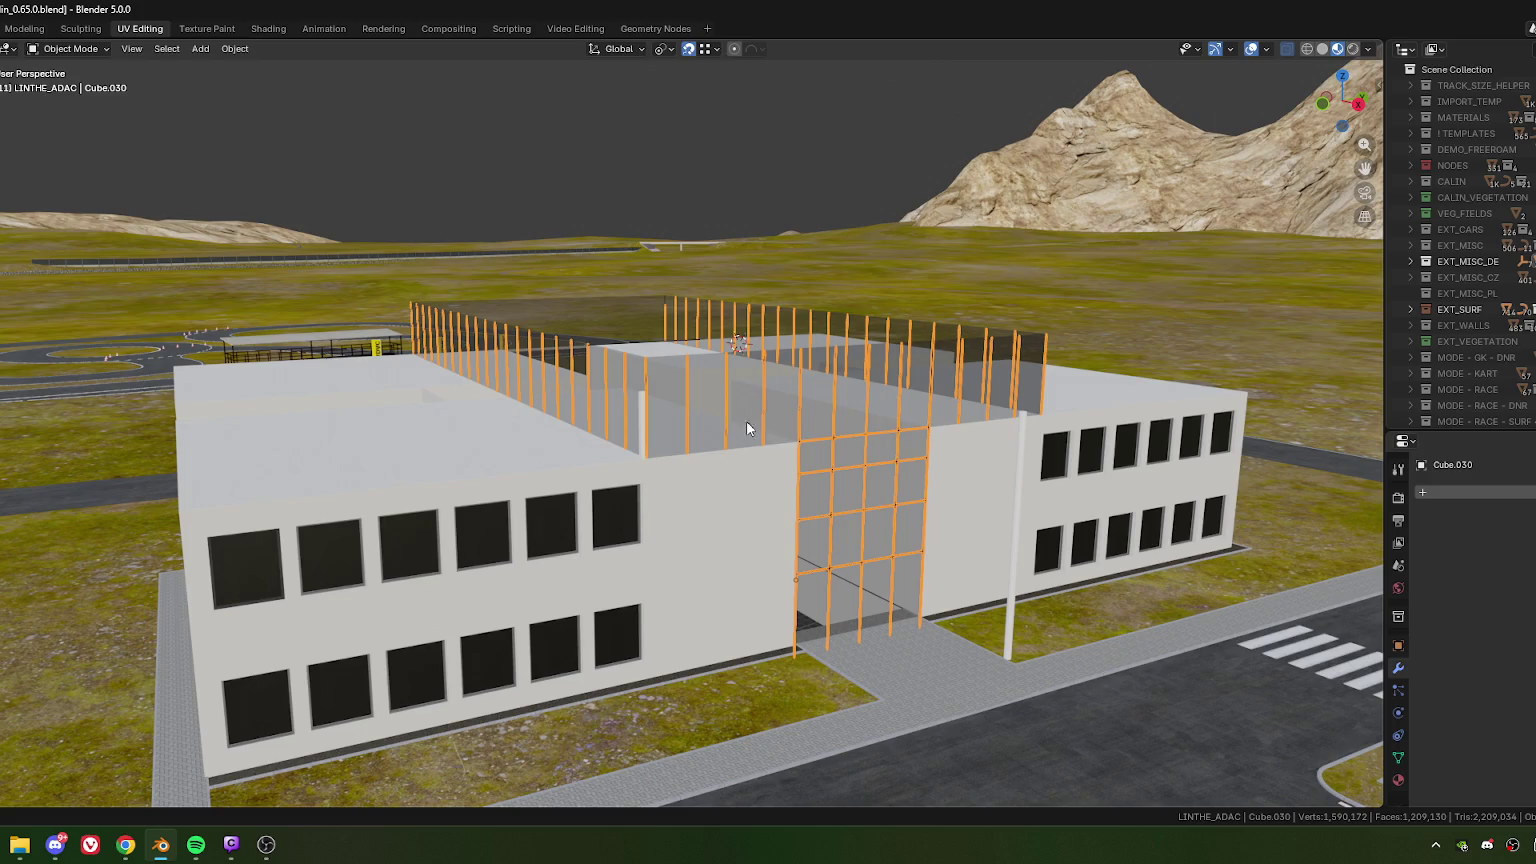
- In the mullion mesh's Edit Mode, select three rooftop fence poles
key(Tab)
scroll(614, 397, up, 5)
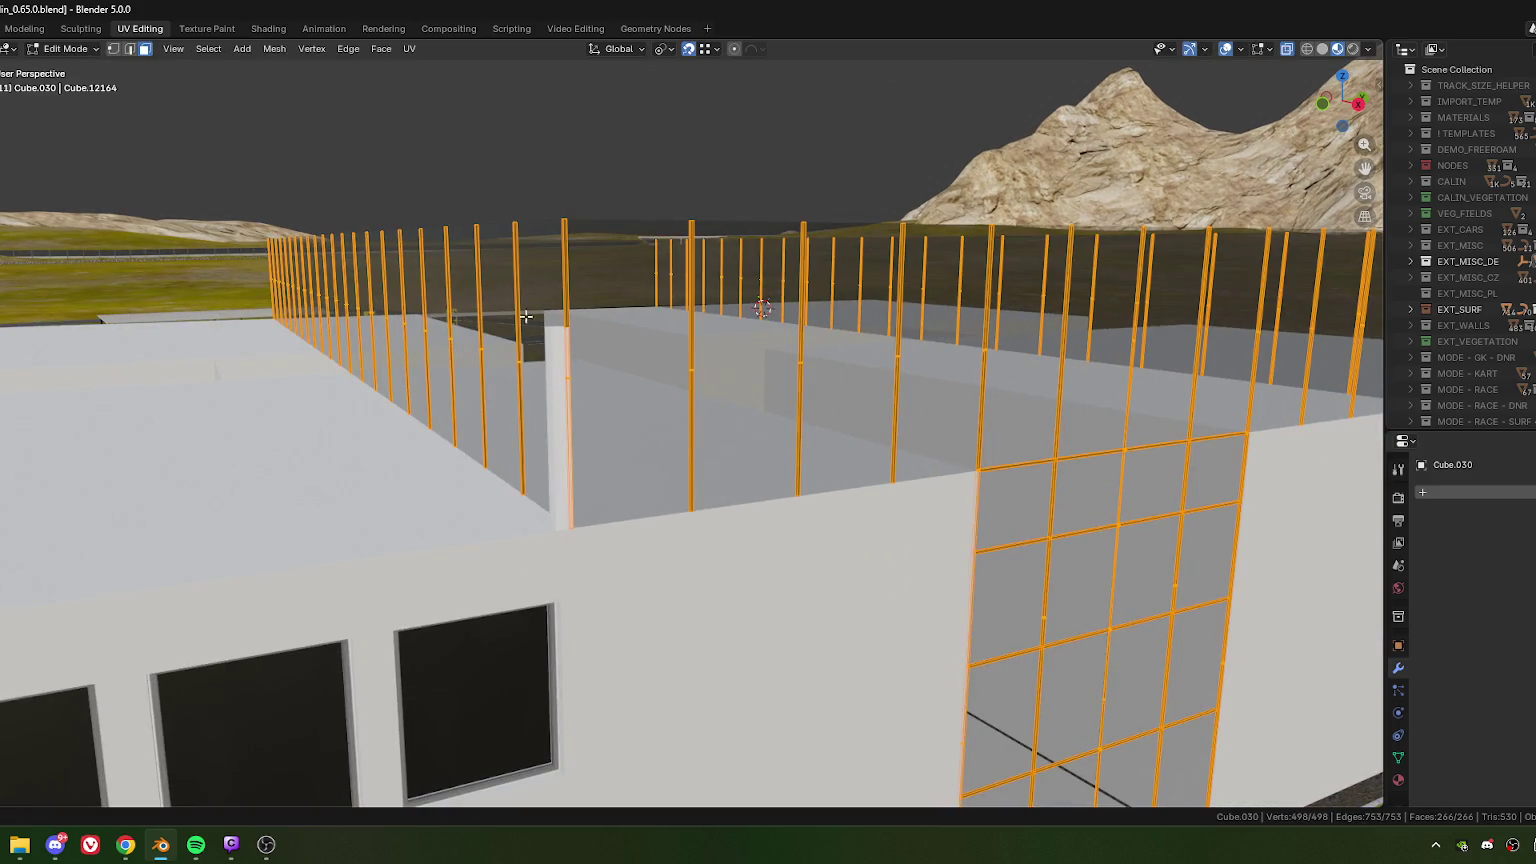
click(578, 432)
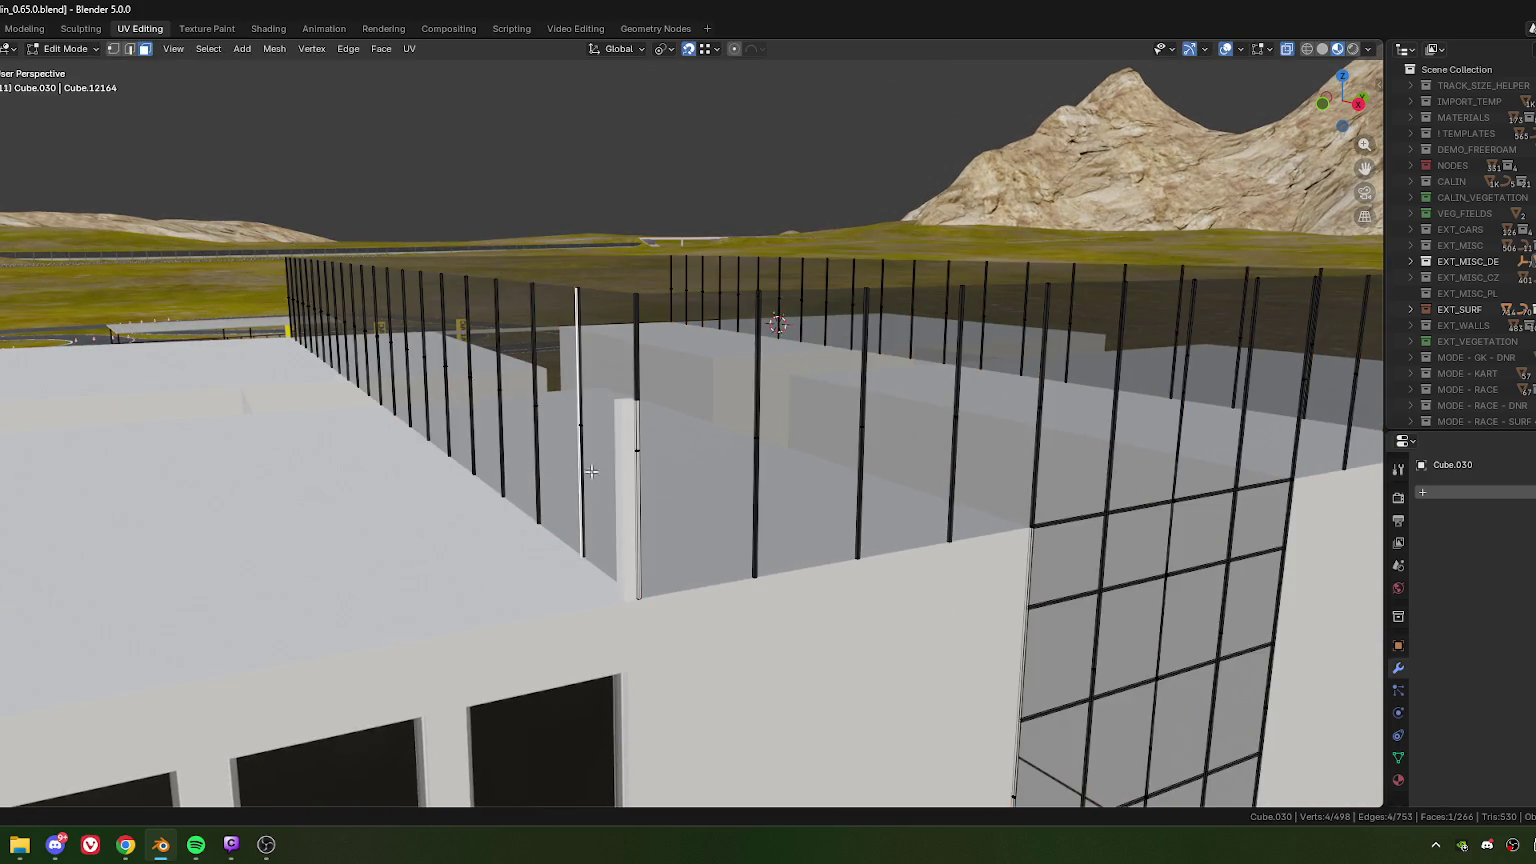
shift+click(528, 410)
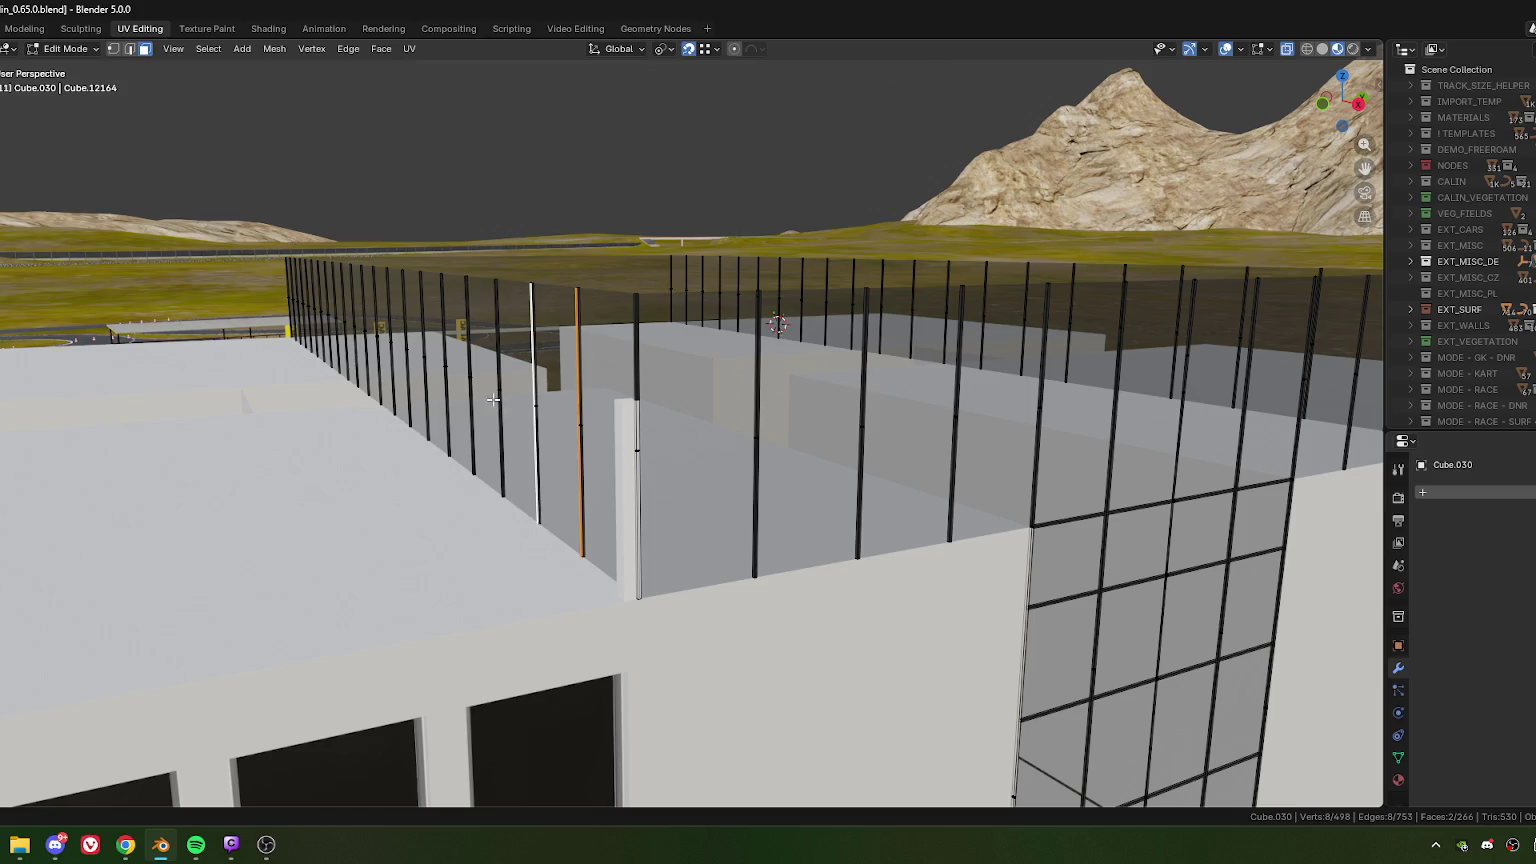
shift+click(494, 396)
- Orbit and zoom around the building to check the selected rooftop fence poles
middle_drag(494, 396, 573, 444)
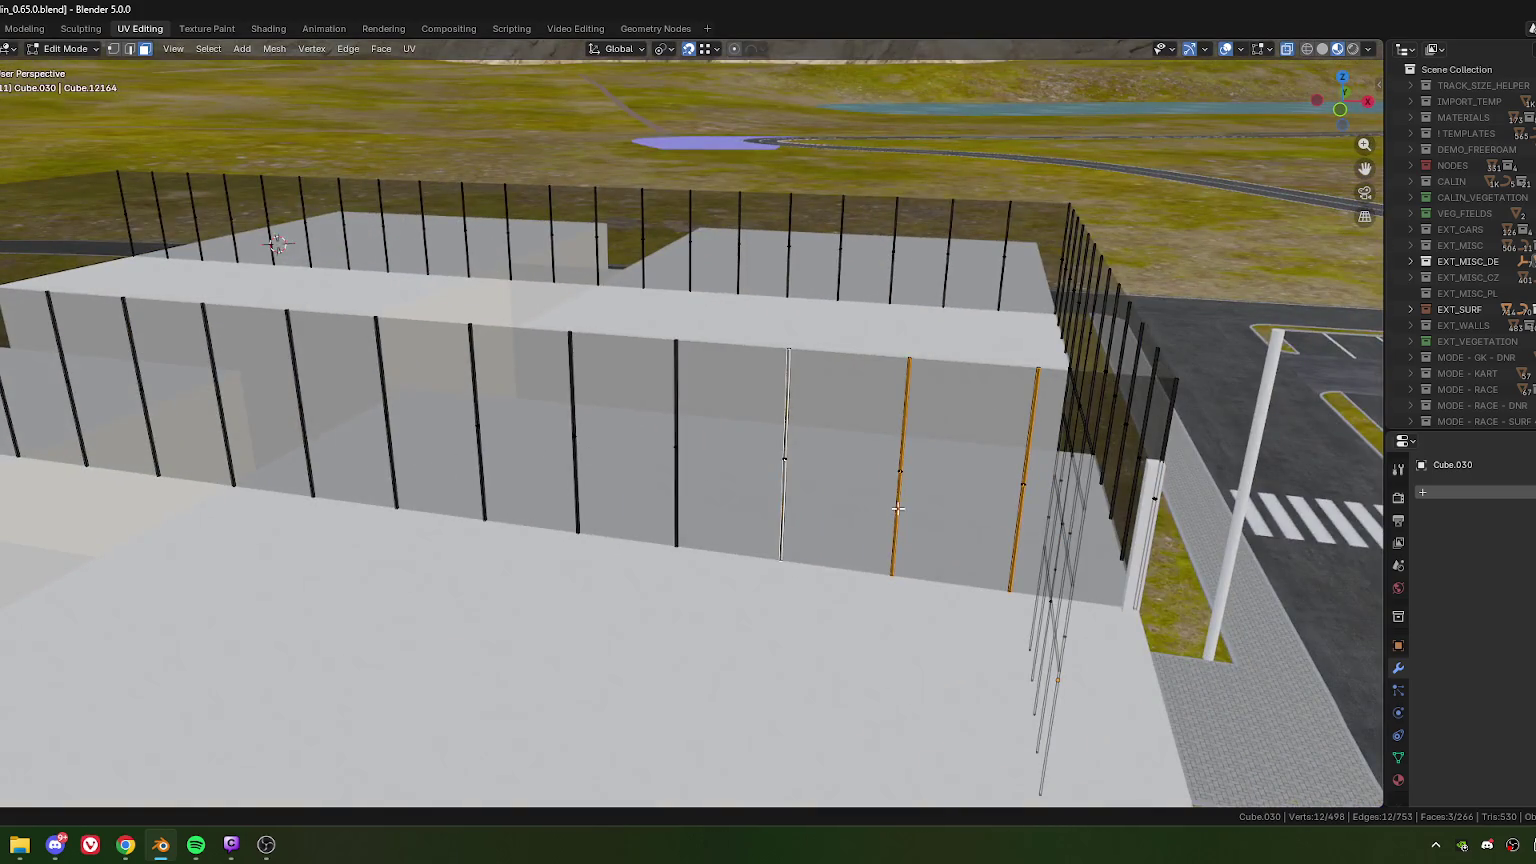
scroll(573, 444, down, 2)
scroll(757, 487, up, 5)
scroll(757, 487, down, 3)
scroll(757, 487, down, 3)
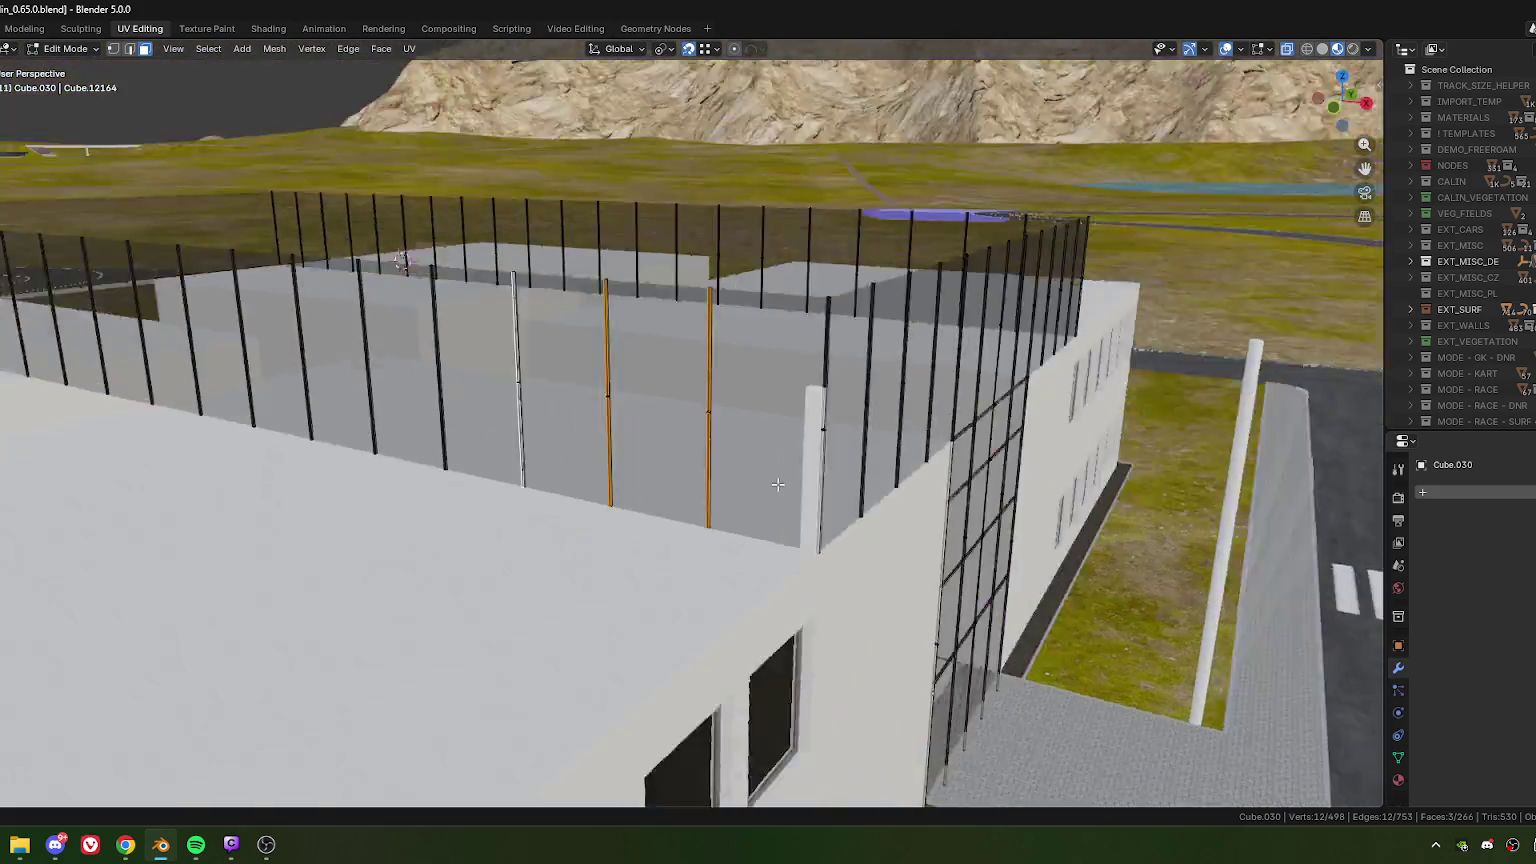
middle_drag(757, 487, 700, 496)
scroll(700, 496, up, 4)
scroll(700, 496, down, 2)
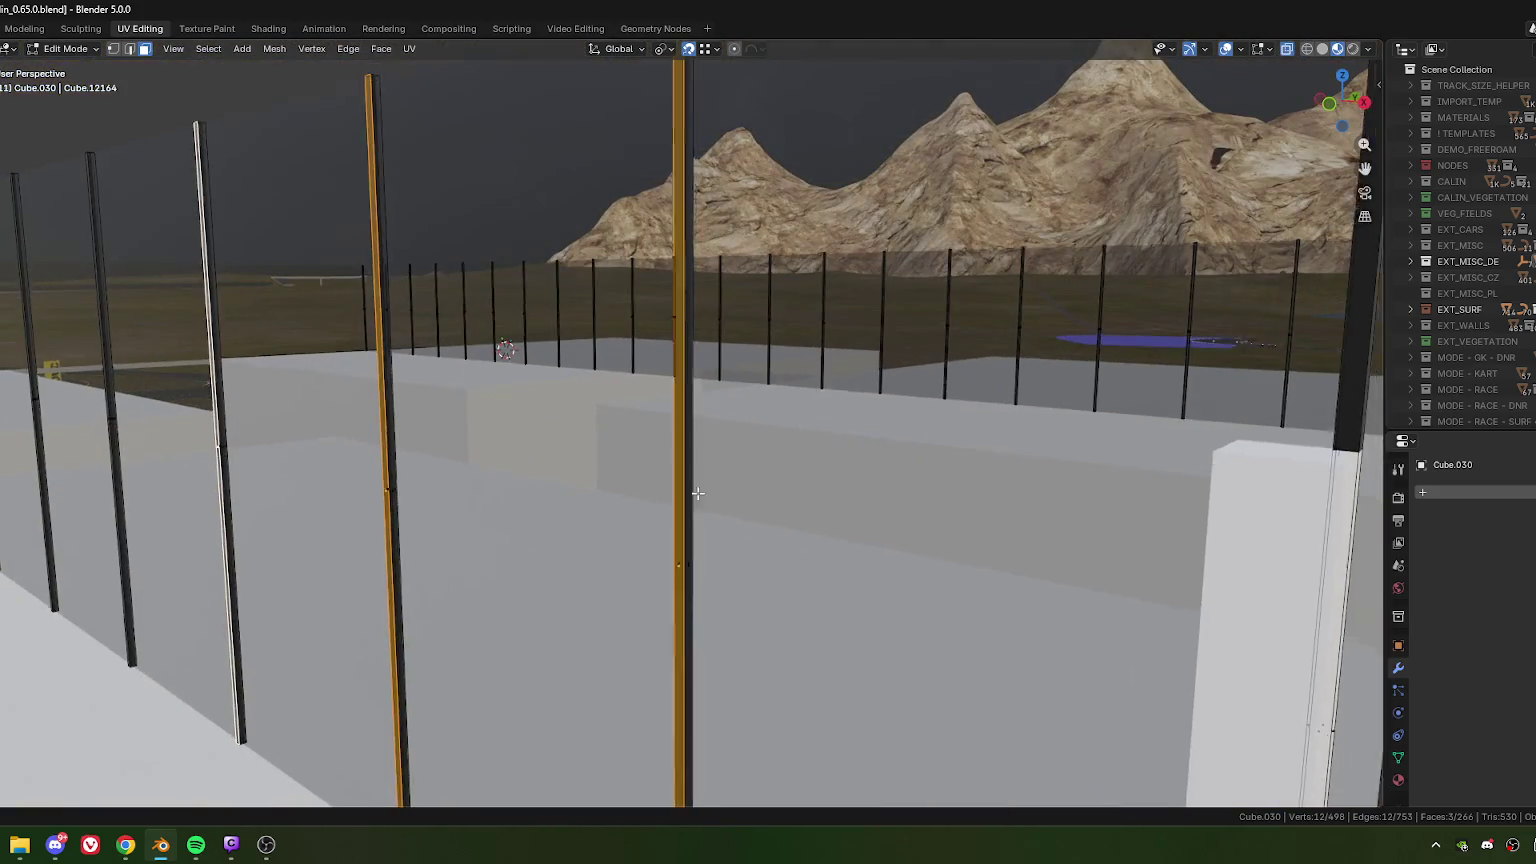
scroll(700, 490, down, 2)
scroll(700, 480, down, 3)
scroll(699, 467, down, 2)
middle_drag(699, 467, 600, 453)
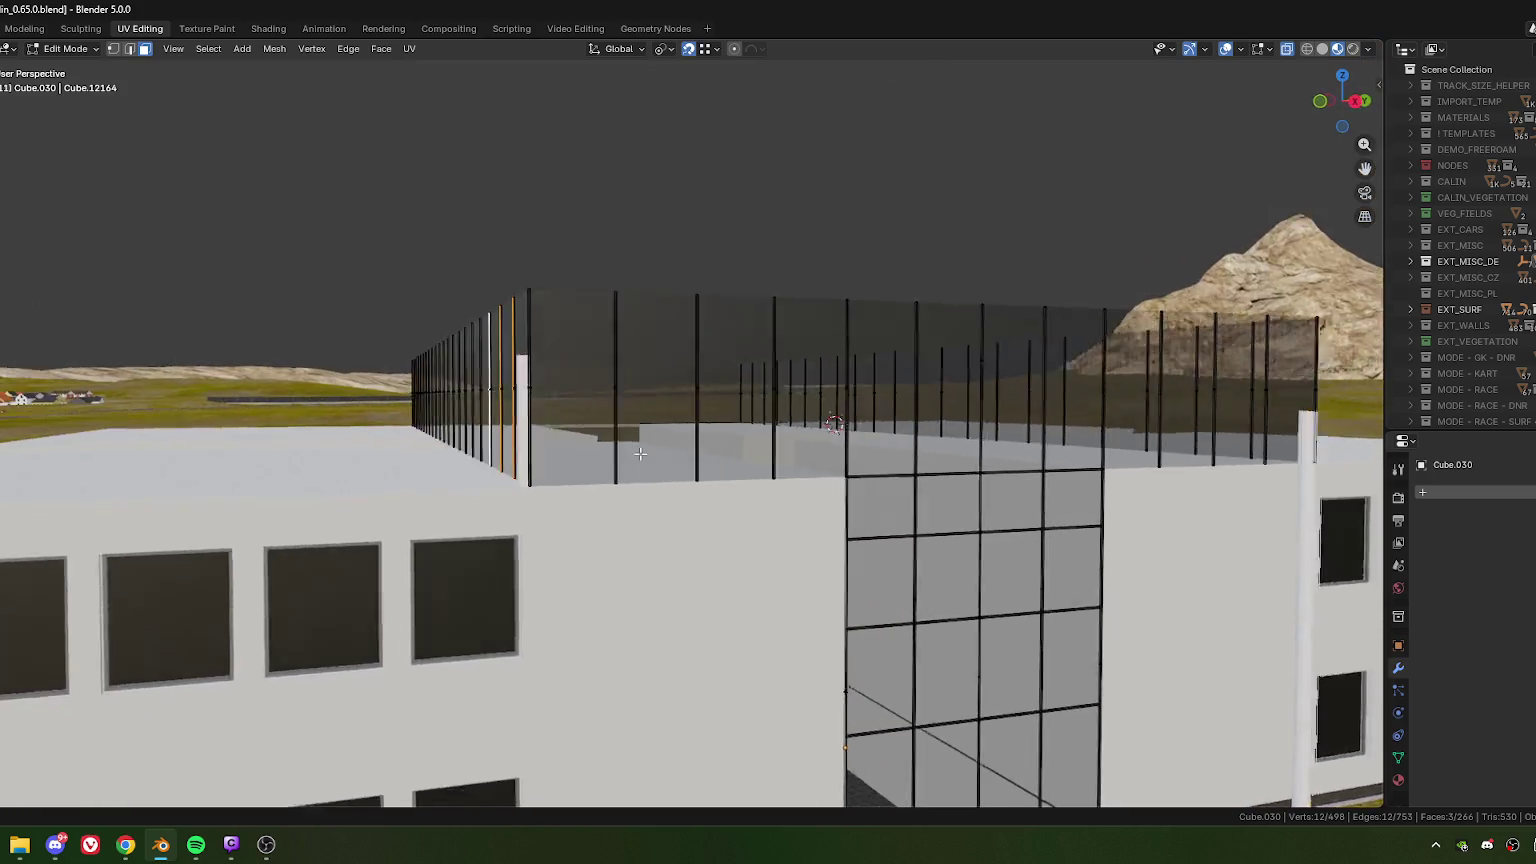
middle_drag(594, 451, 561, 446)
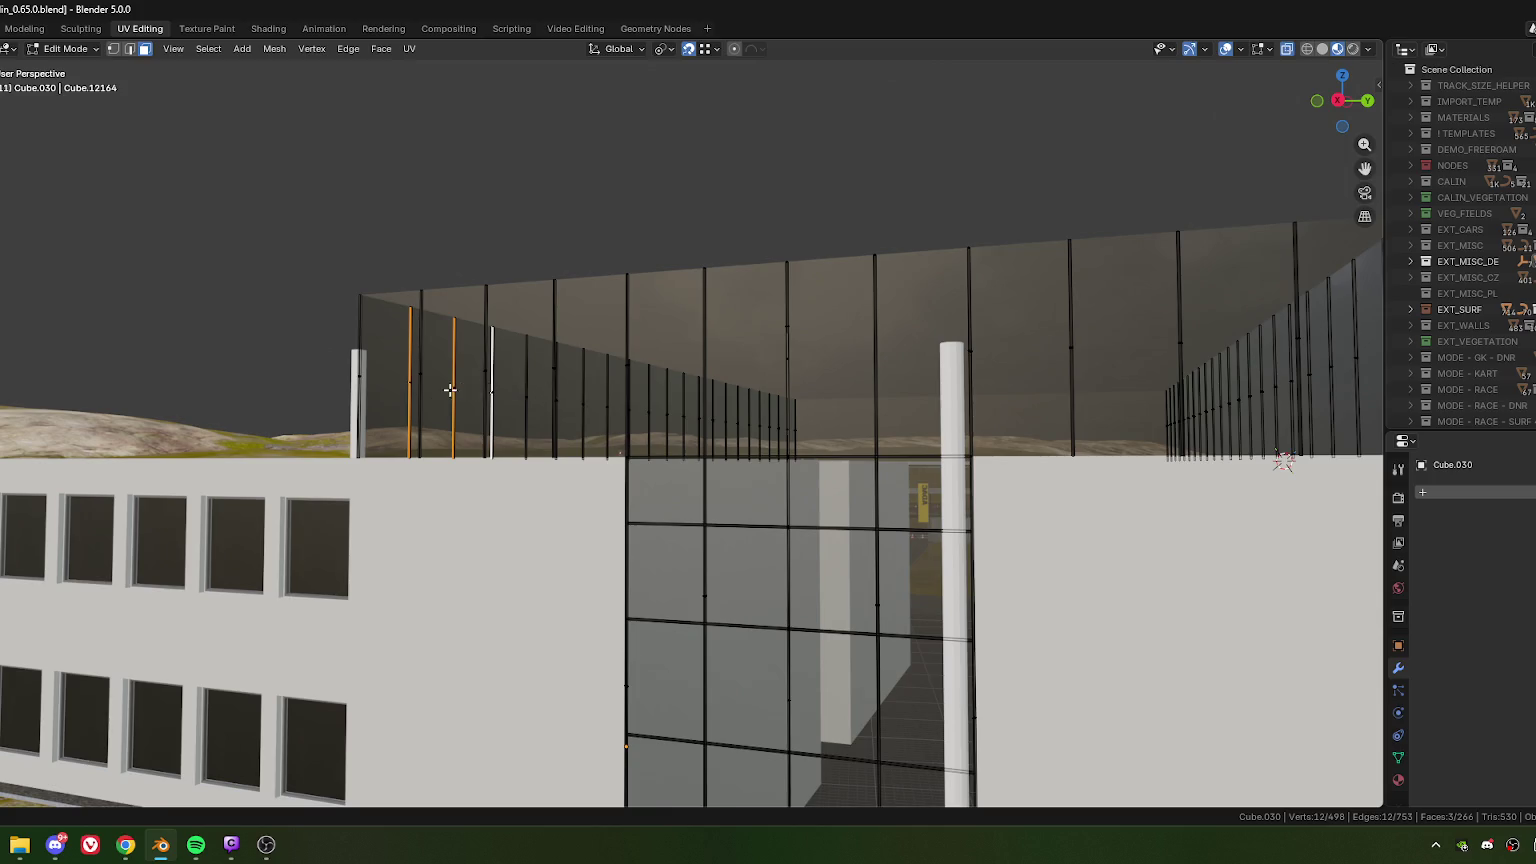
scroll(450, 390, down, 5)
mouse_move(450, 390)
middle_down()
mouse_move(602, 483)
mouse_move(791, 484)
mouse_move(679, 435)
middle_up()
- Select two horizontal bars of the glass entrance glazing
scroll(610, 456, up, 4)
scroll(662, 434, up, 2)
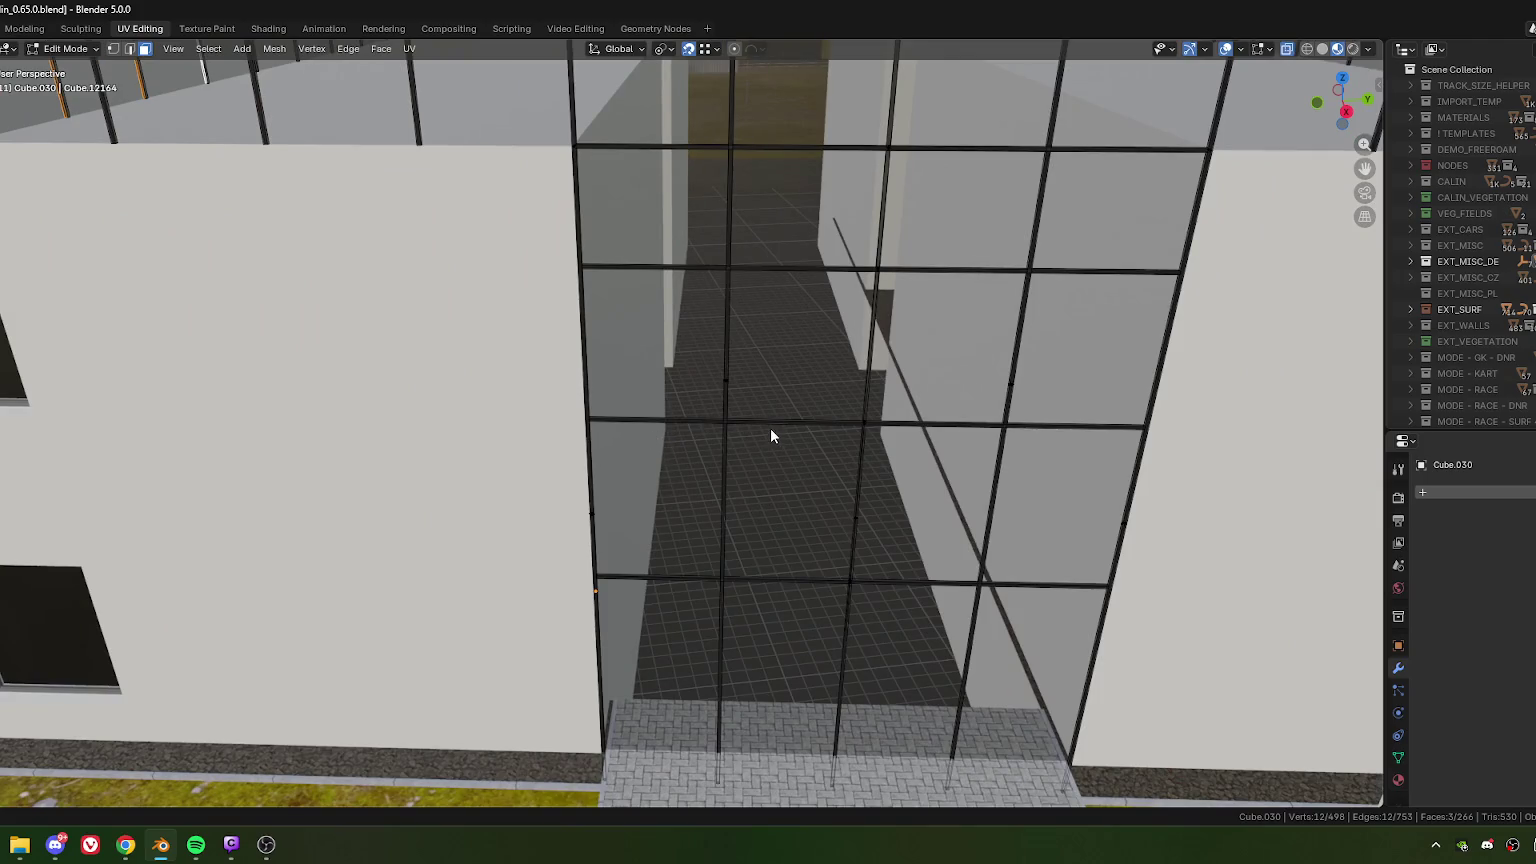
key(a)
key(ctrl+z)
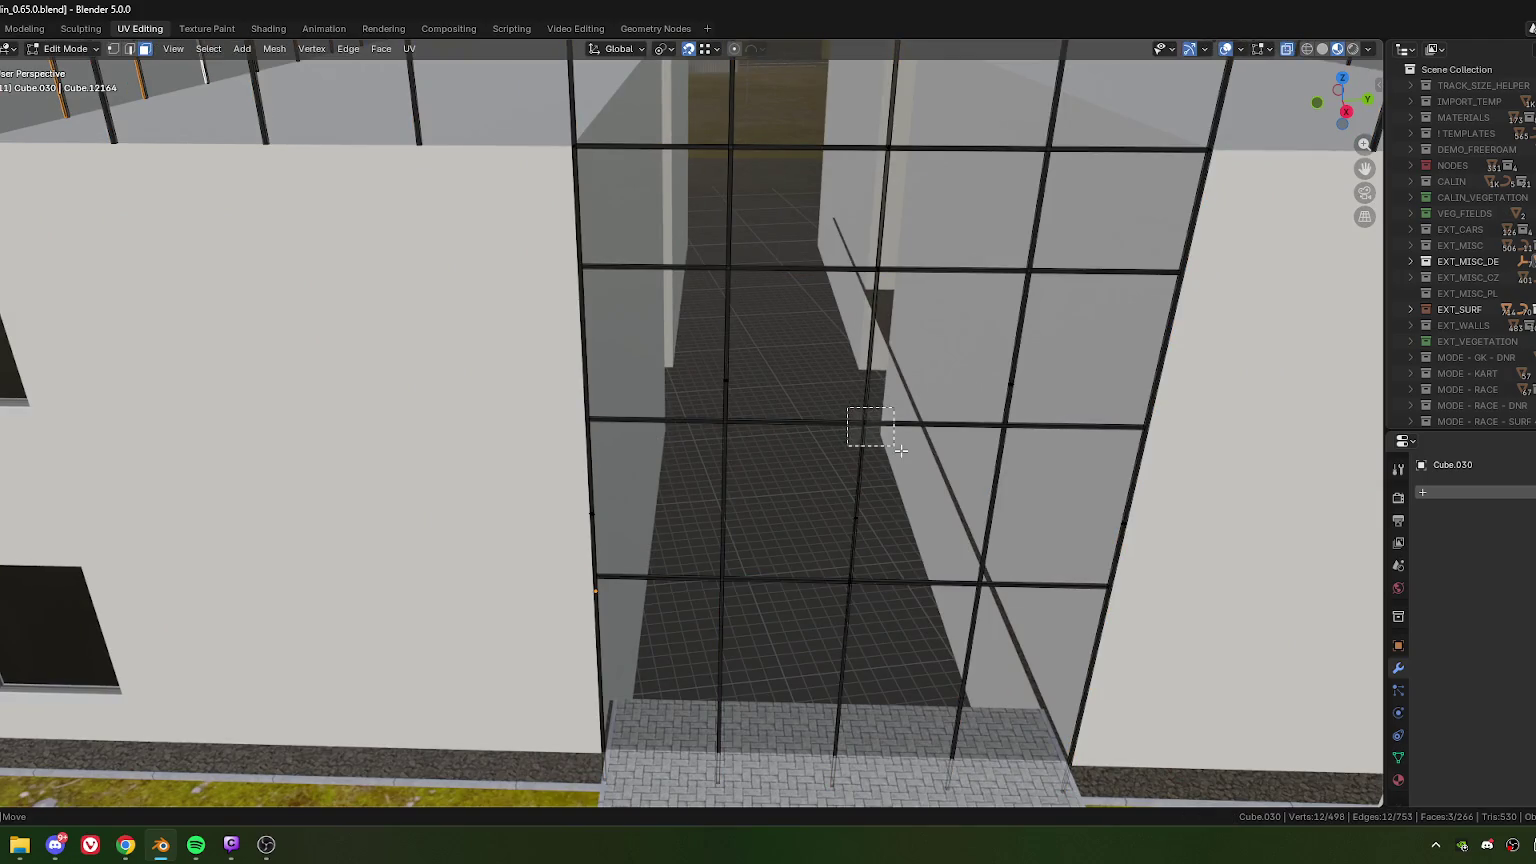
drag(900, 451, 896, 455)
shift+middle_drag(896, 455, 906, 476)
shift+drag(848, 294, 898, 316)
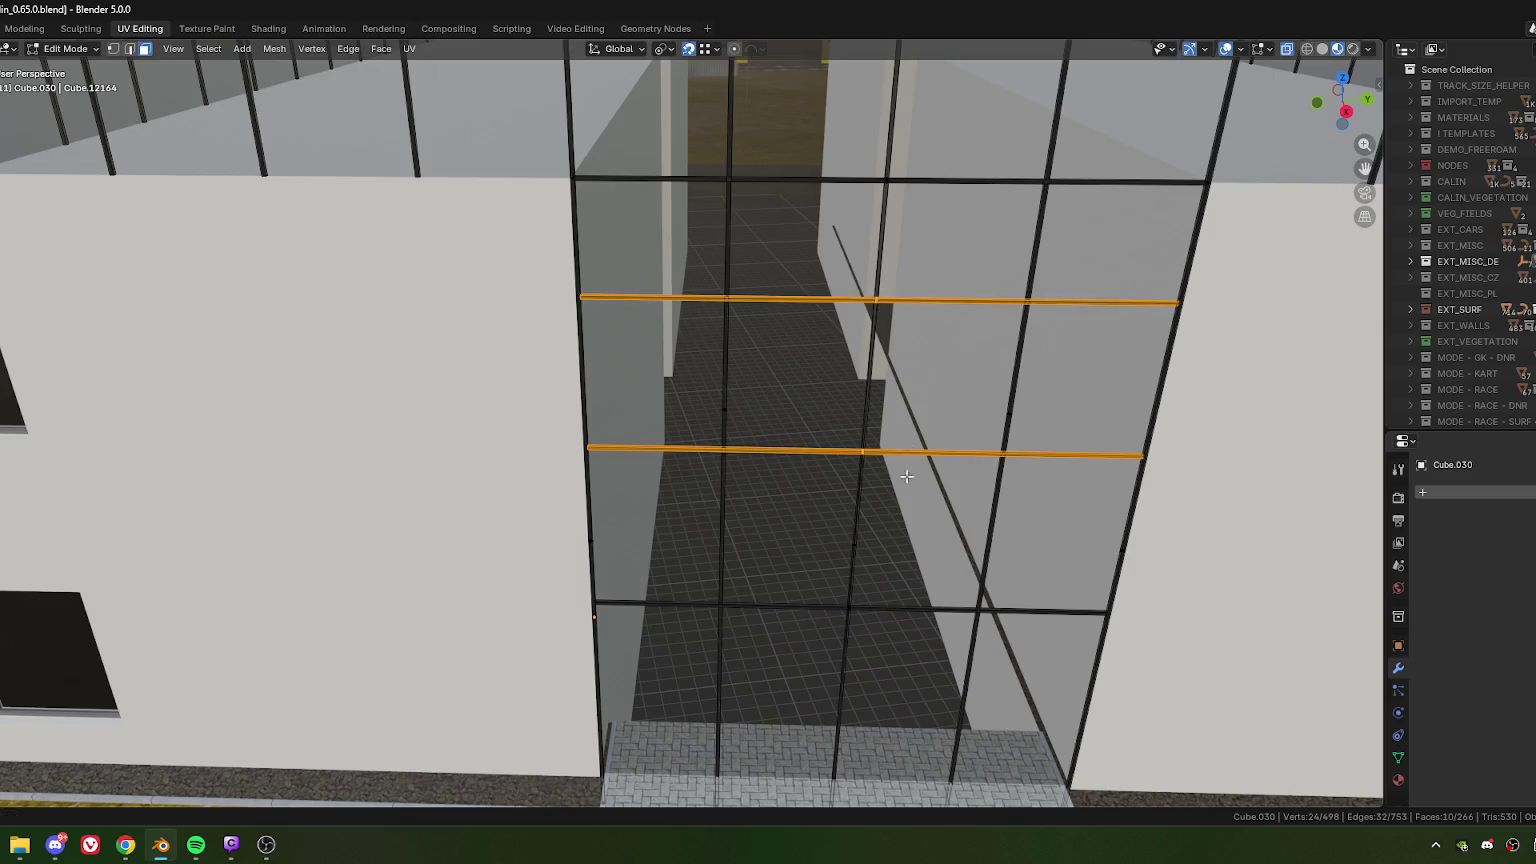
mouse_move(906, 476)
middle_down()
mouse_move(824, 433)
mouse_move(789, 343)
mouse_move(788, 491)
middle_up()
- Zoom and orbit to inspect the glass entrance's horizontal bars from above
scroll(785, 470, up, 2)
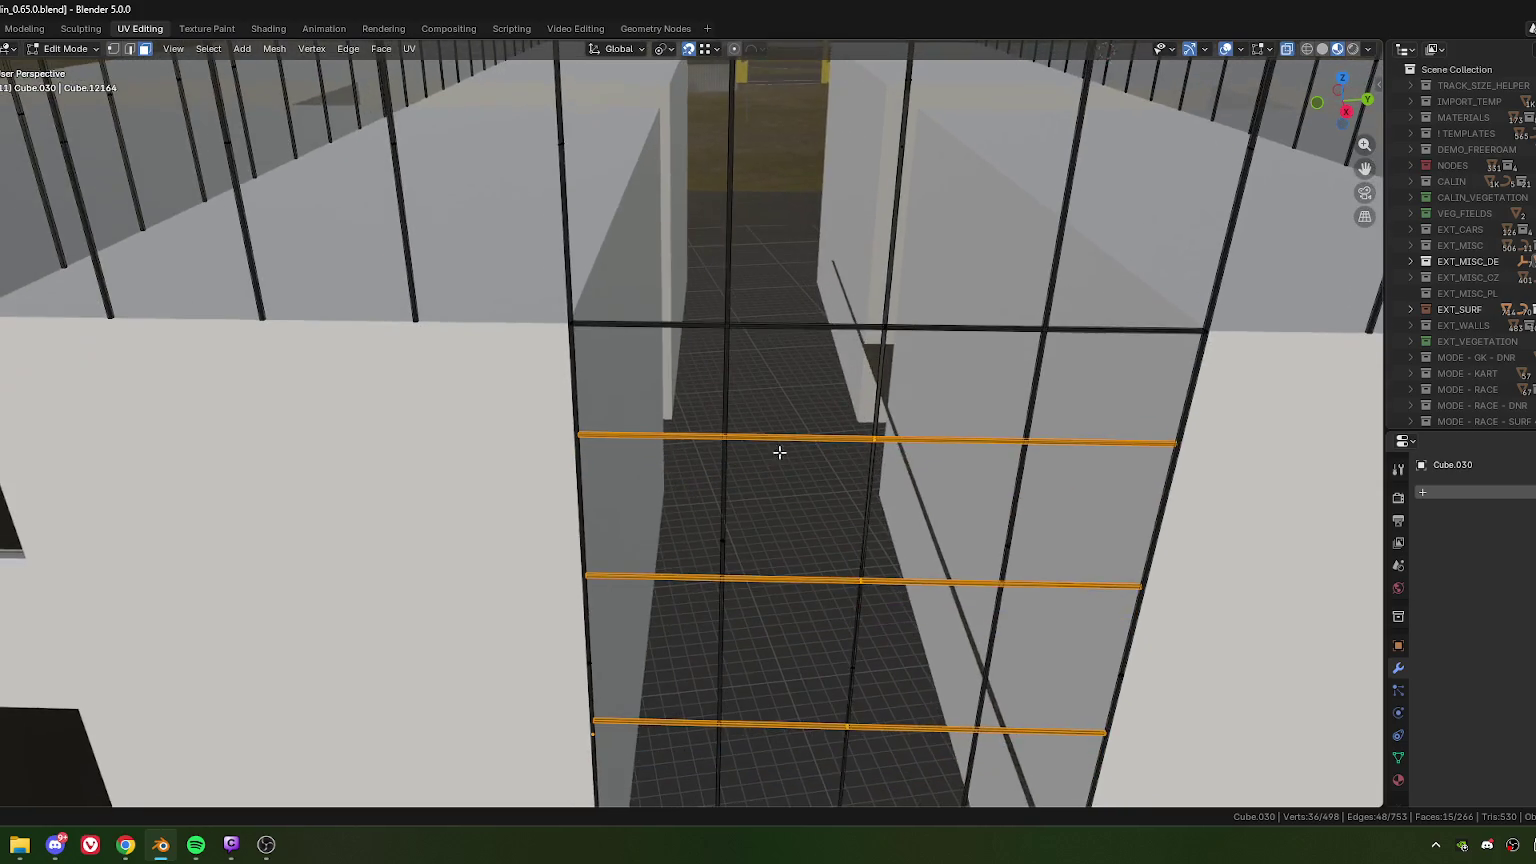
scroll(700, 452, up, 2)
scroll(650, 444, up, 2)
scroll(672, 422, up, 1)
scroll(680, 412, down, 1)
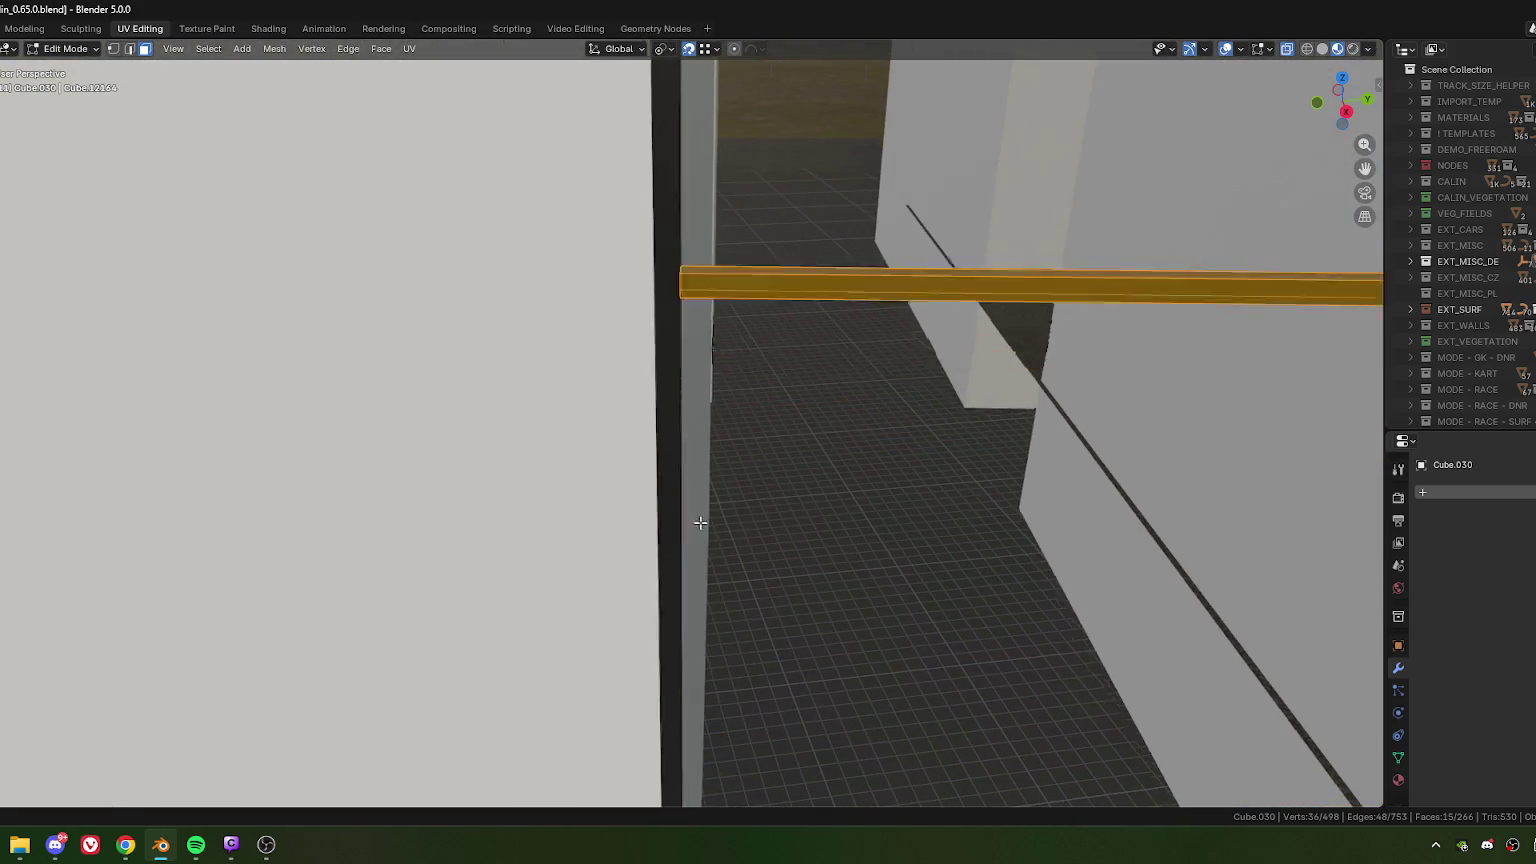
scroll(699, 411, down, 1)
scroll(699, 411, down, 1)
scroll(734, 388, down, 3)
scroll(734, 388, down, 2)
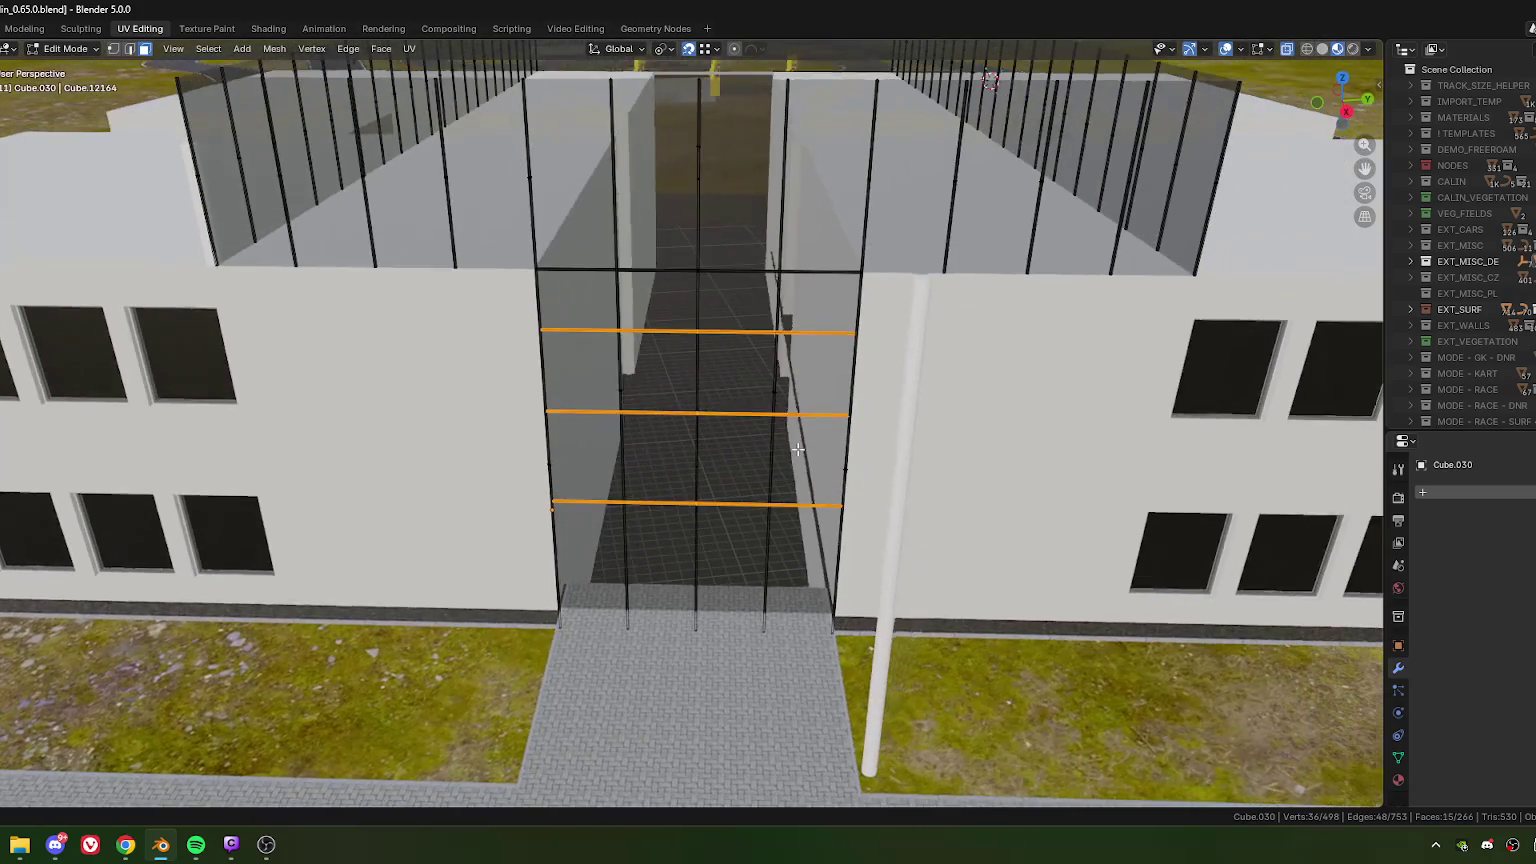
middle_drag(760, 390, 800, 420)
scroll(830, 396, up, 5)
scroll(830, 396, down, 2)
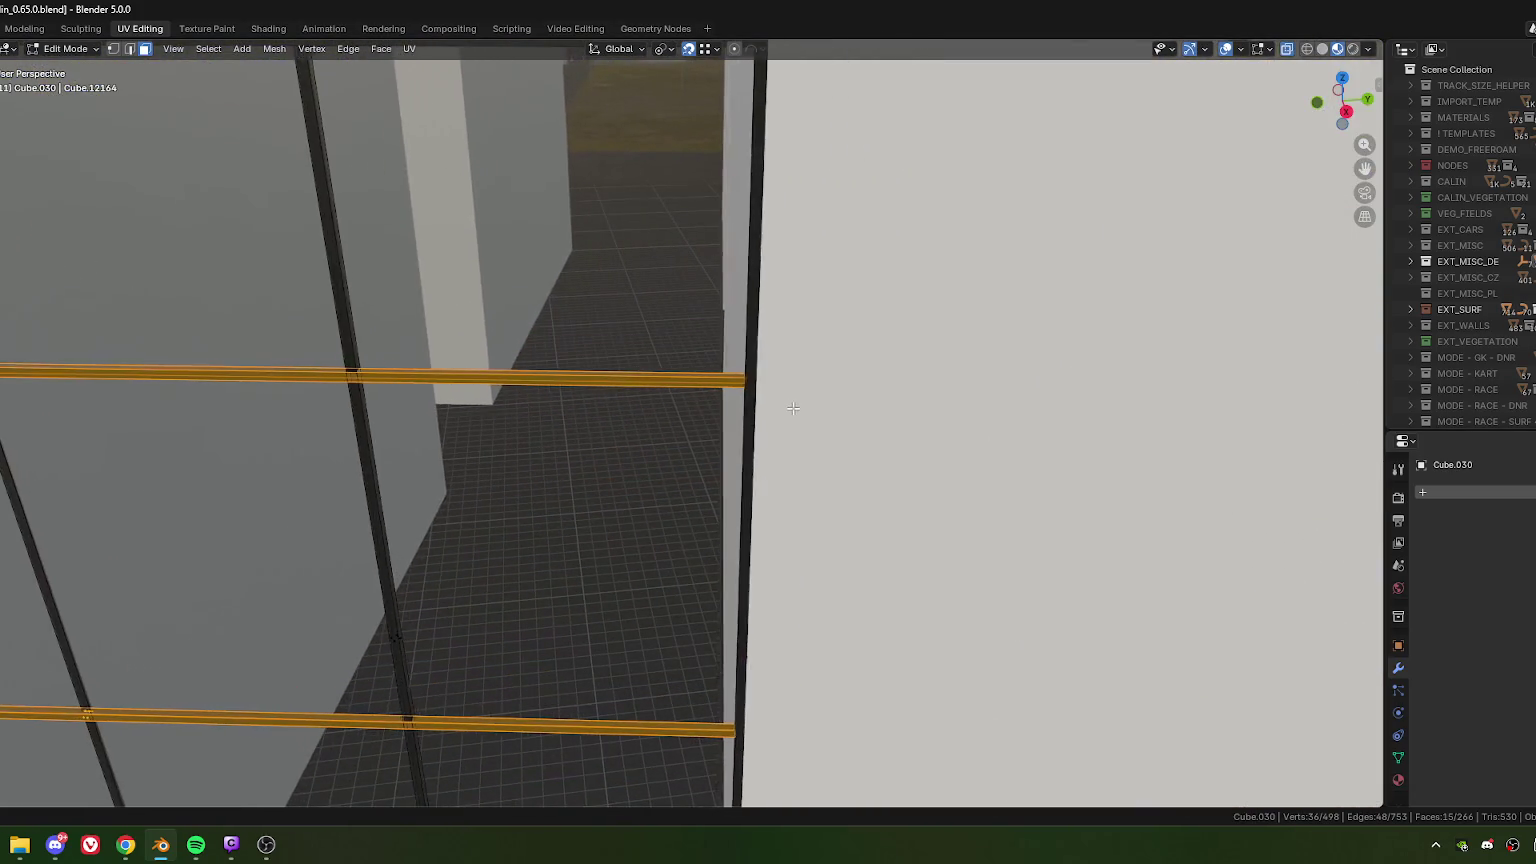
scroll(792, 408, down, 1)
scroll(782, 420, down, 3)
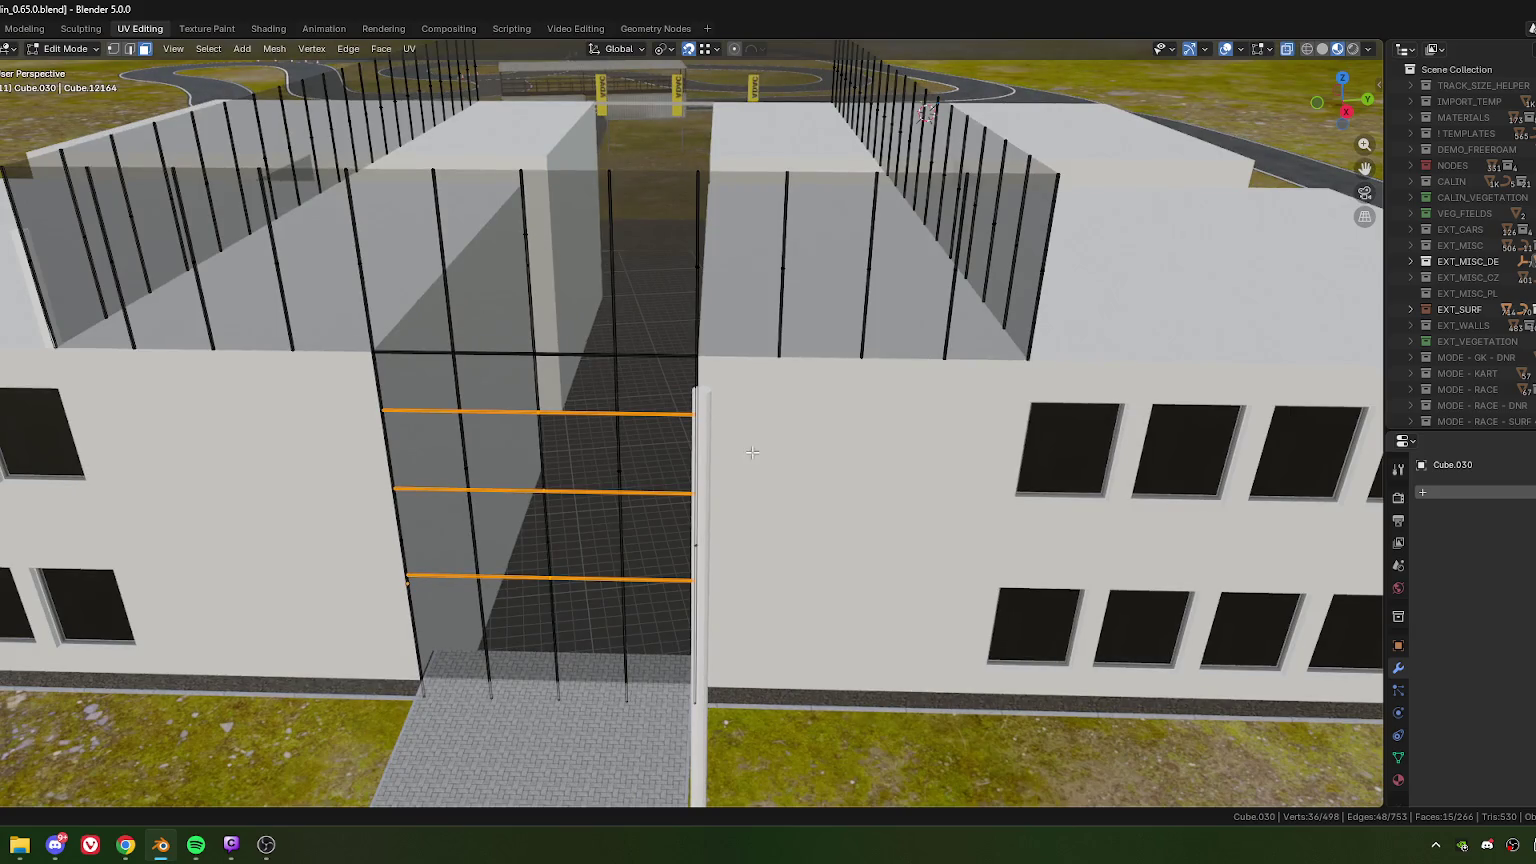
scroll(752, 452, up, 4)
scroll(741, 456, up, 2)
scroll(785, 425, down, 2)
scroll(765, 405, down, 1)
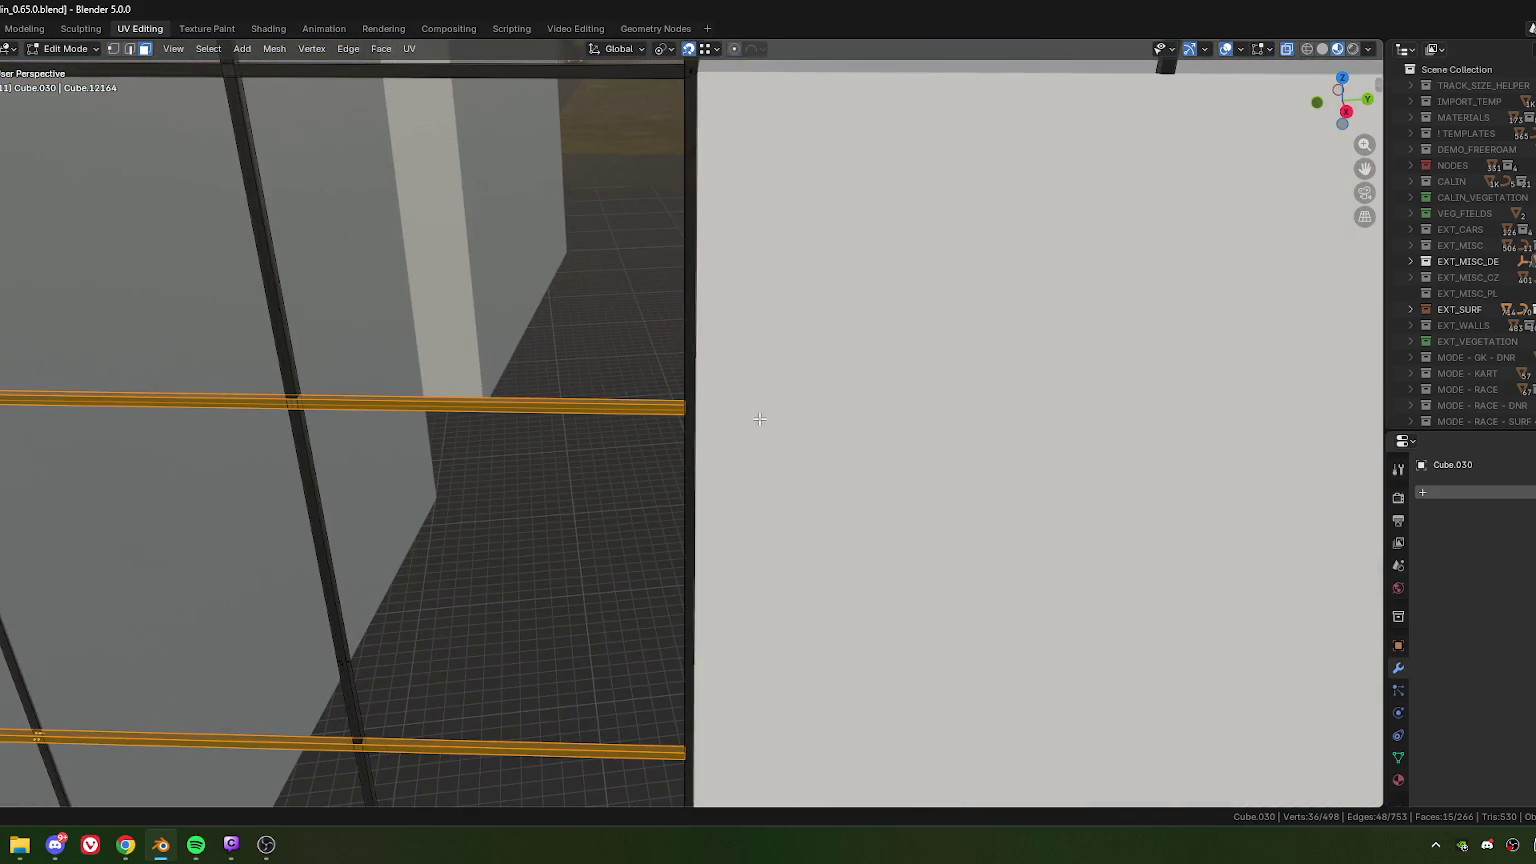
- In vertex mode, select one bar's vertex loop and view it from the side (Numpad 3)
key(1)
alt+click(680, 406)
key(KP_3)
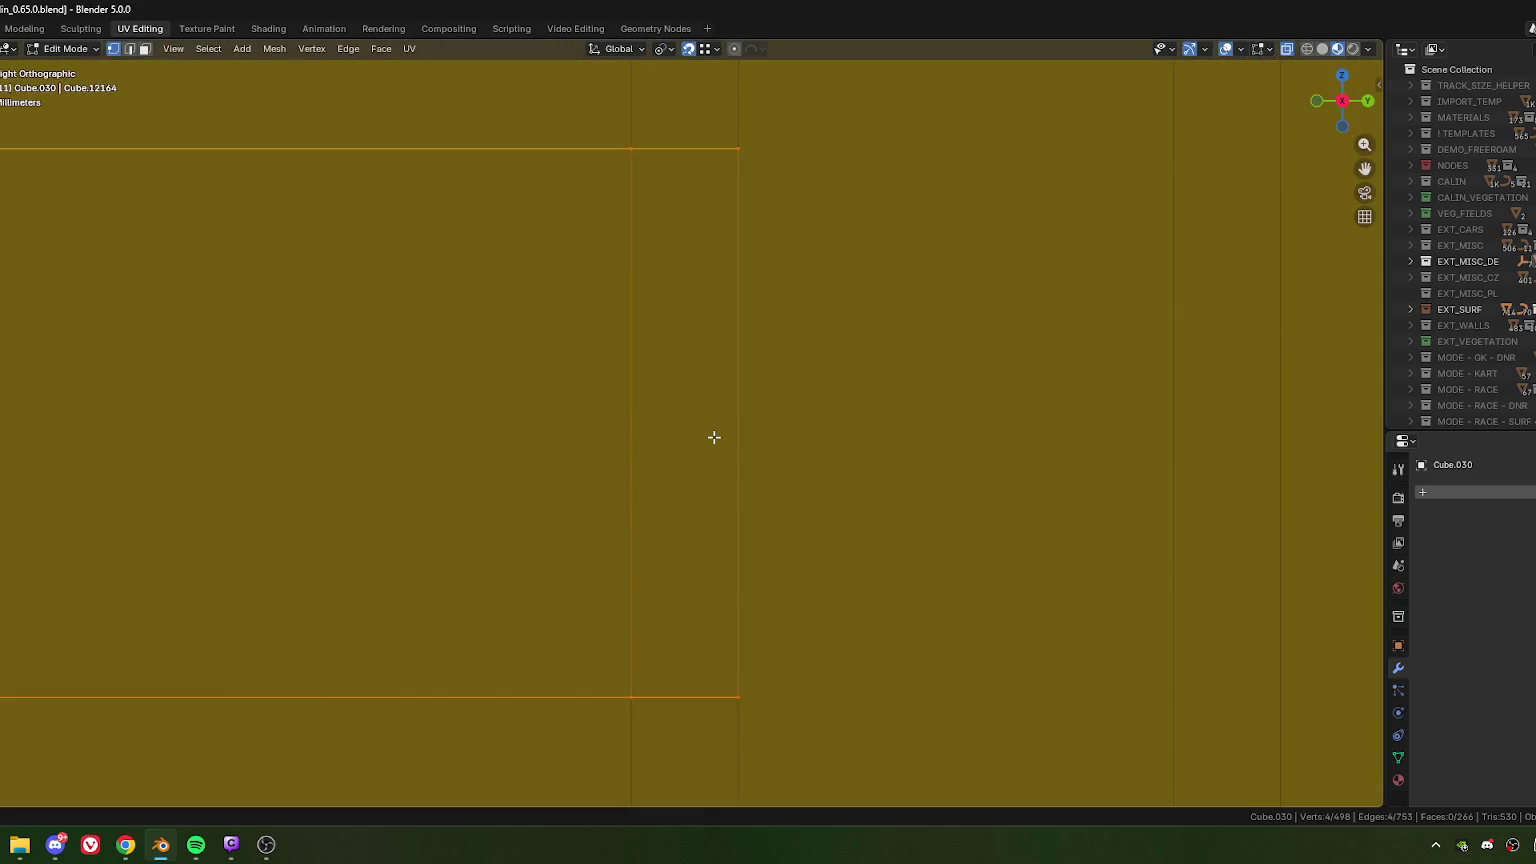
middle_drag(714, 437, 695, 455)
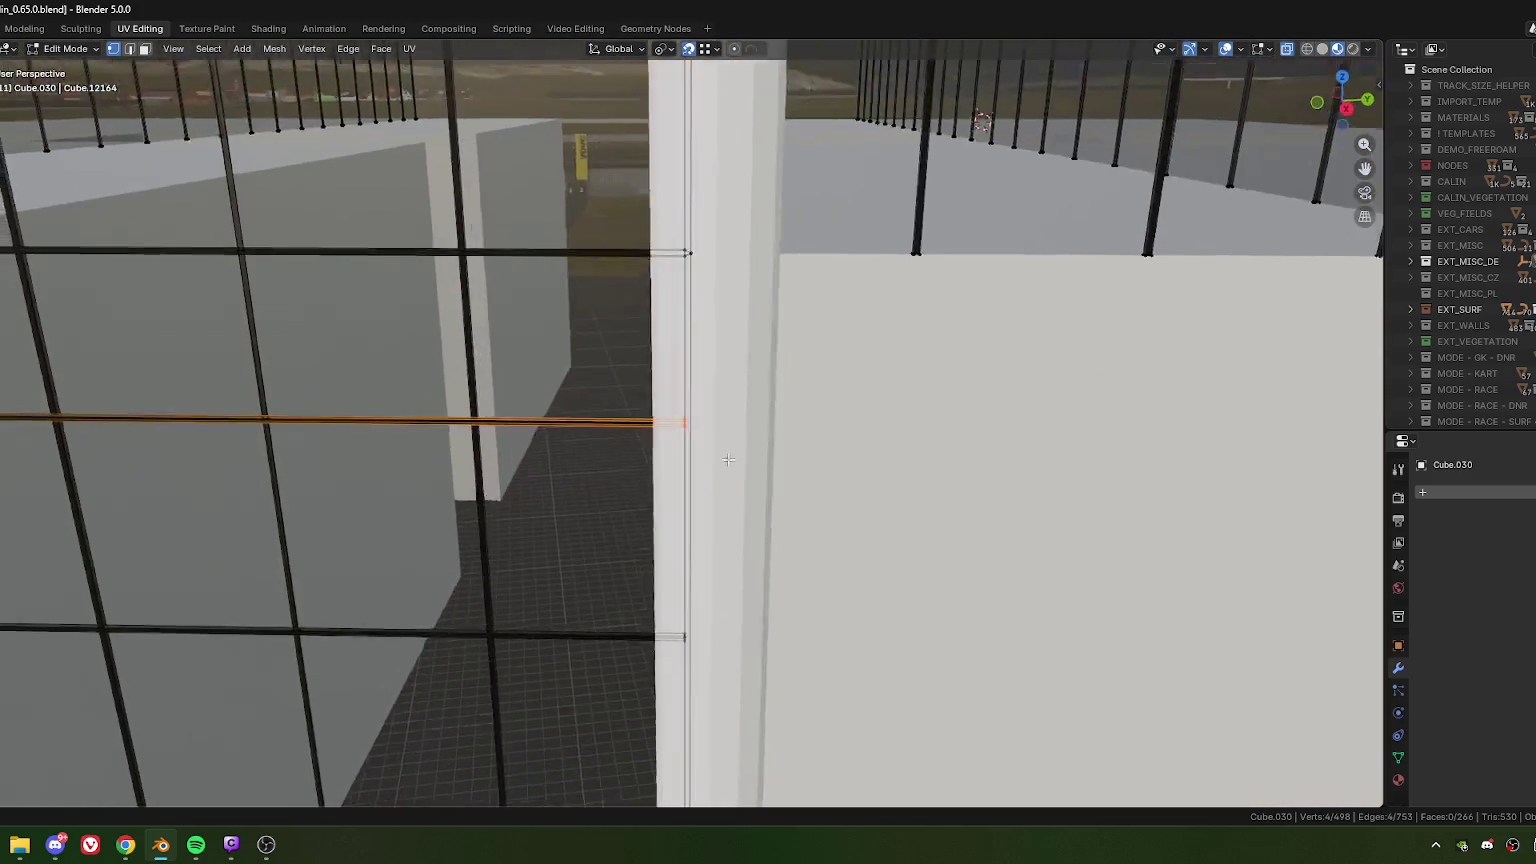
scroll(703, 456, up, 2)
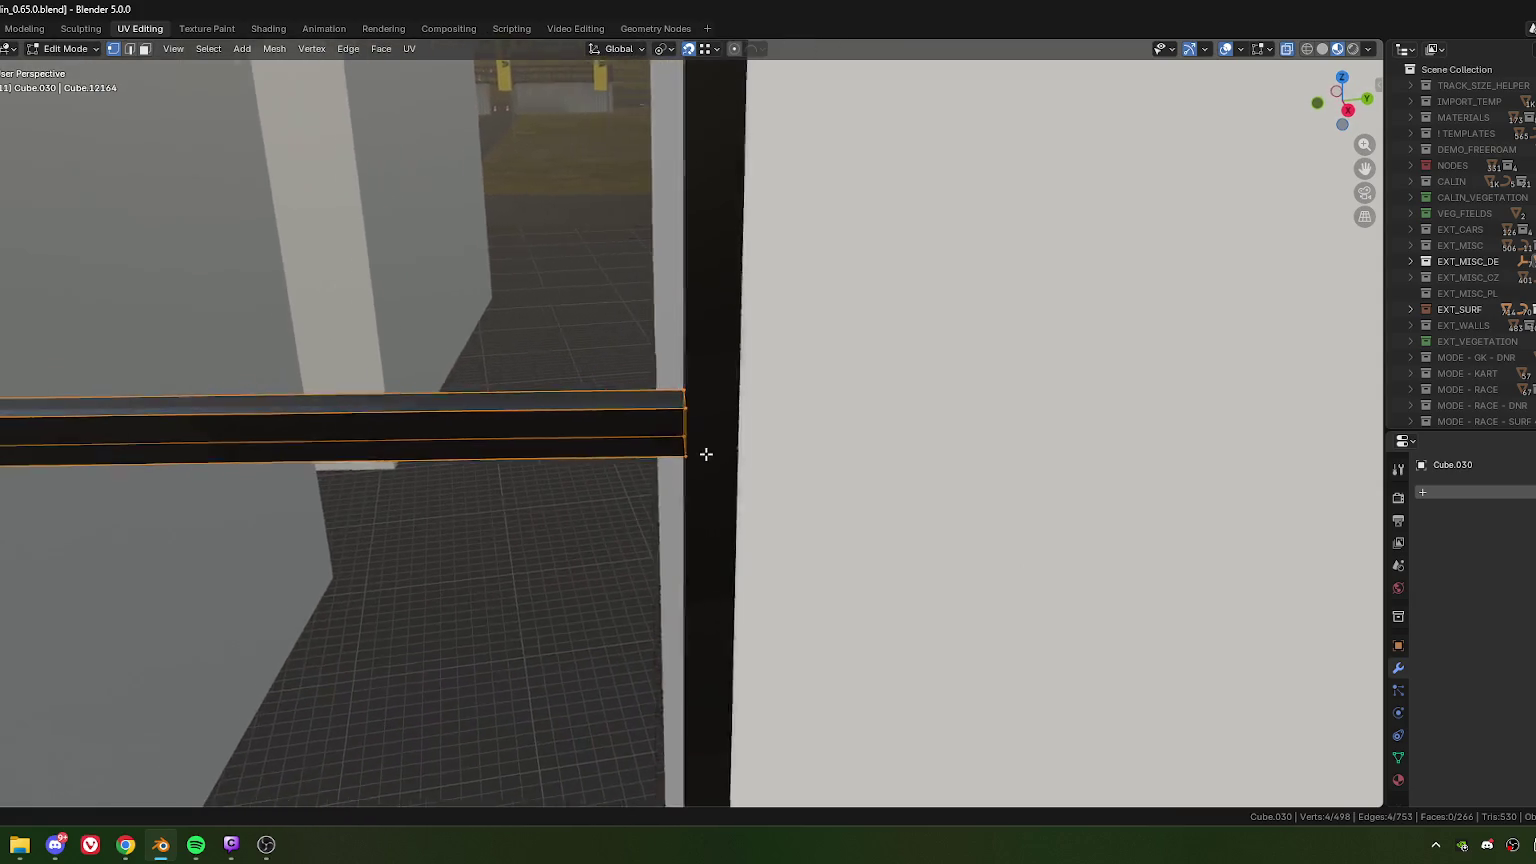
scroll(706, 396, down, 8)
scroll(706, 396, down, 6)
- Leave Edit Mode, unhide everything, and hide the satellite-image ground plane 1Plane.006
key(Tab)
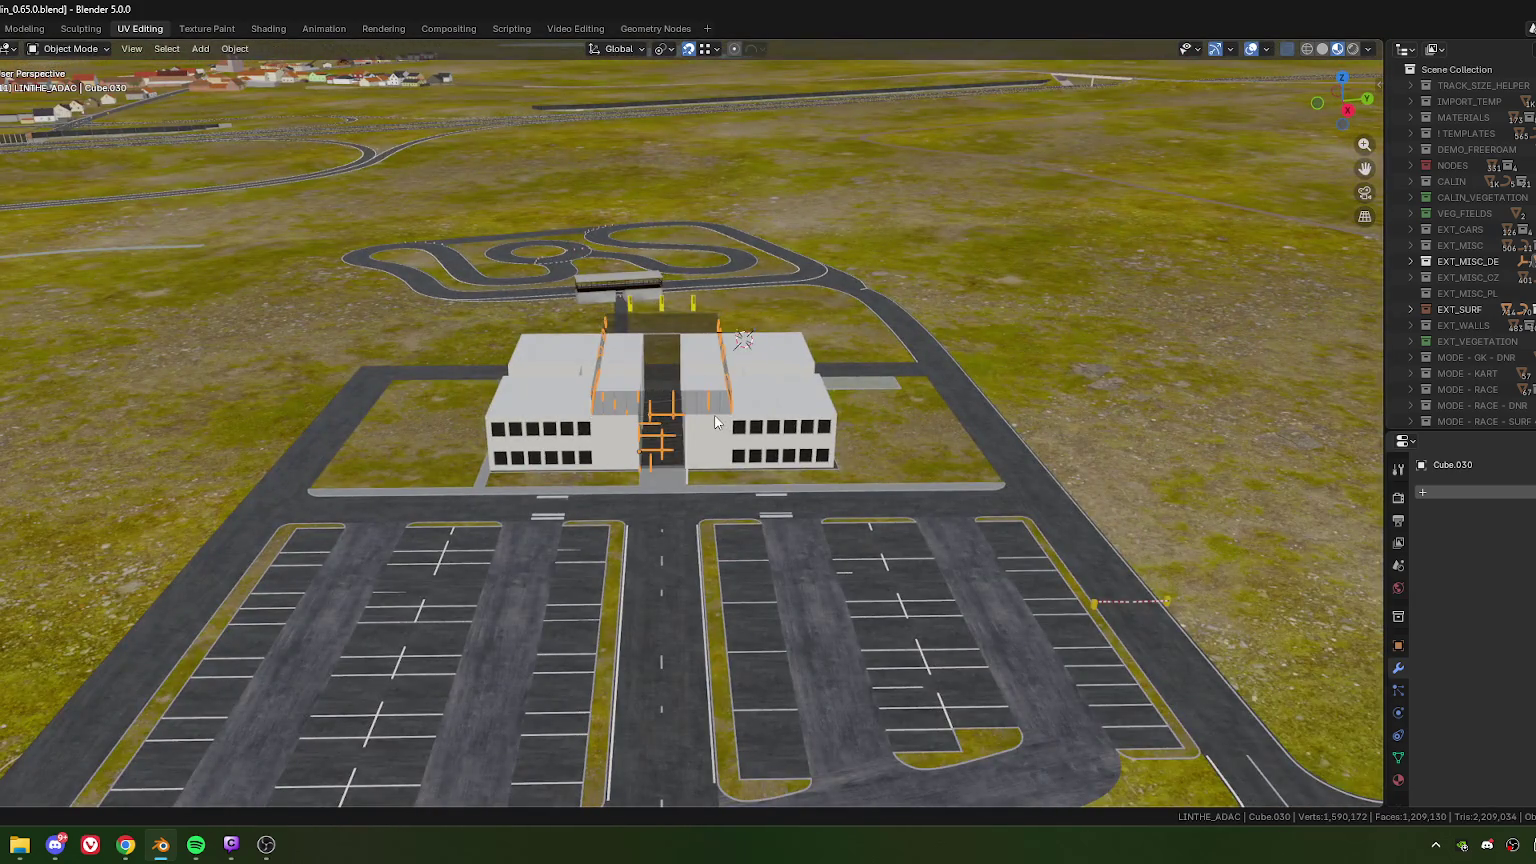
scroll(725, 418, up, 5)
middle_drag(725, 418, 691, 427)
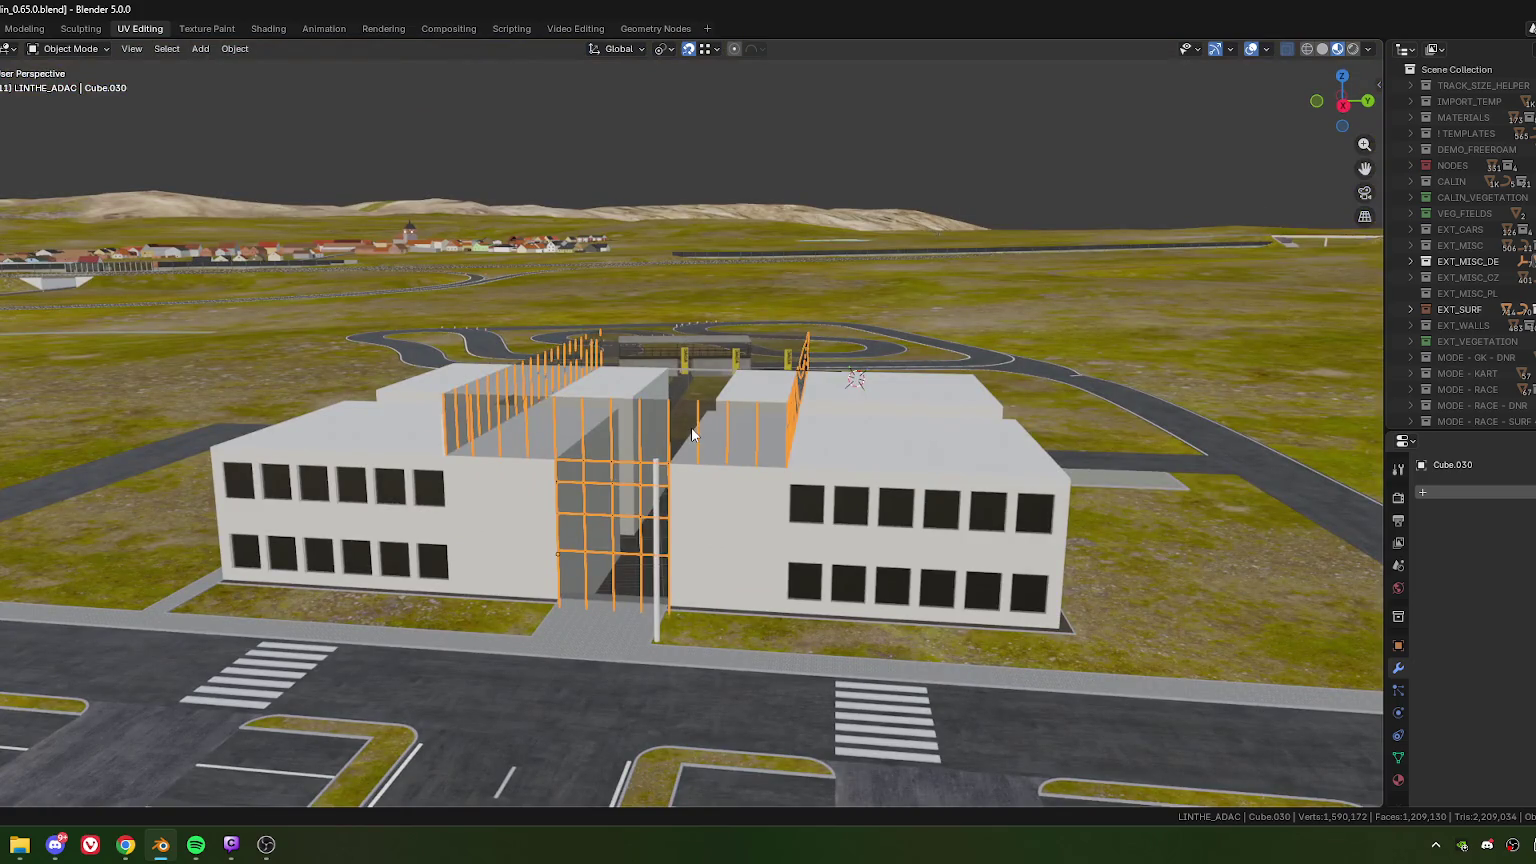
key(alt+h)
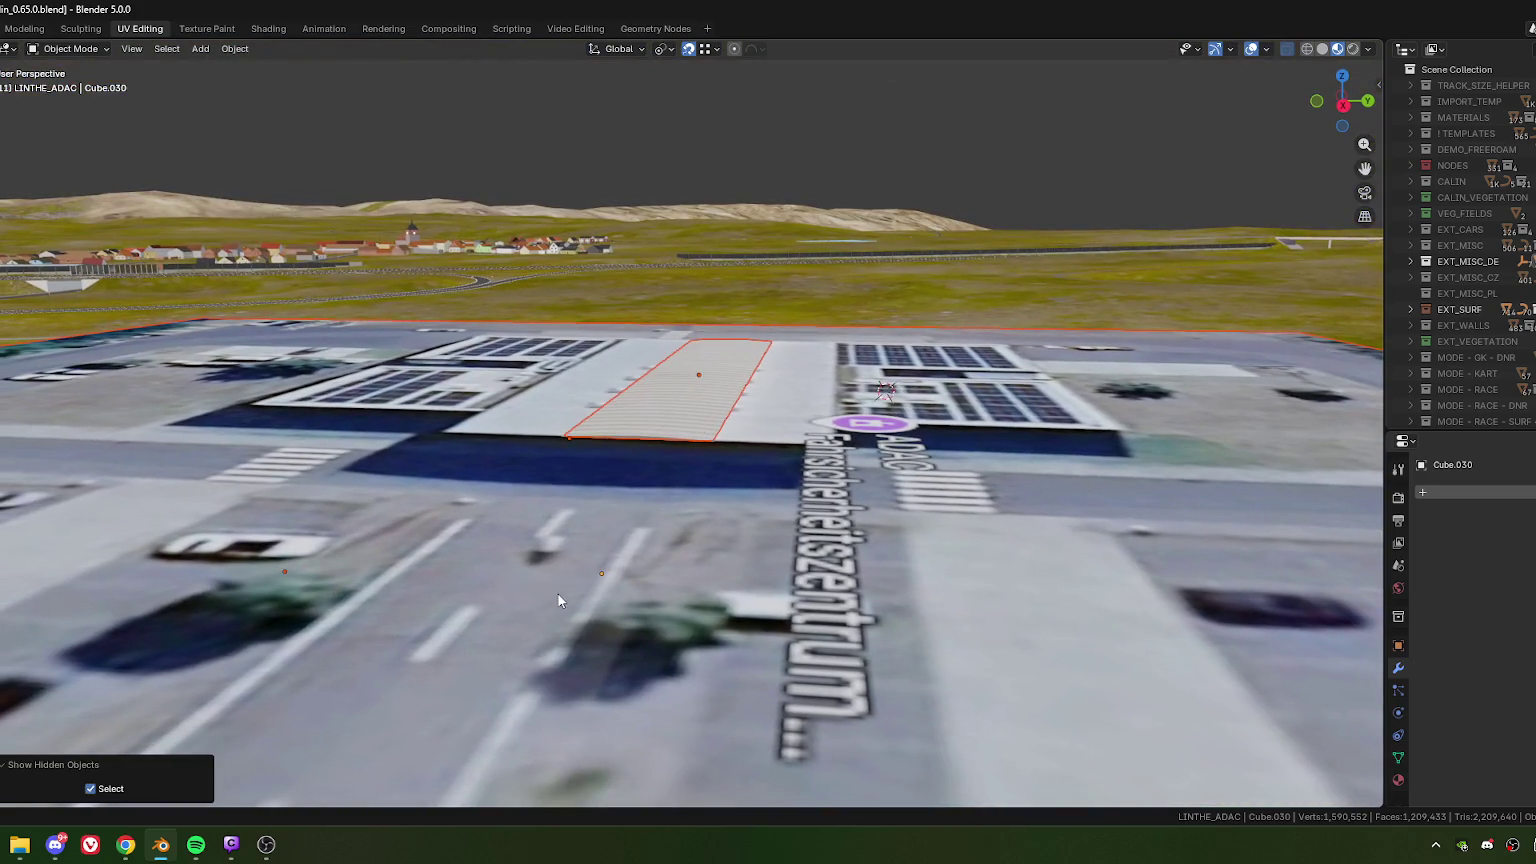
click(593, 593)
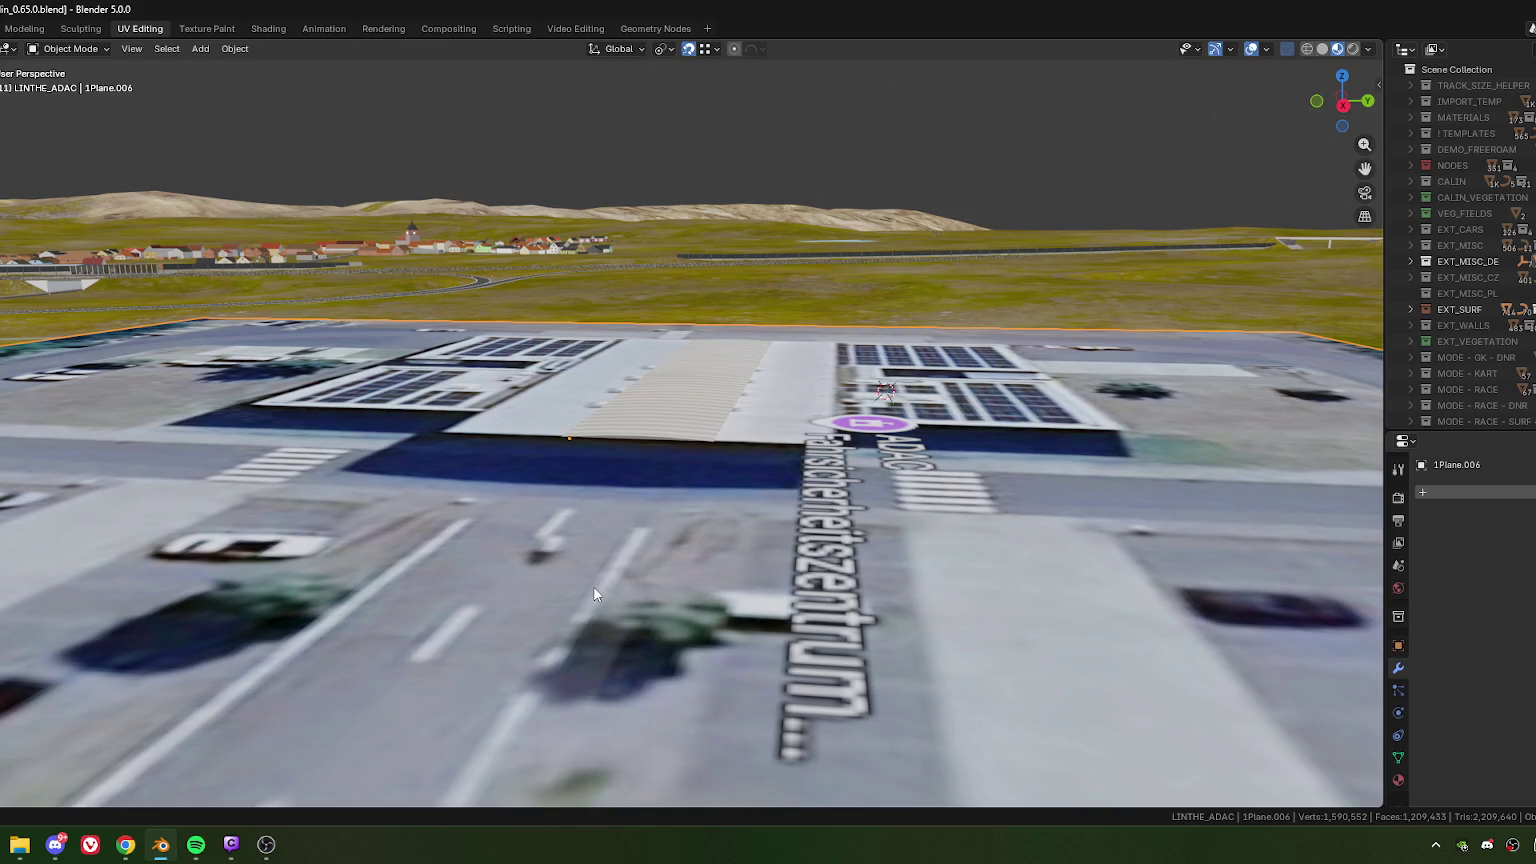
key(h)
scroll(620, 565, up, 2)
scroll(670, 562, up, 2)
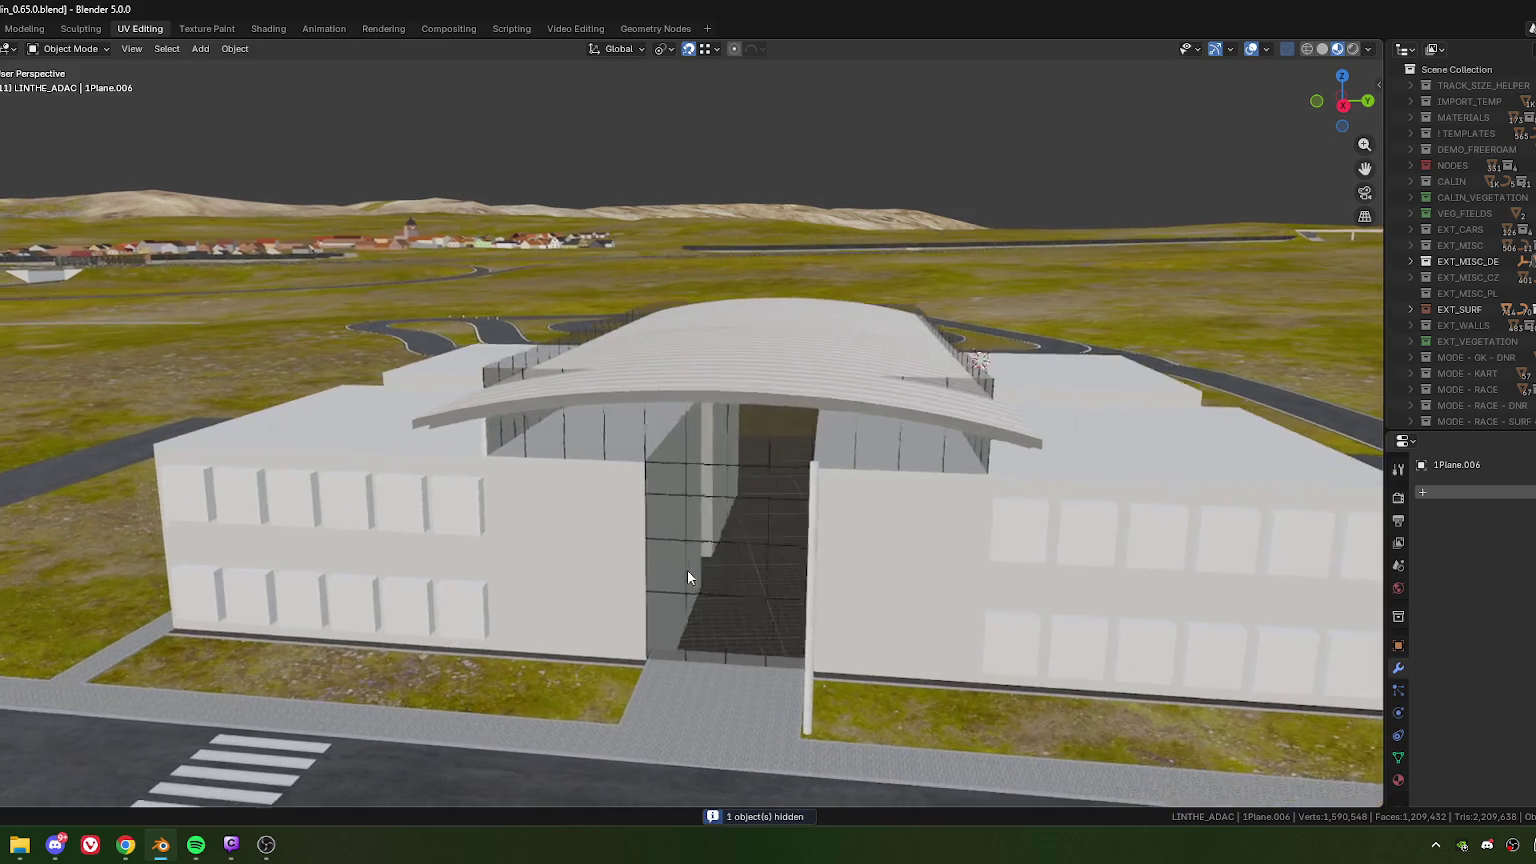
- Hide the white window panel objects (1wind) to expose dark window openings
middle_drag(687, 577, 479, 520)
click(578, 588)
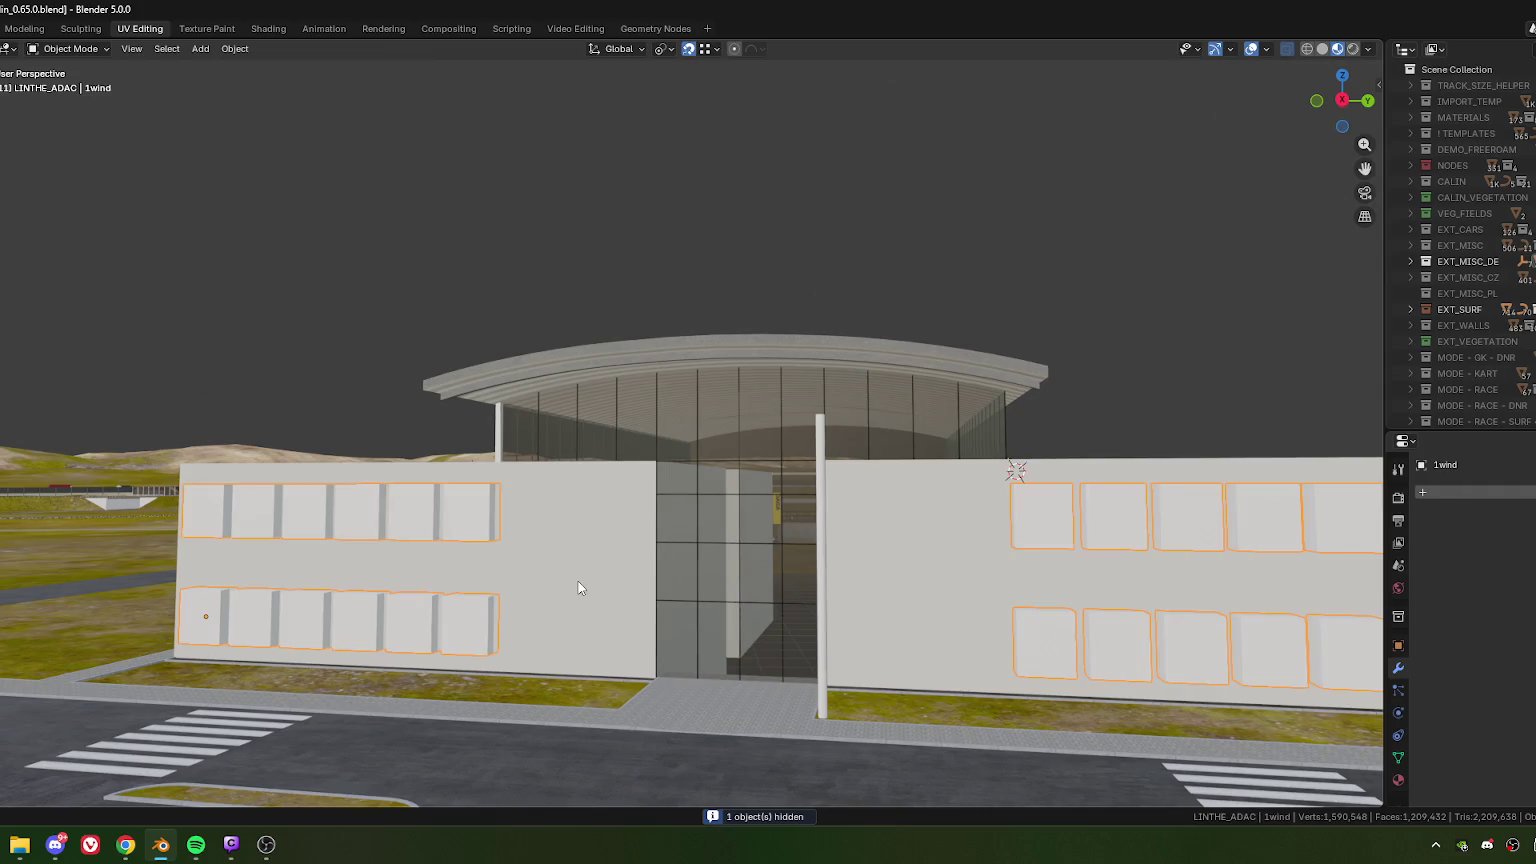
key(h)
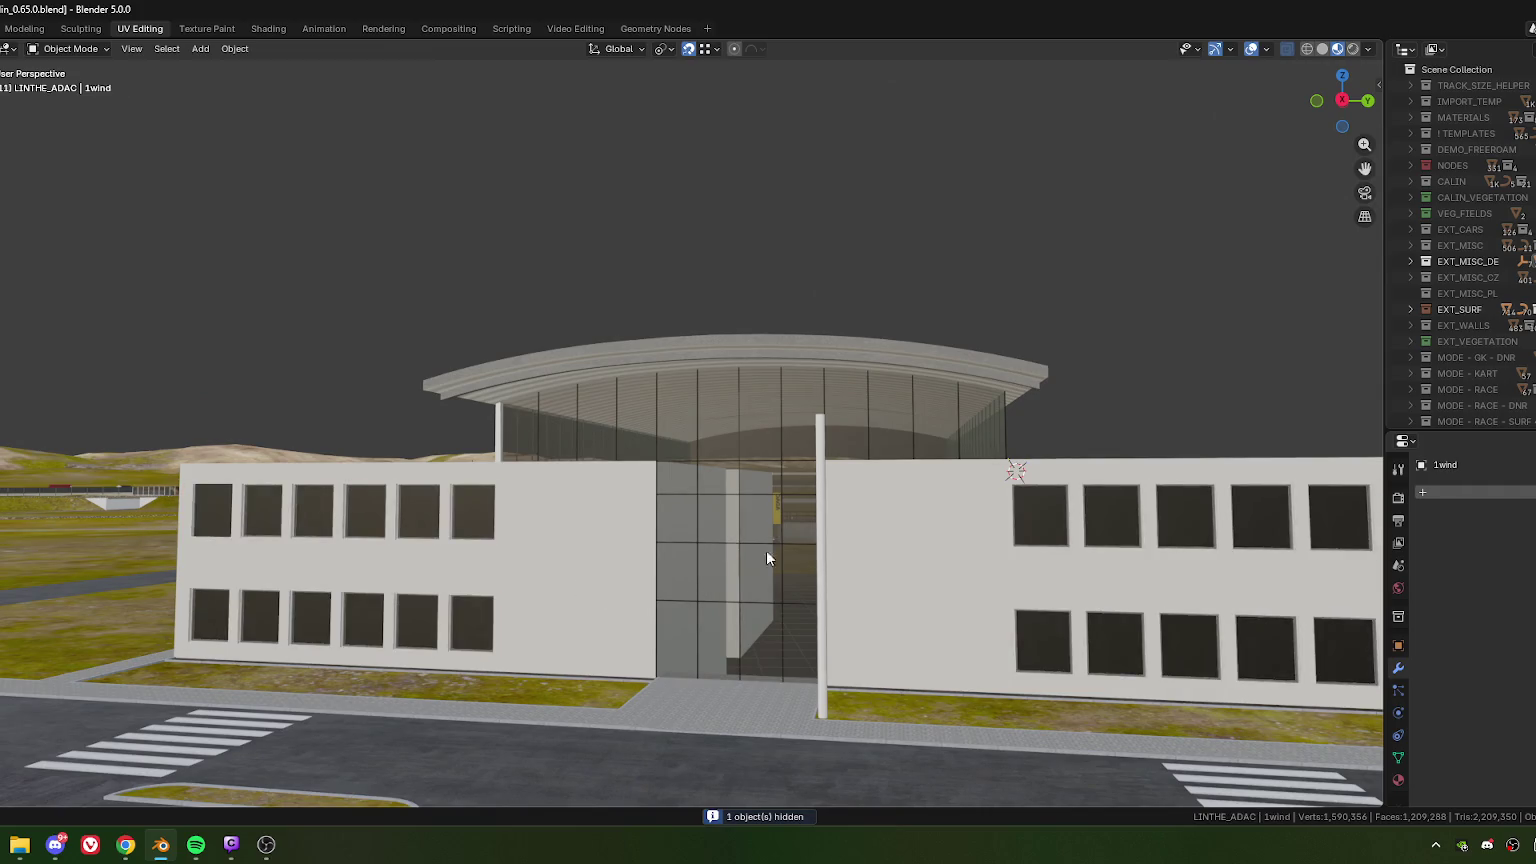
mouse_move(766, 550)
middle_down()
mouse_move(711, 551)
mouse_move(735, 523)
mouse_move(712, 488)
middle_up()
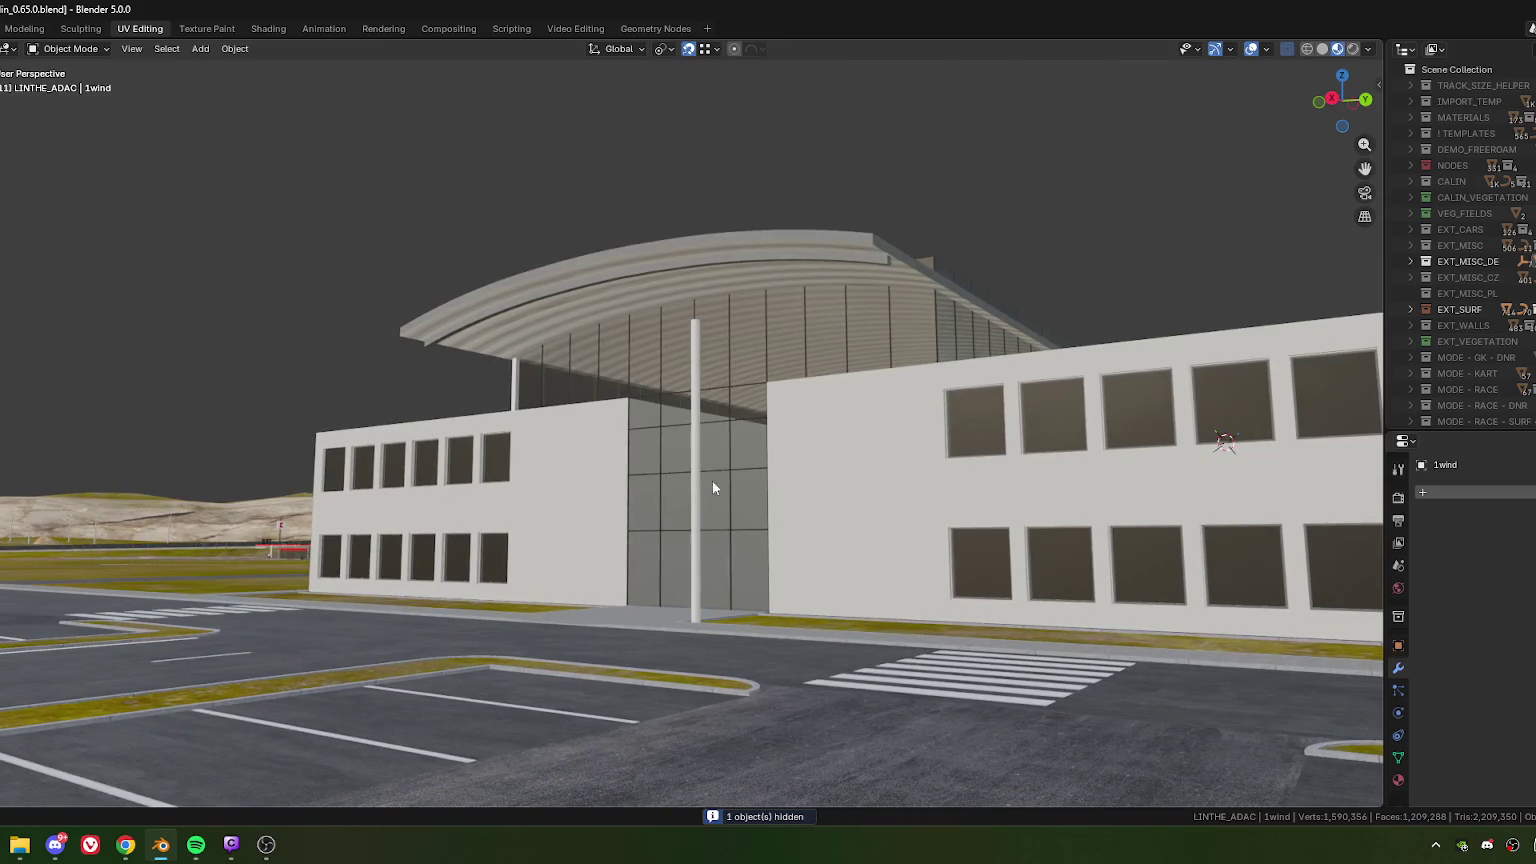
- Raise the slim entrance pole's top vertices straight up along Z toward the canopy edge
click(718, 450)
key(Tab)
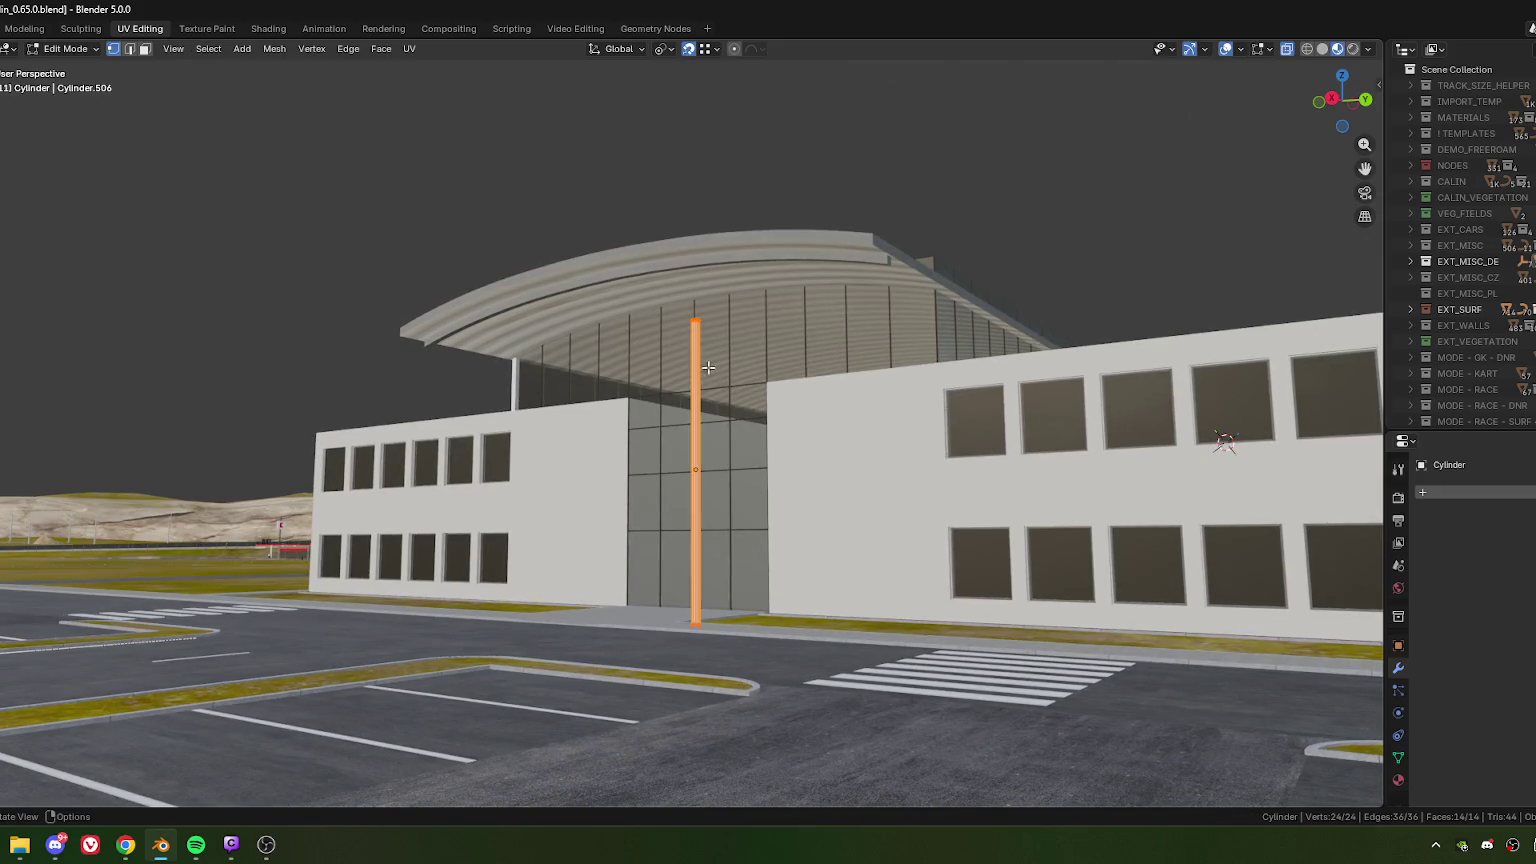
drag(678, 297, 719, 335)
key(g)
key(z)
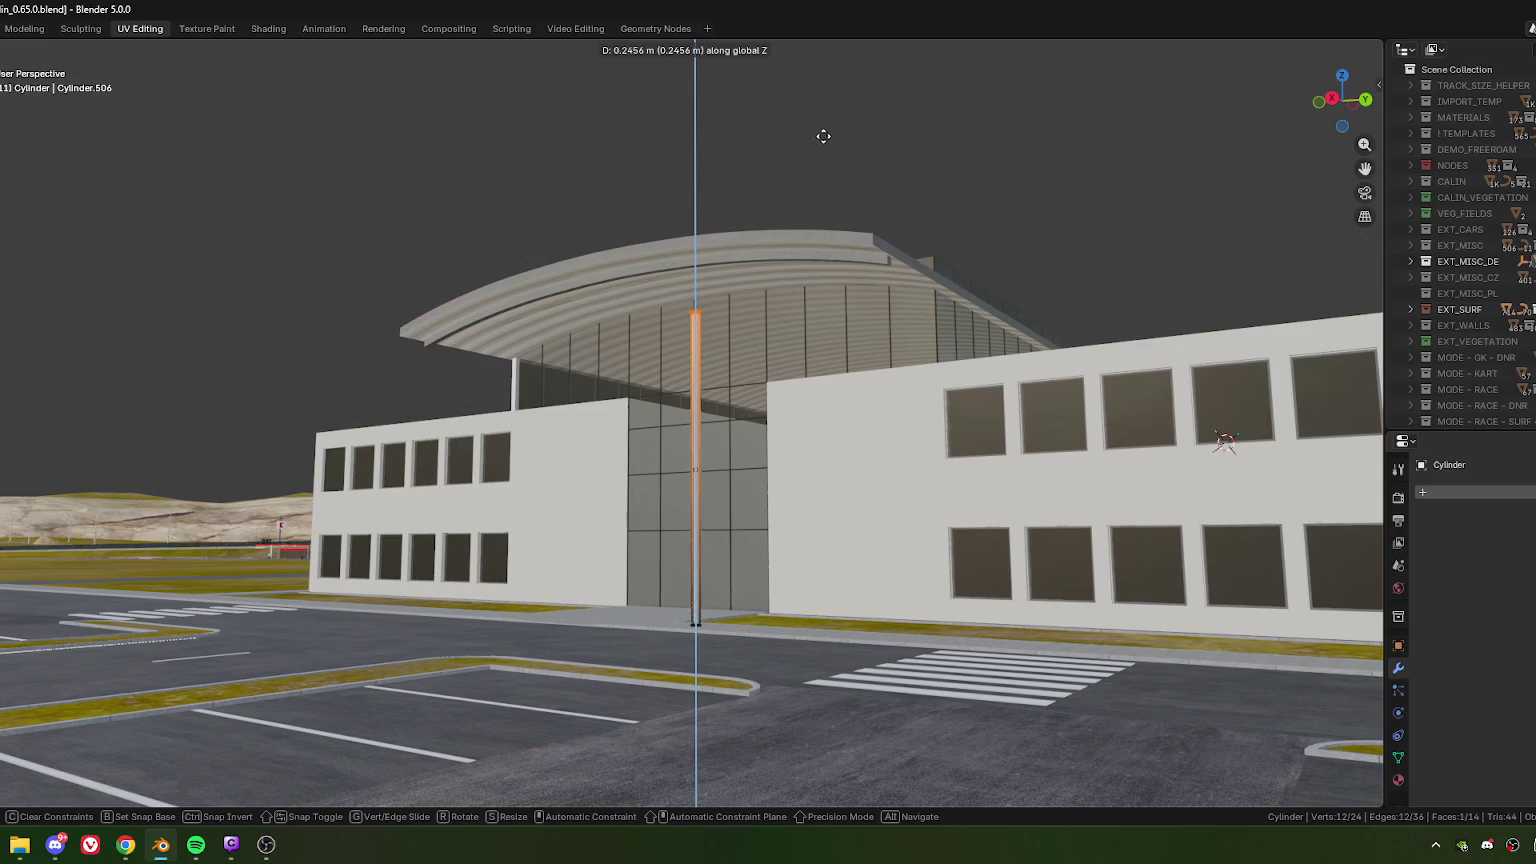
click(832, 101)
key(Tab)
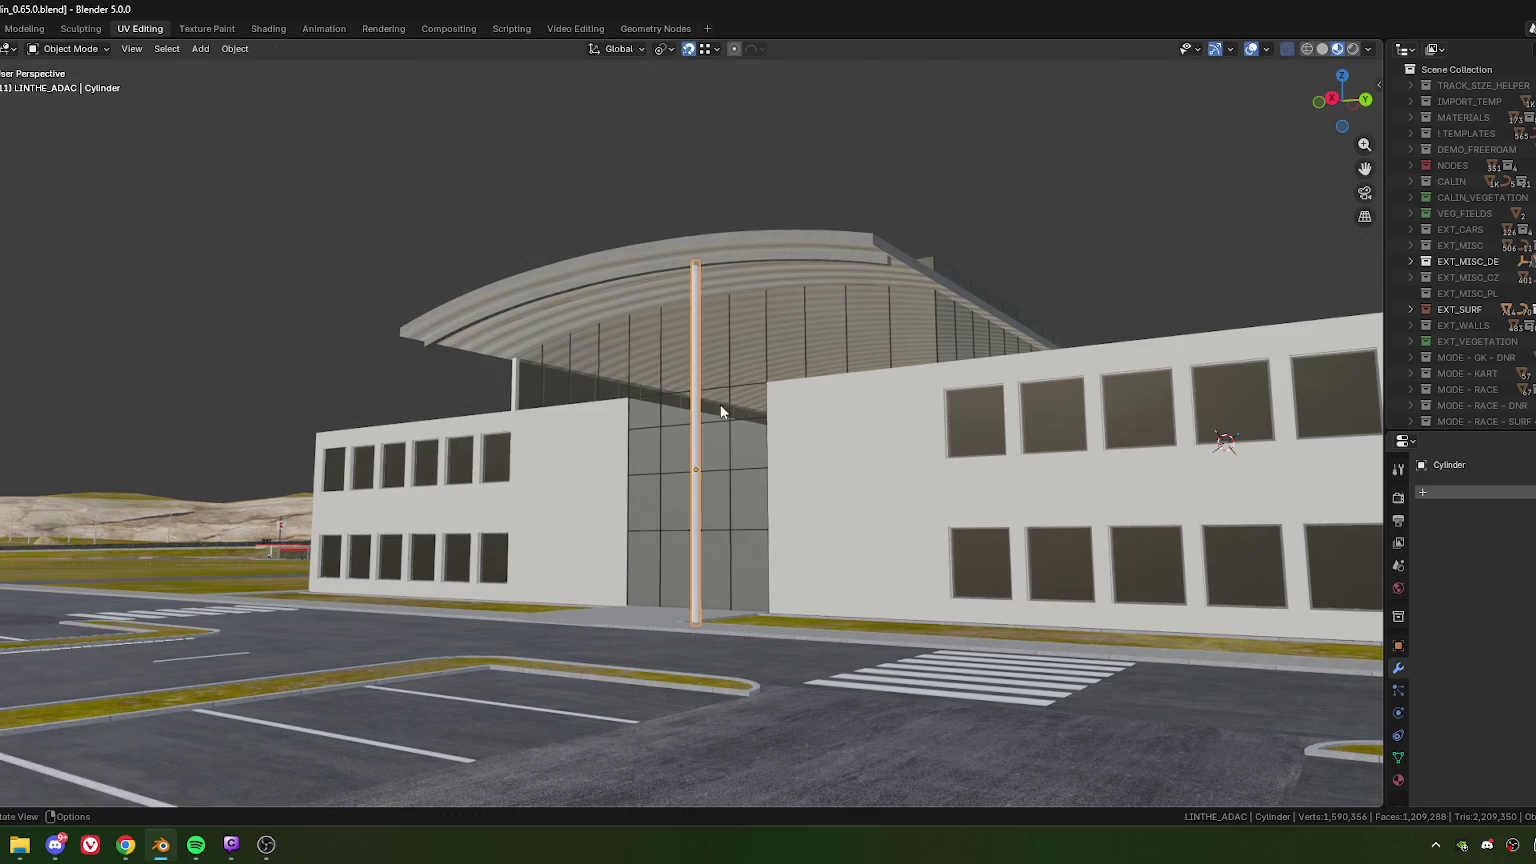
- Orbit around the building, check the pole's Object properties, and re-enter its Edit Mode
middle_drag(720, 404, 804, 436)
scroll(804, 443, up, 3)
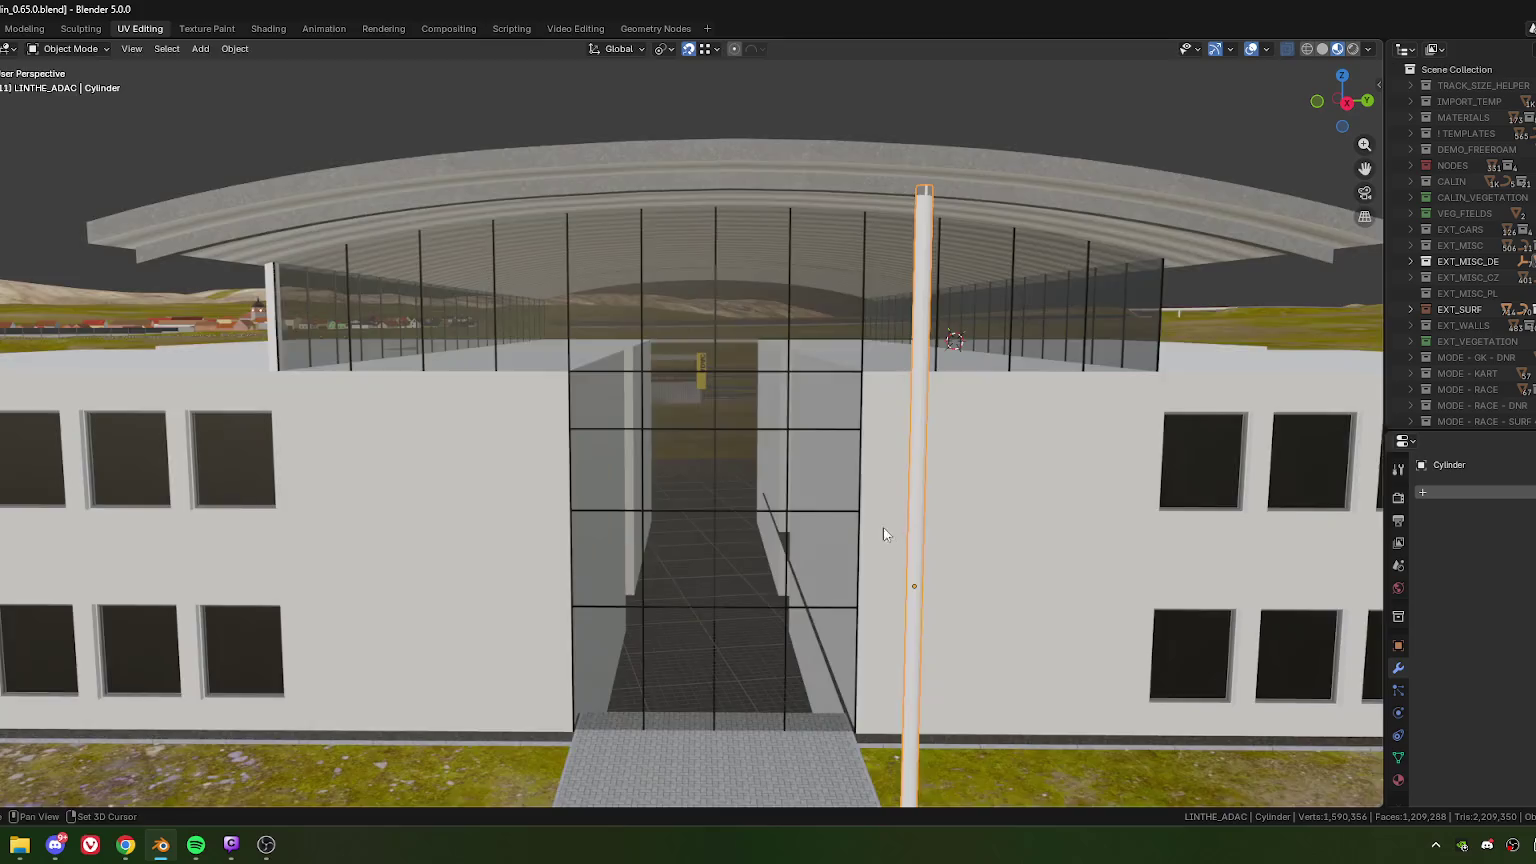
mouse_move(883, 527)
middle_down()
mouse_move(661, 412)
mouse_move(670, 441)
mouse_move(640, 445)
middle_up()
scroll(670, 441, down, 5)
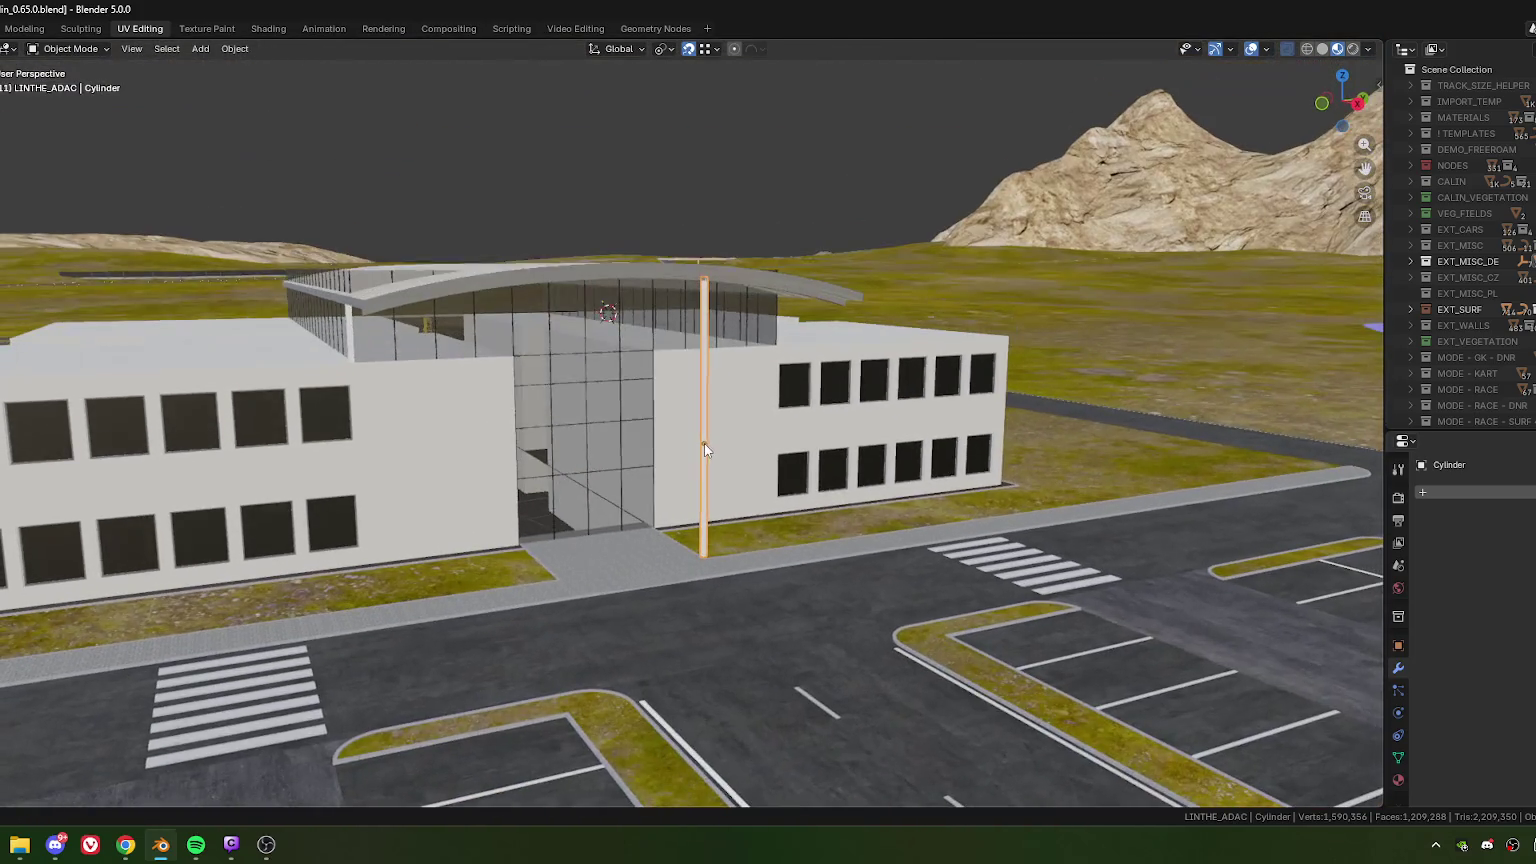
click(1397, 652)
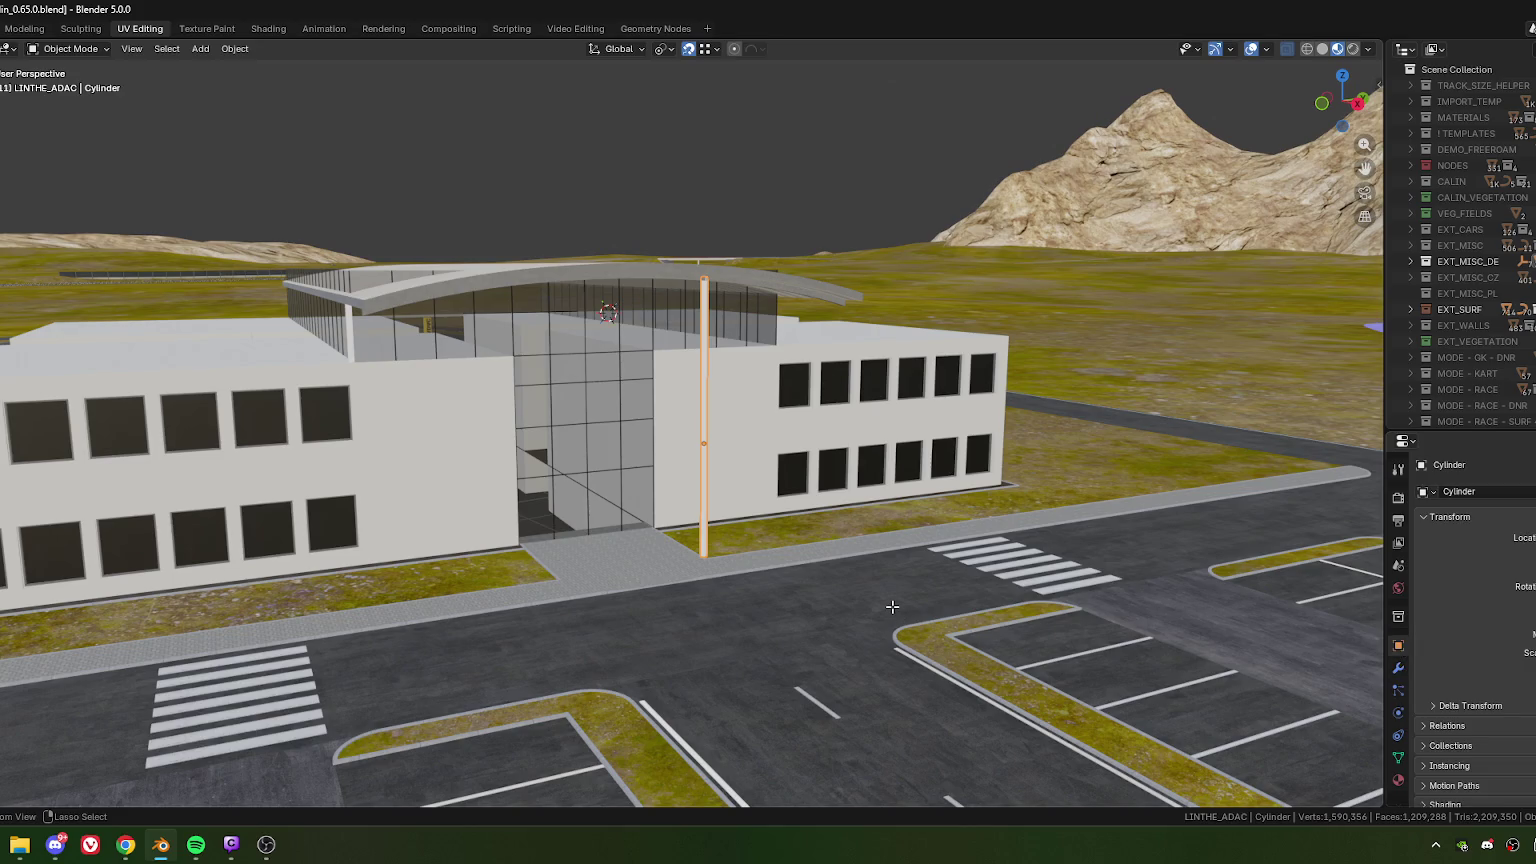
key(Tab)
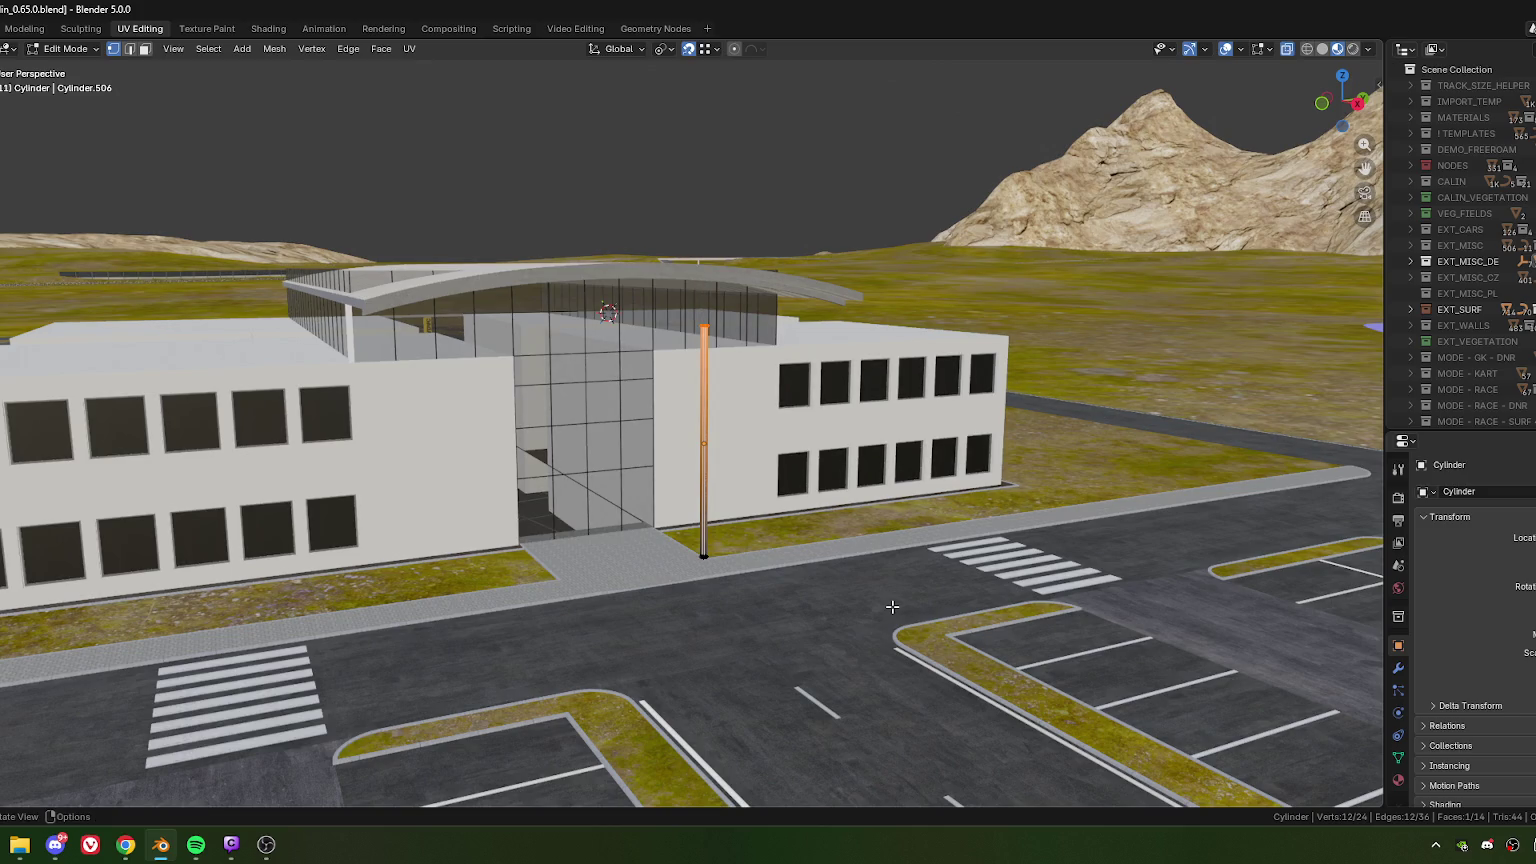
mouse_move(787, 533)
middle_down()
mouse_move(677, 559)
mouse_move(825, 553)
mouse_move(832, 519)
mouse_move(797, 496)
middle_up()
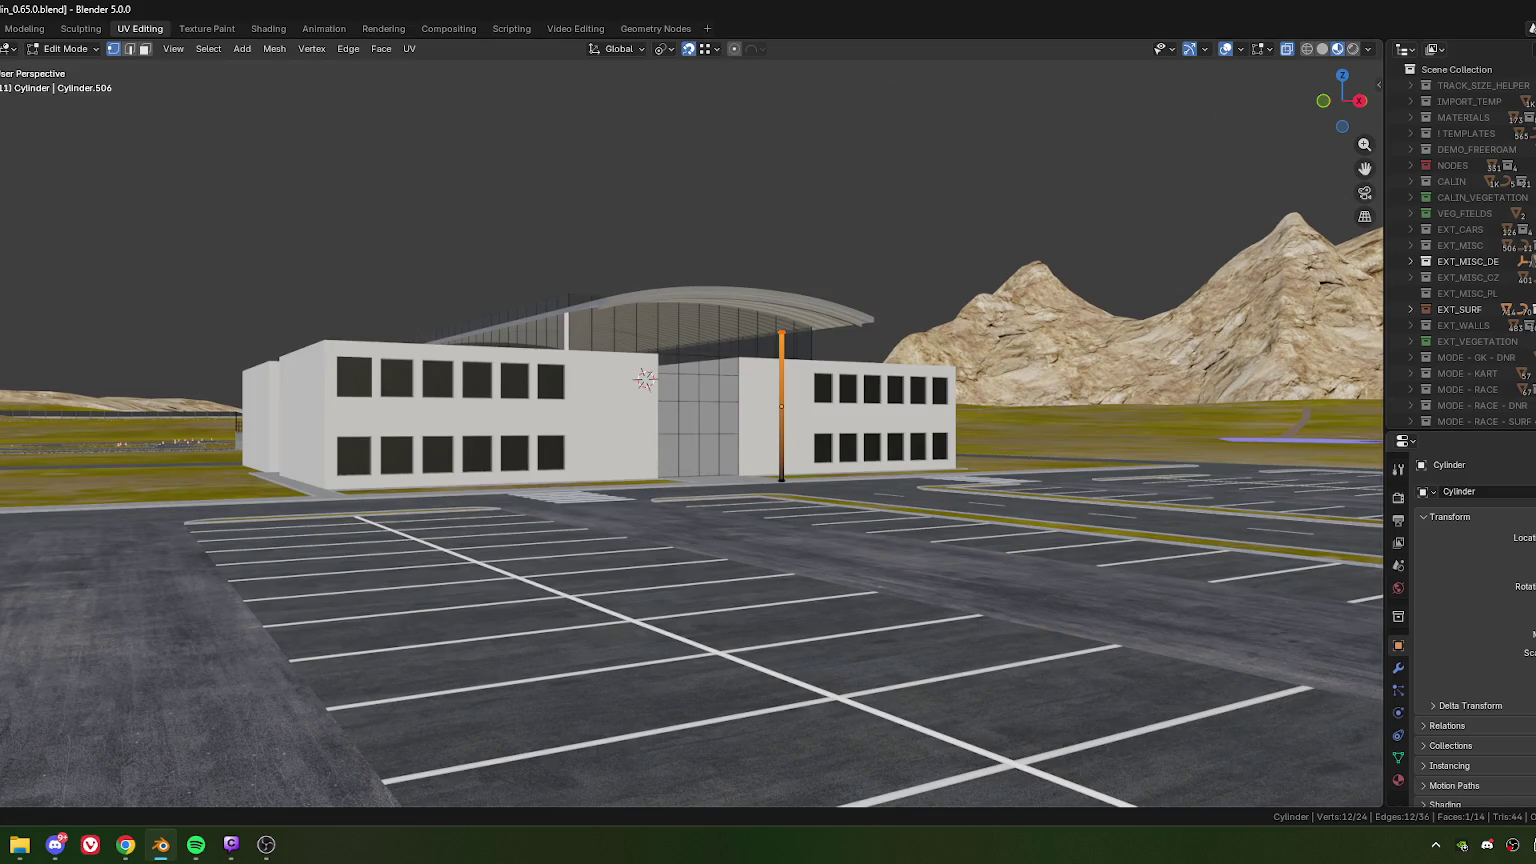
key(alt+Tab)
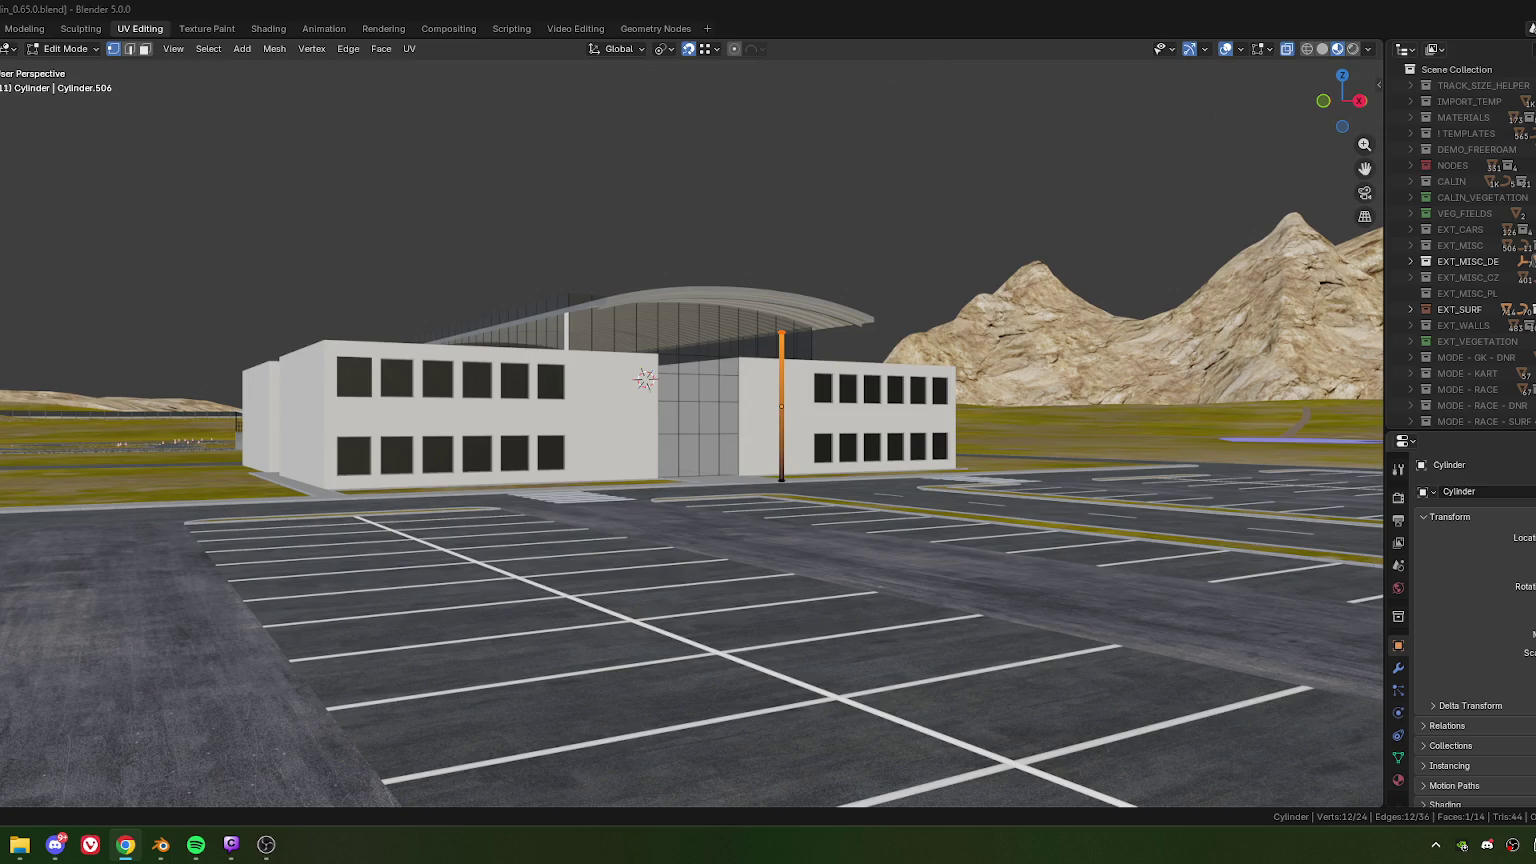
key(alt+Tab)
mouse_move(760, 480)
middle_down()
mouse_move(710, 467)
mouse_move(771, 447)
mouse_move(781, 398)
mouse_move(748, 387)
middle_up()
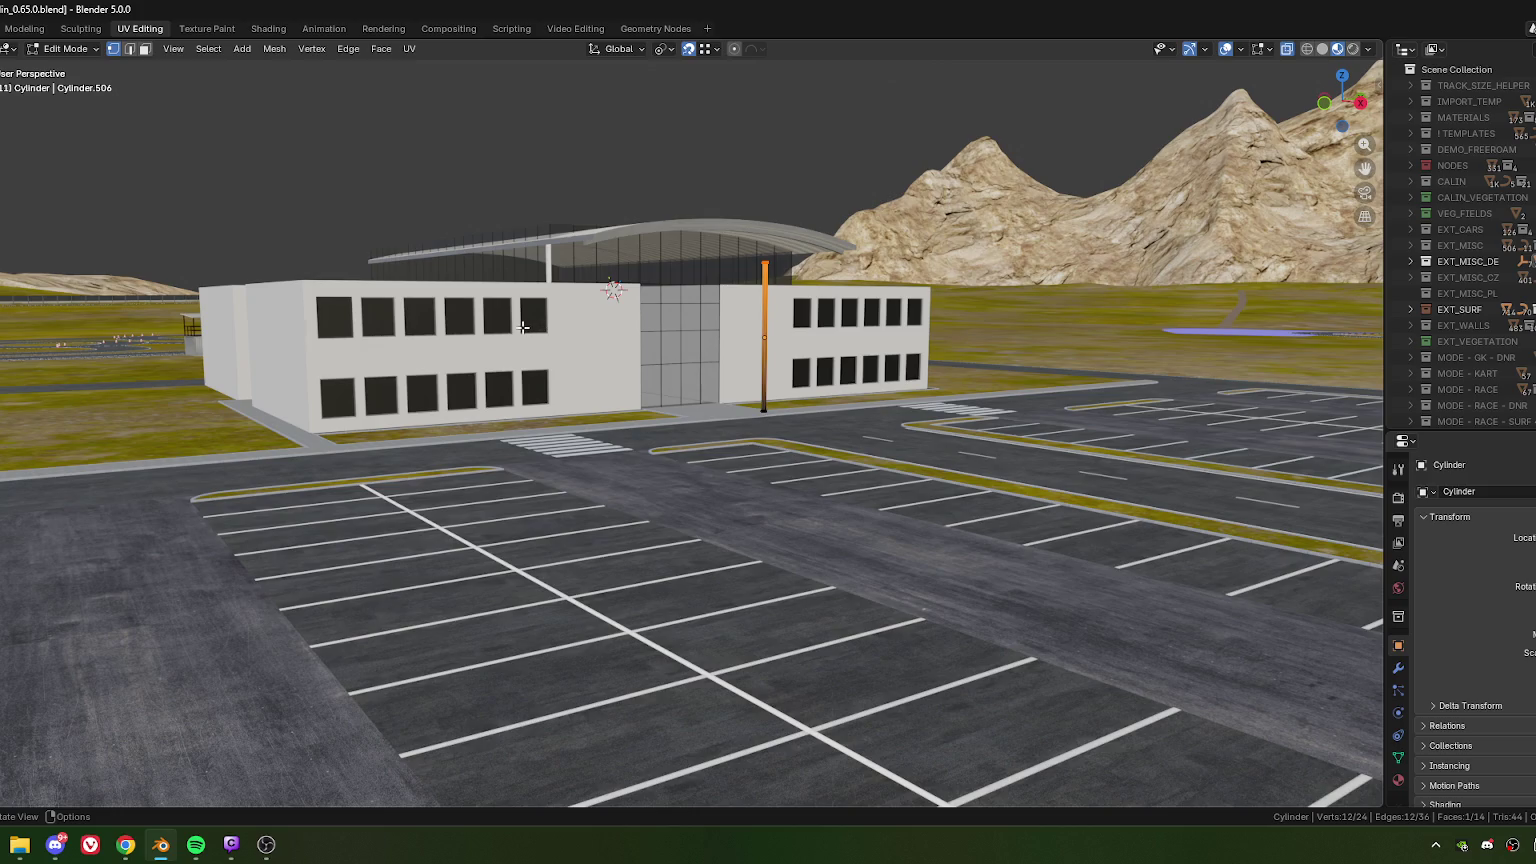
shift+middle_drag(468, 332, 558, 345)
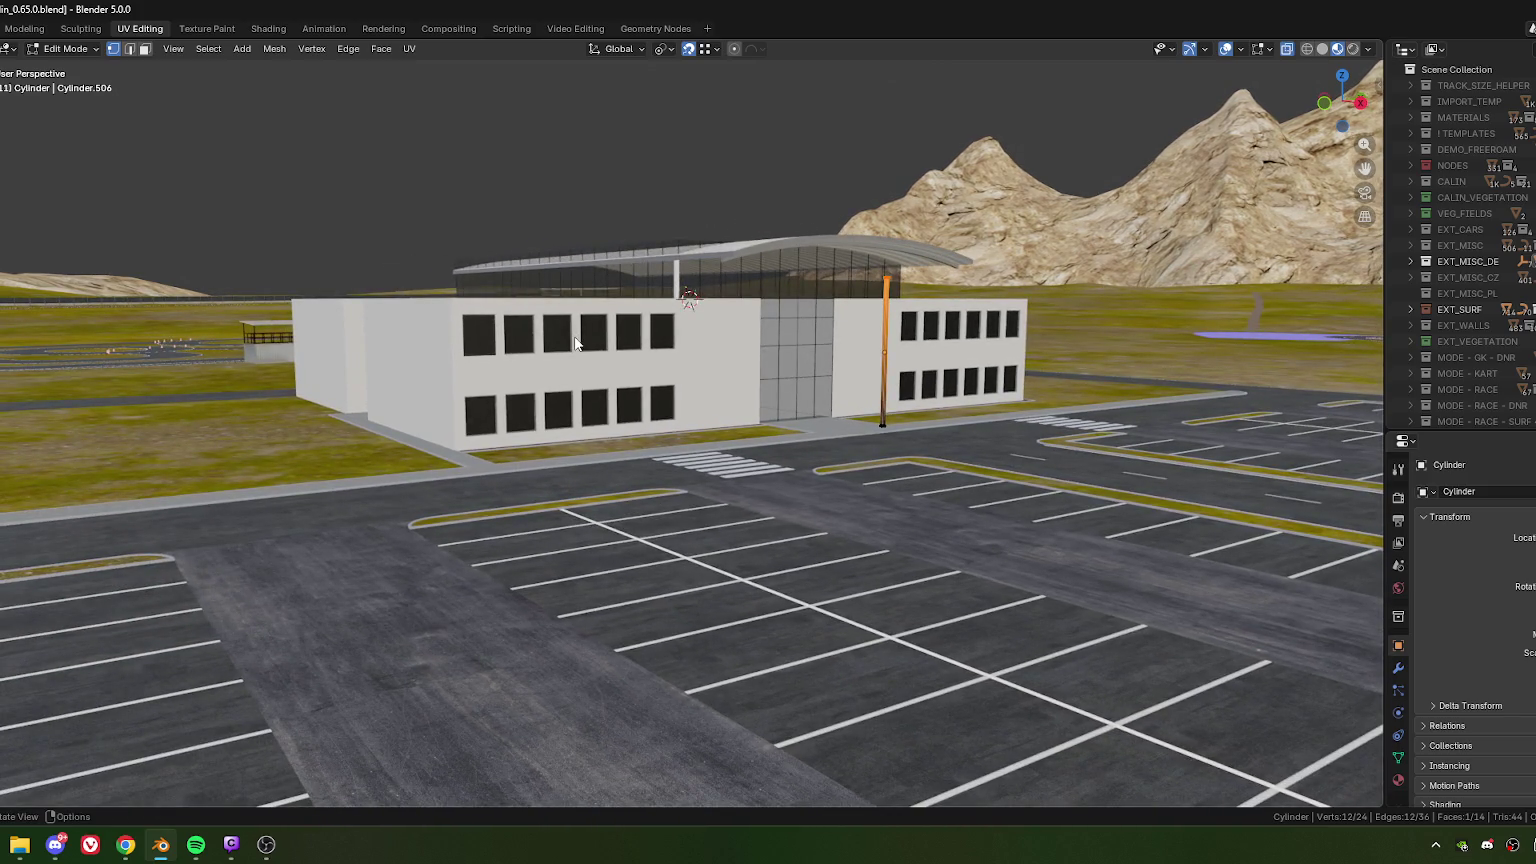
key(Tab)
- Enter Edit Mode on the office building and box-select parts of the upper façade
click(598, 360)
key(Tab)
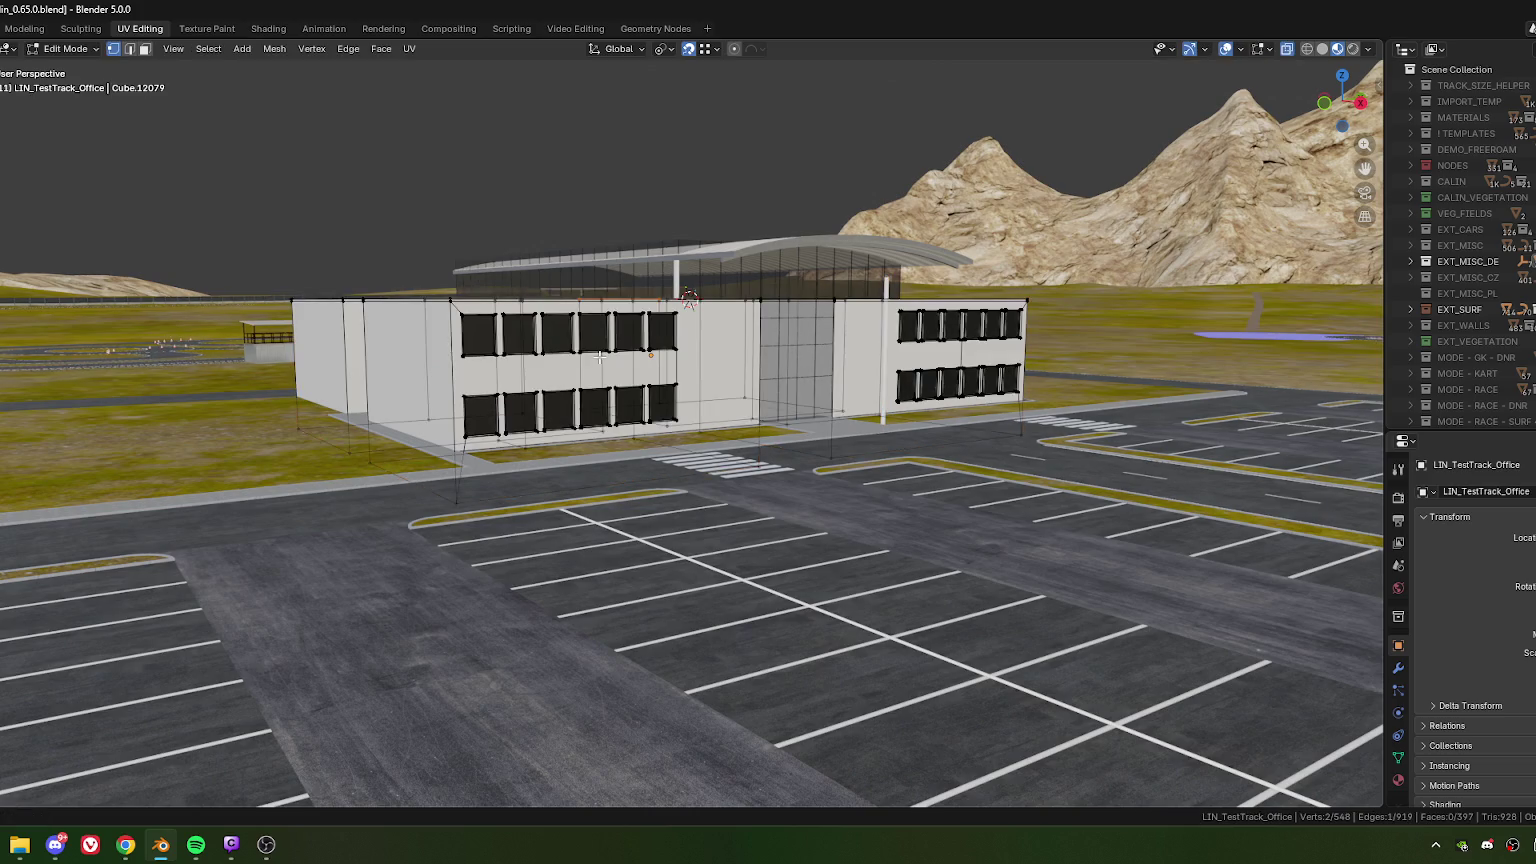
middle_drag(688, 352, 670, 354)
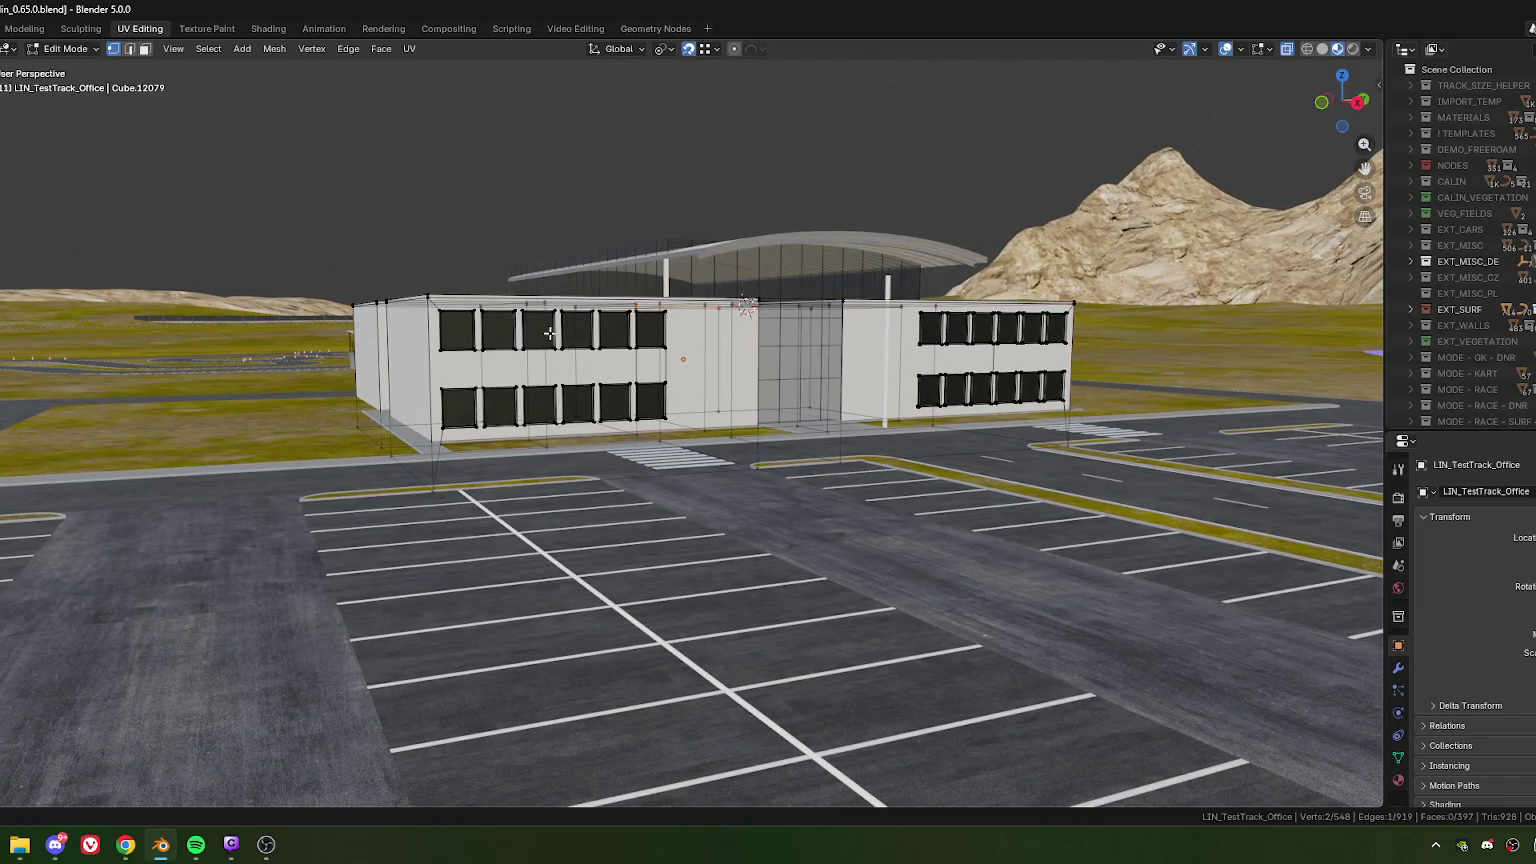
drag(242, 240, 762, 323)
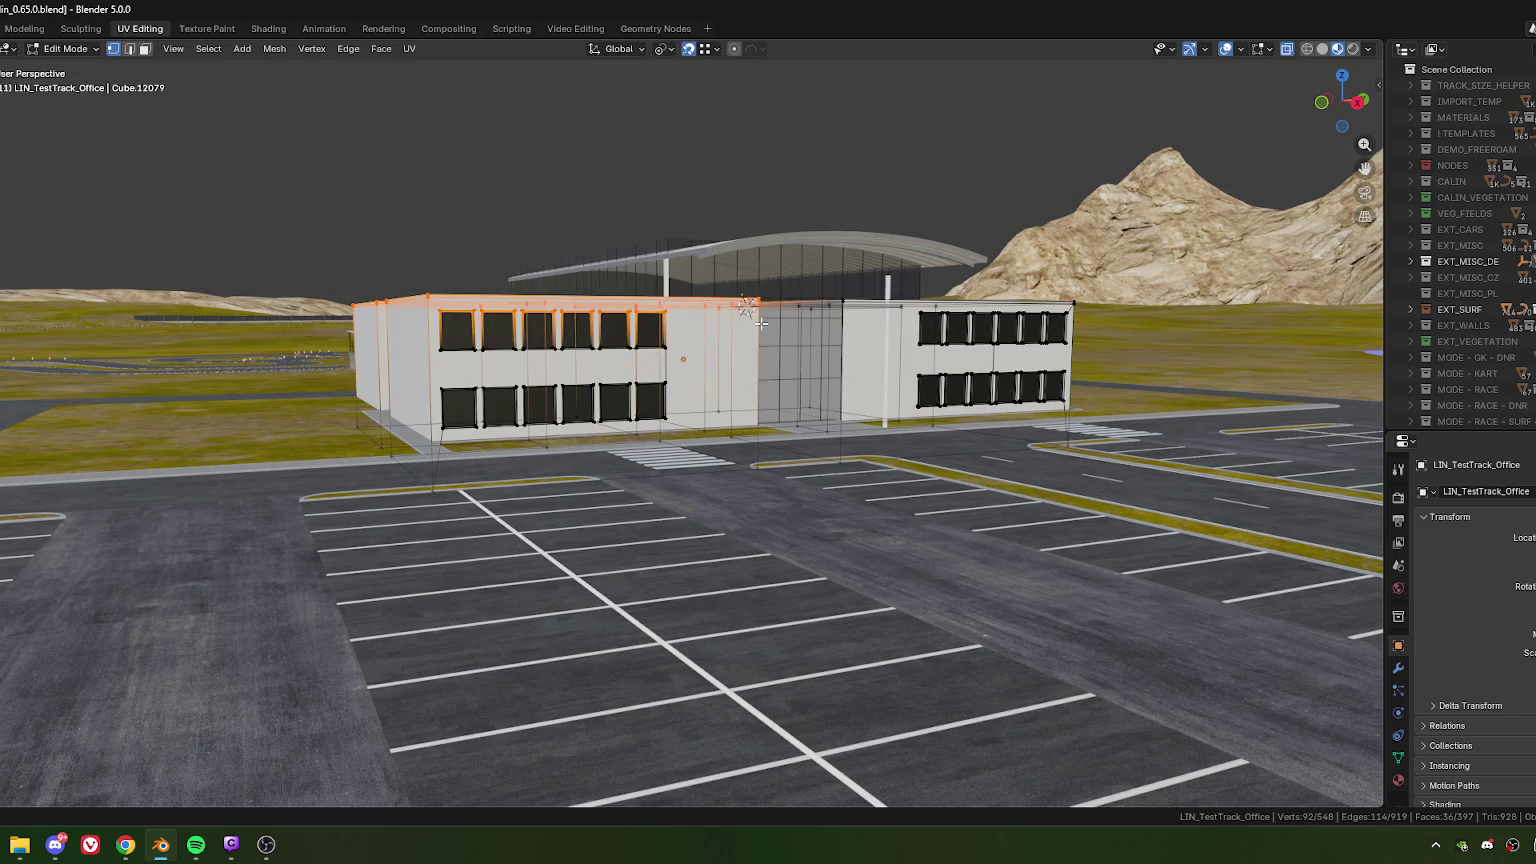
middle_drag(762, 323, 400, 270)
drag(390, 257, 867, 333)
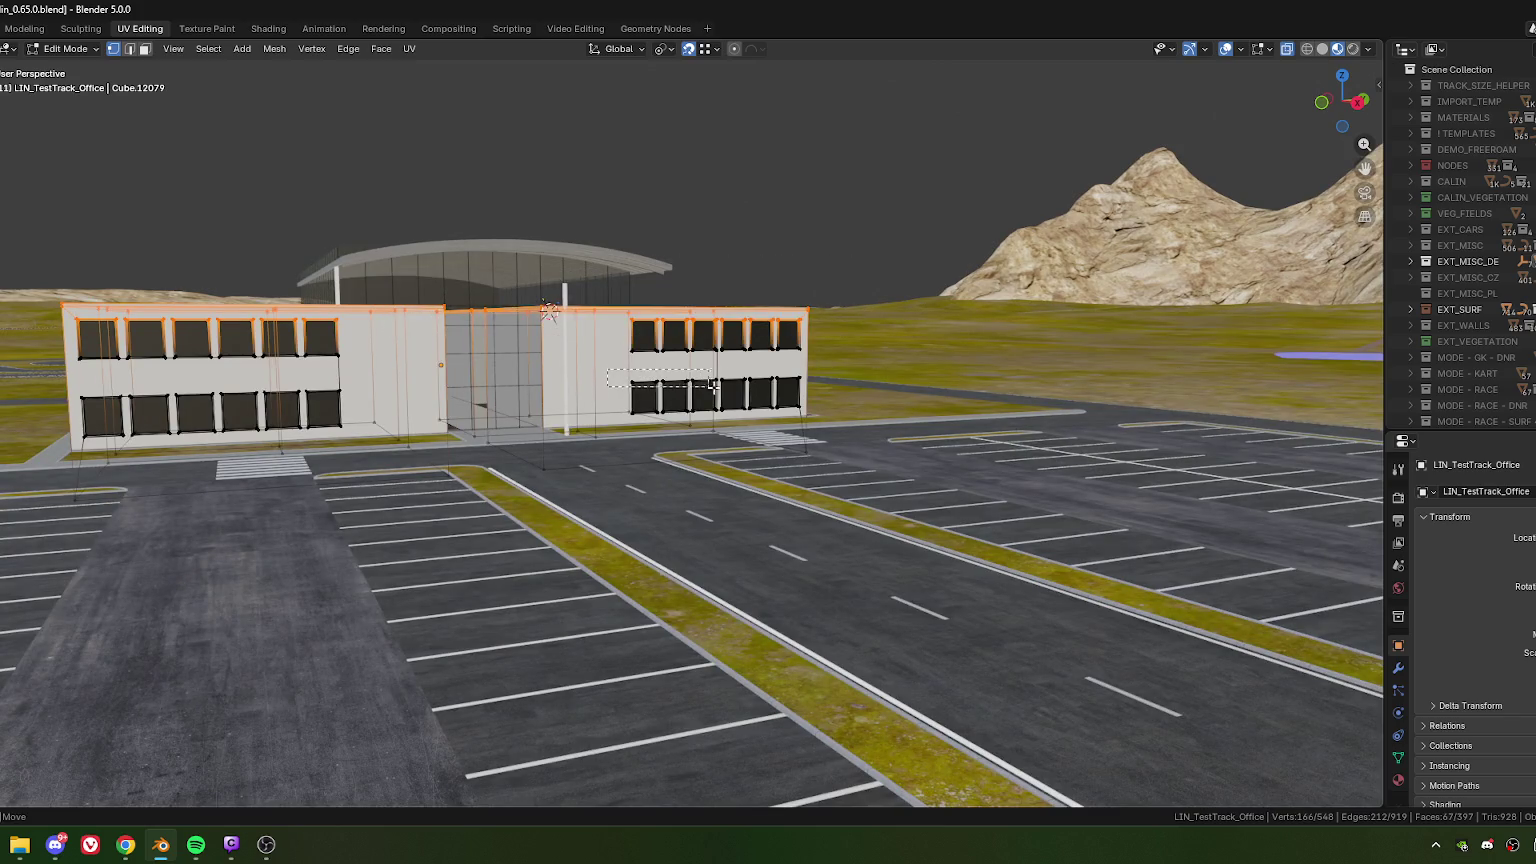
drag(607, 373, 713, 399)
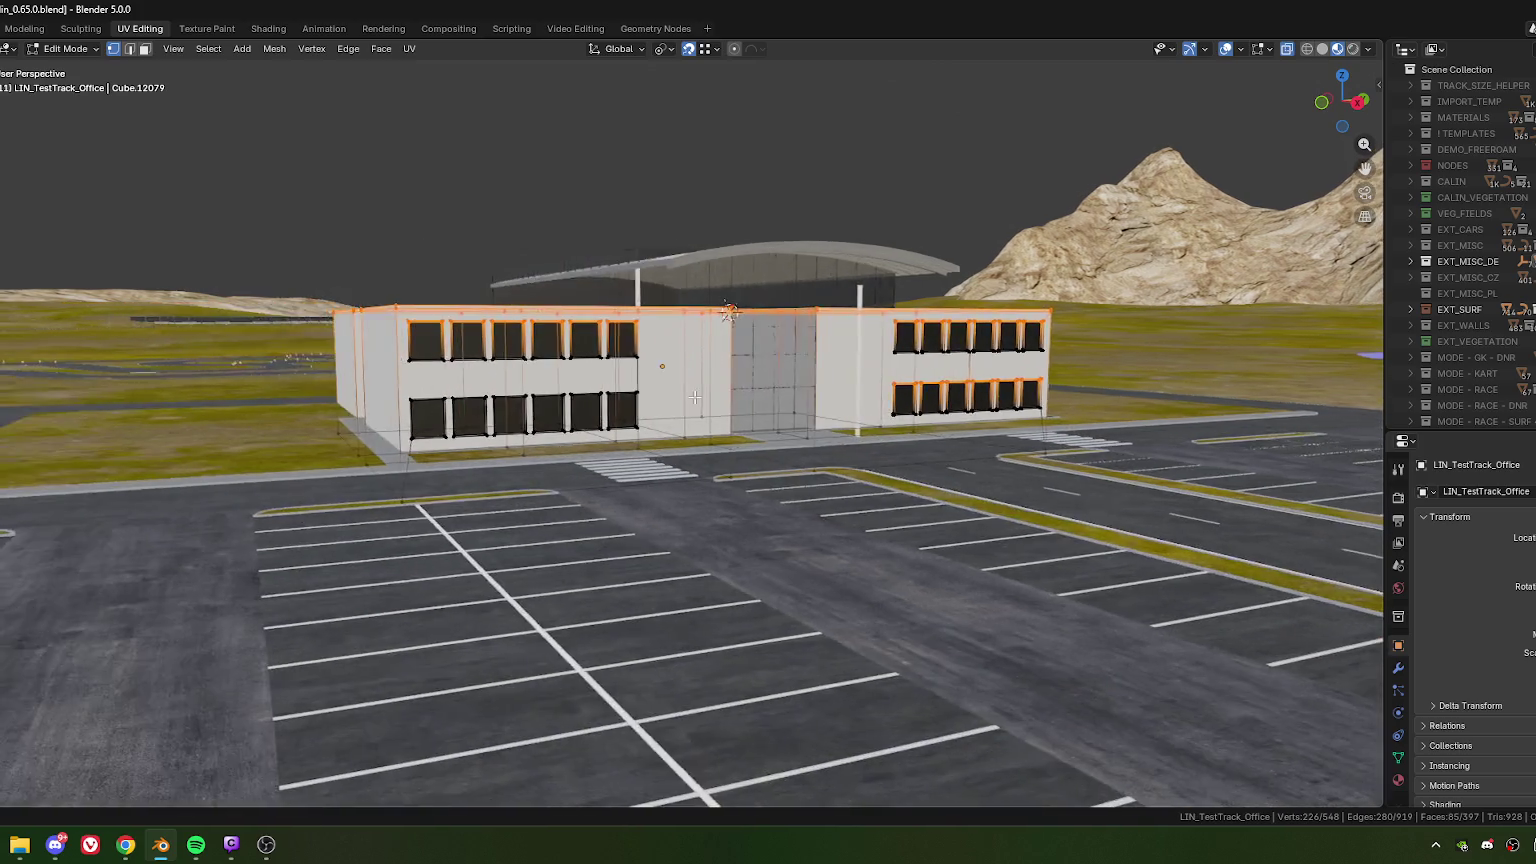
- Zoom in and box-select the lower row of left-wing windows
middle_drag(713, 399, 386, 372)
scroll(386, 372, up, 2)
scroll(386, 372, up, 2)
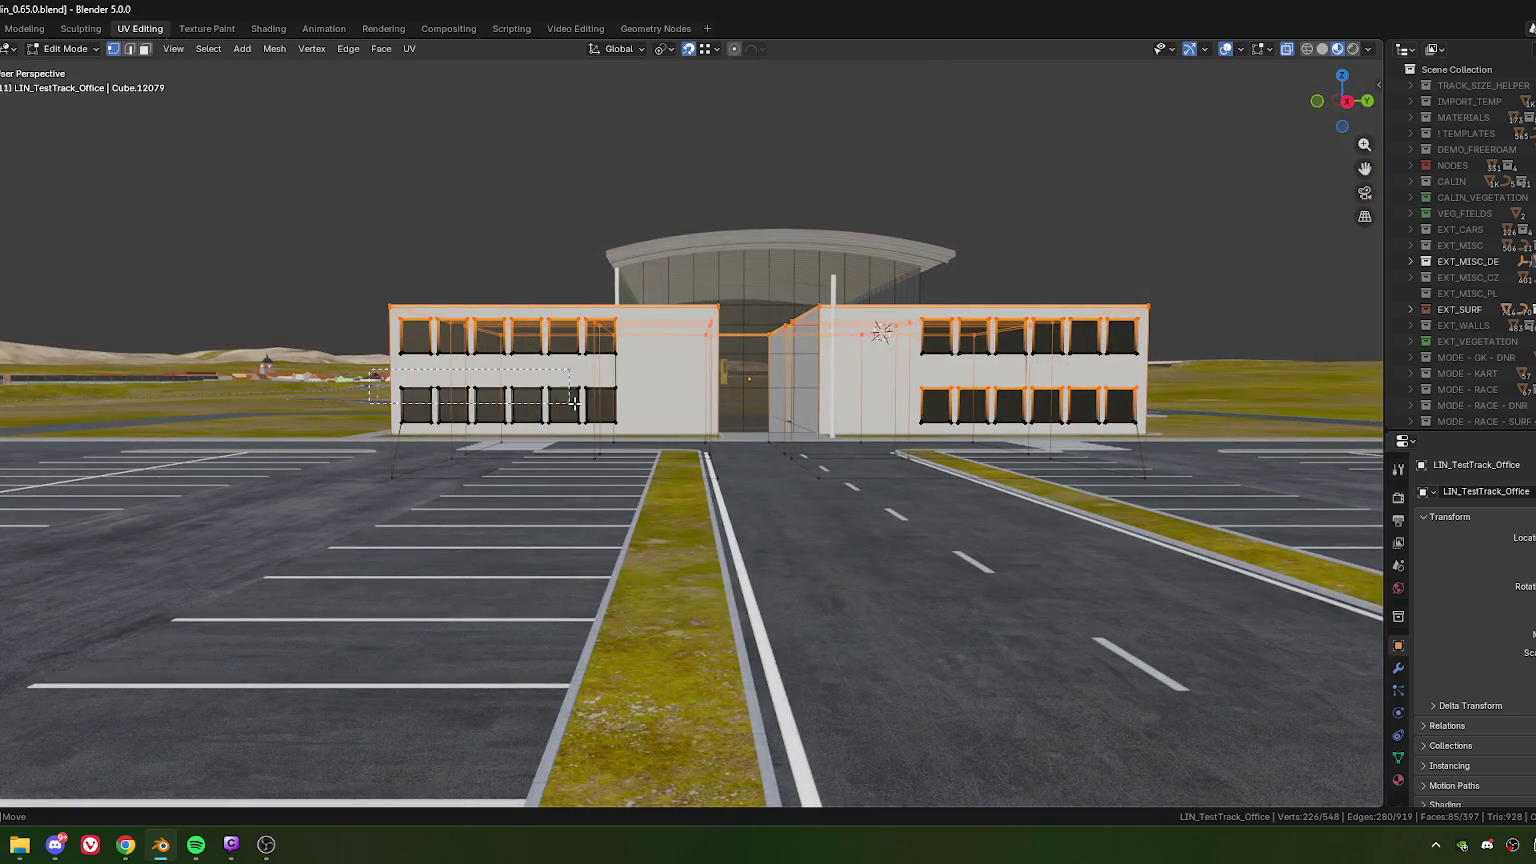
shift+drag(386, 372, 625, 416)
mouse_move(625, 416)
middle_down()
mouse_move(506, 404)
mouse_move(555, 466)
middle_up()
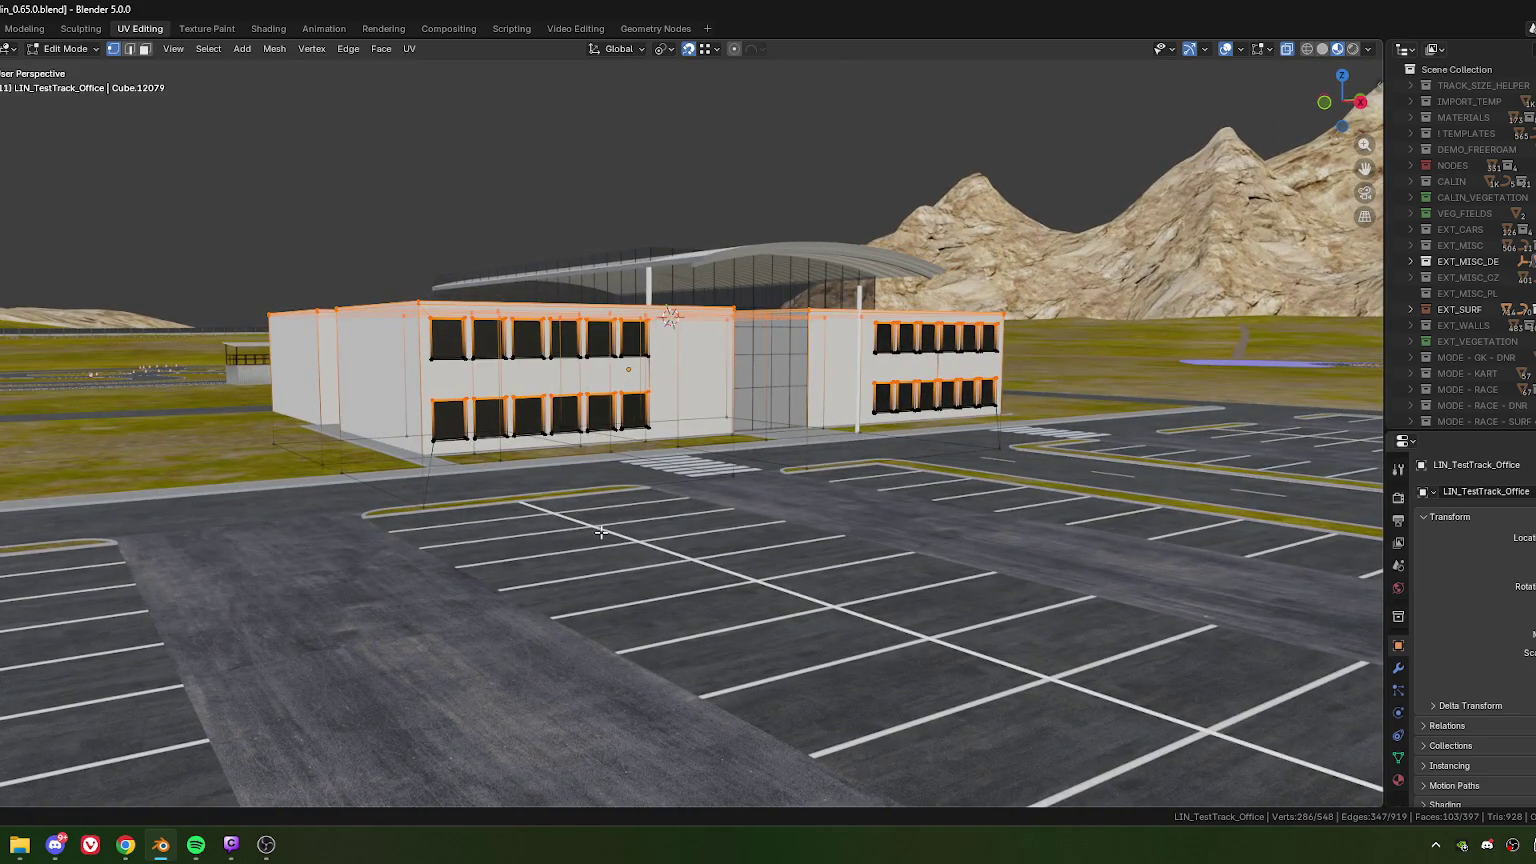
scroll(559, 506, up, 2)
- Start a vertical move on the windows, cancel it, and return to Object Mode
key(g)
key(z)
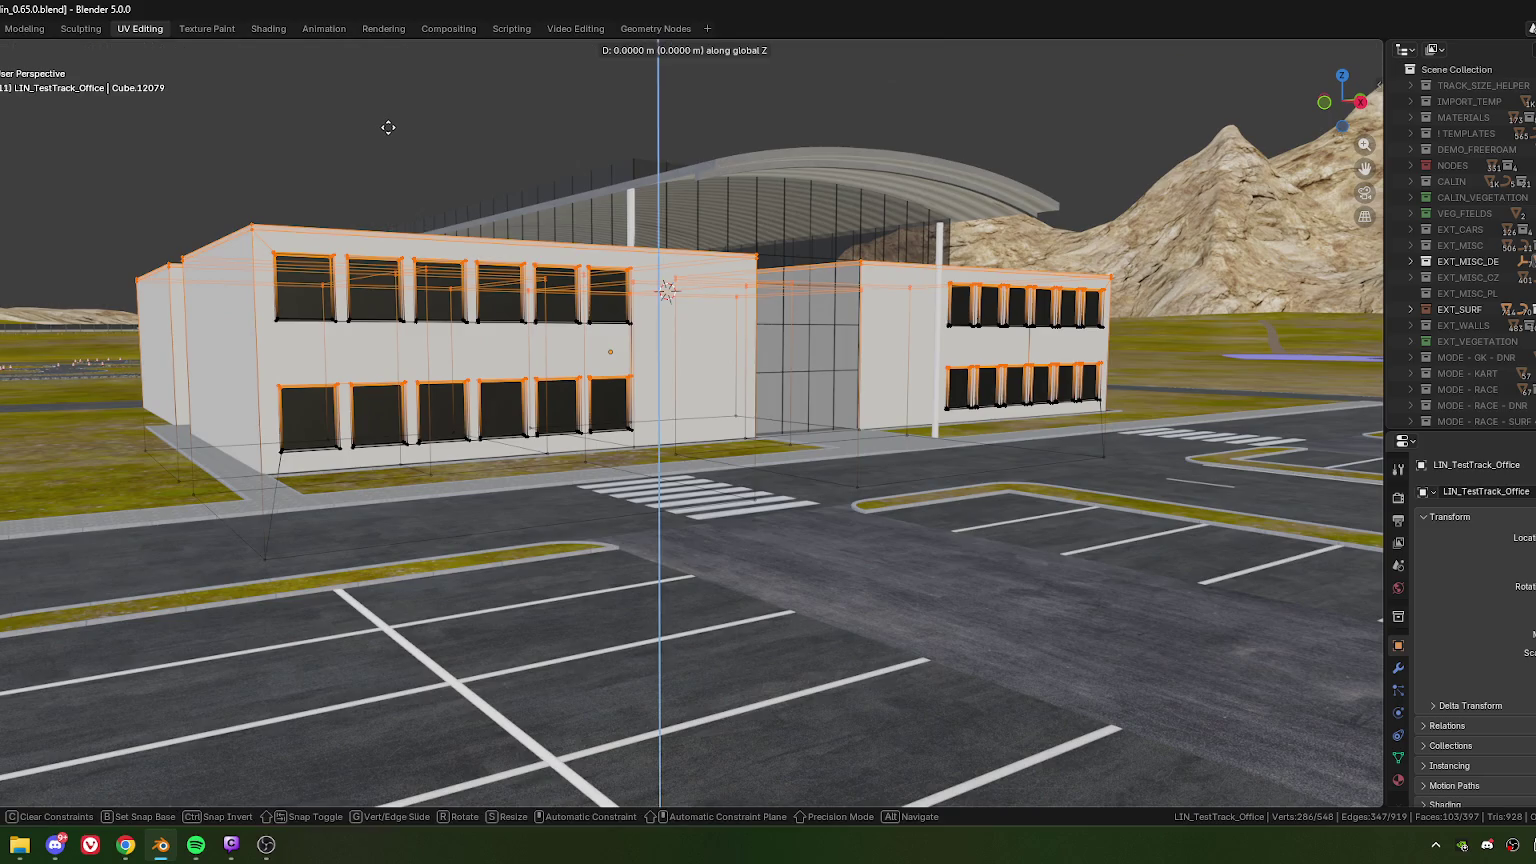
key(Escape)
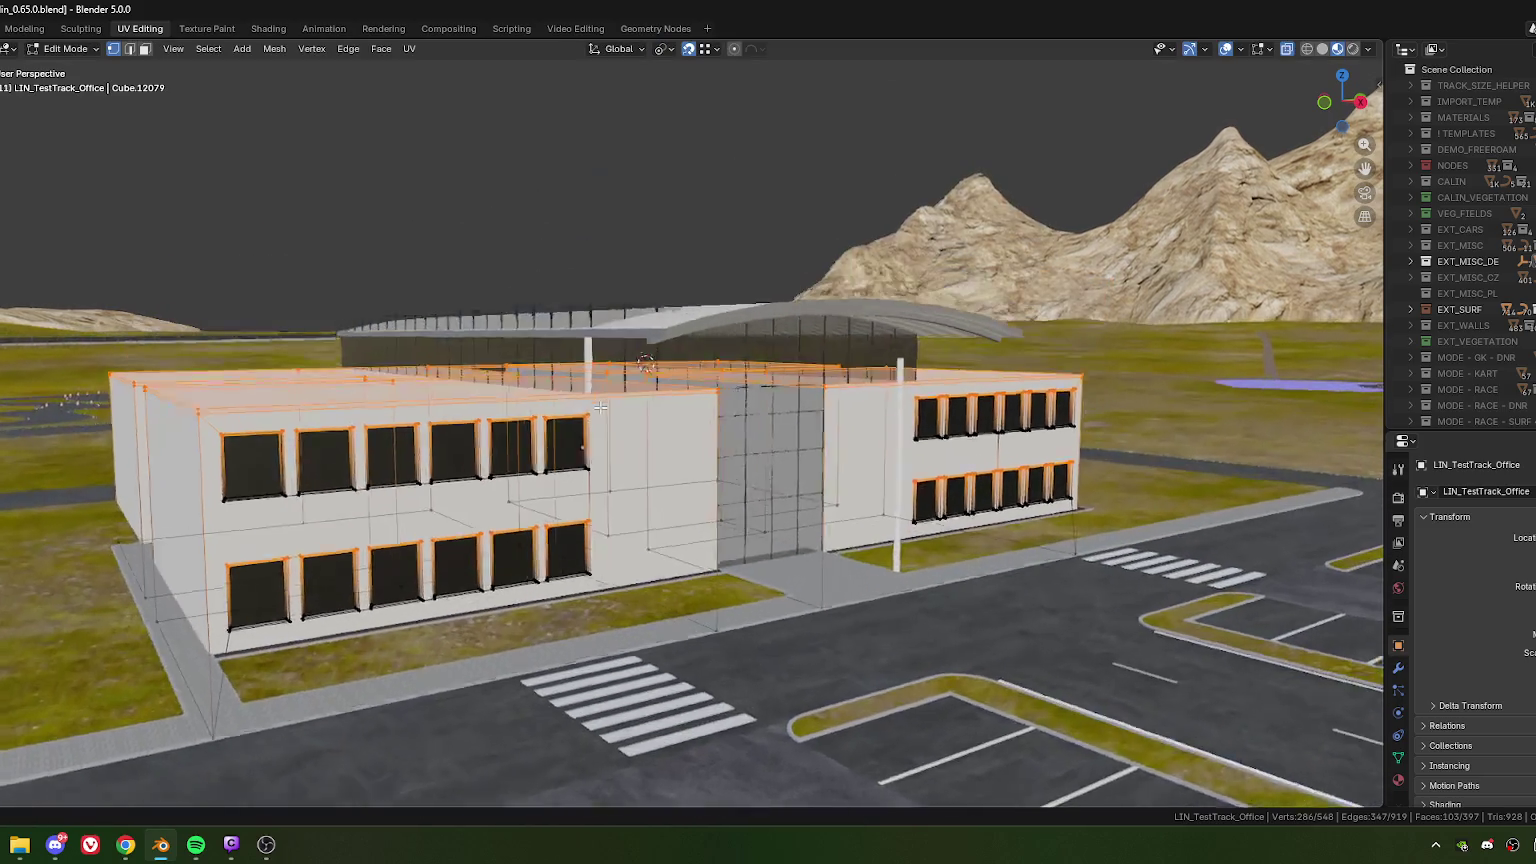
middle_drag(642, 258, 687, 424)
scroll(687, 424, up, 4)
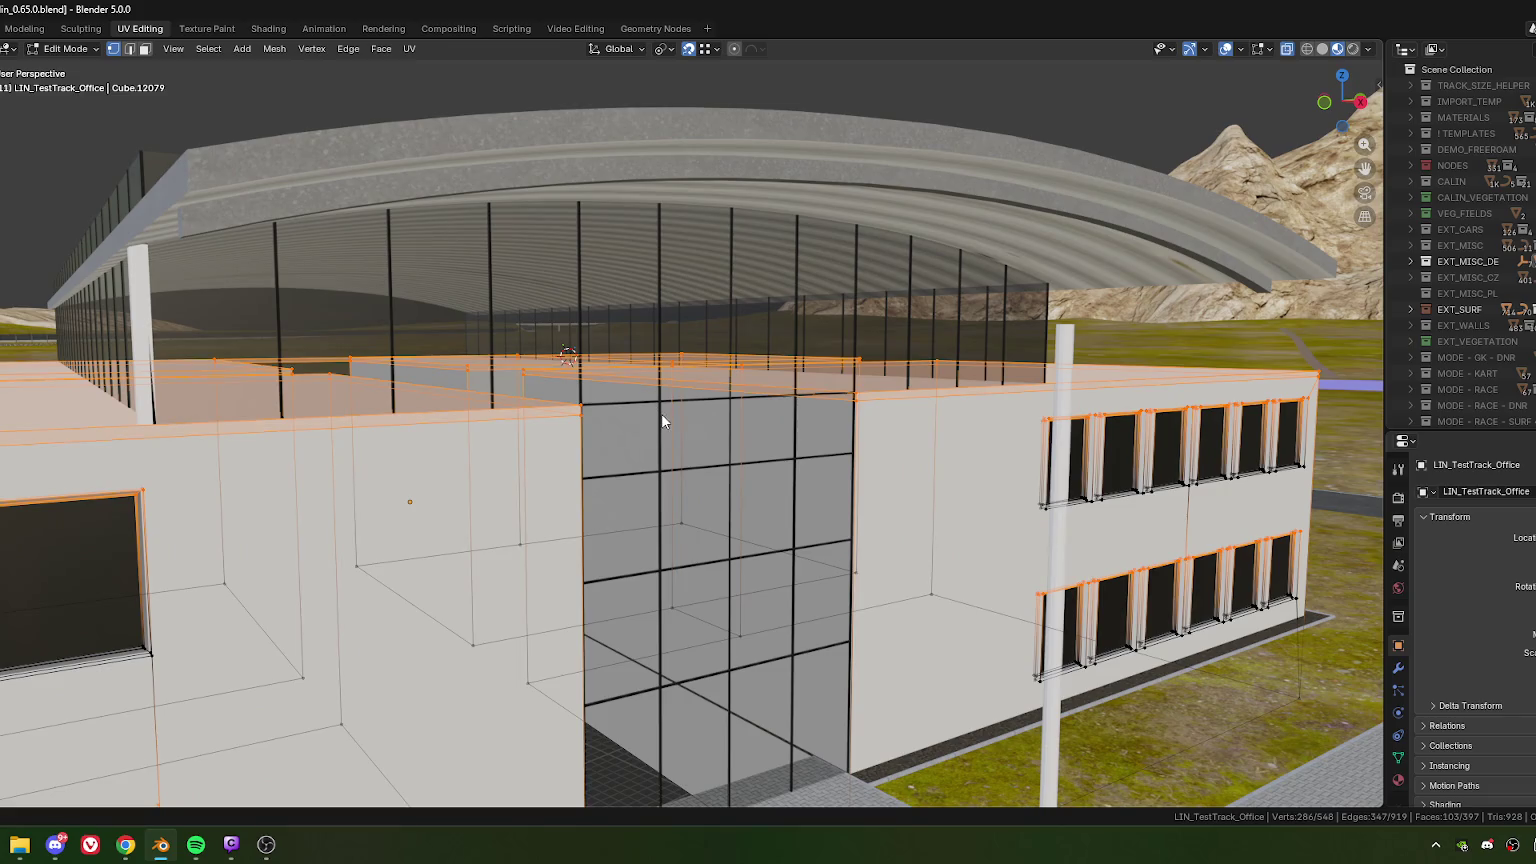
key(Tab)
scroll(661, 413, up, 3)
- Switch selection between the glass facade frame and office building, then edit the frame mesh
click(668, 437)
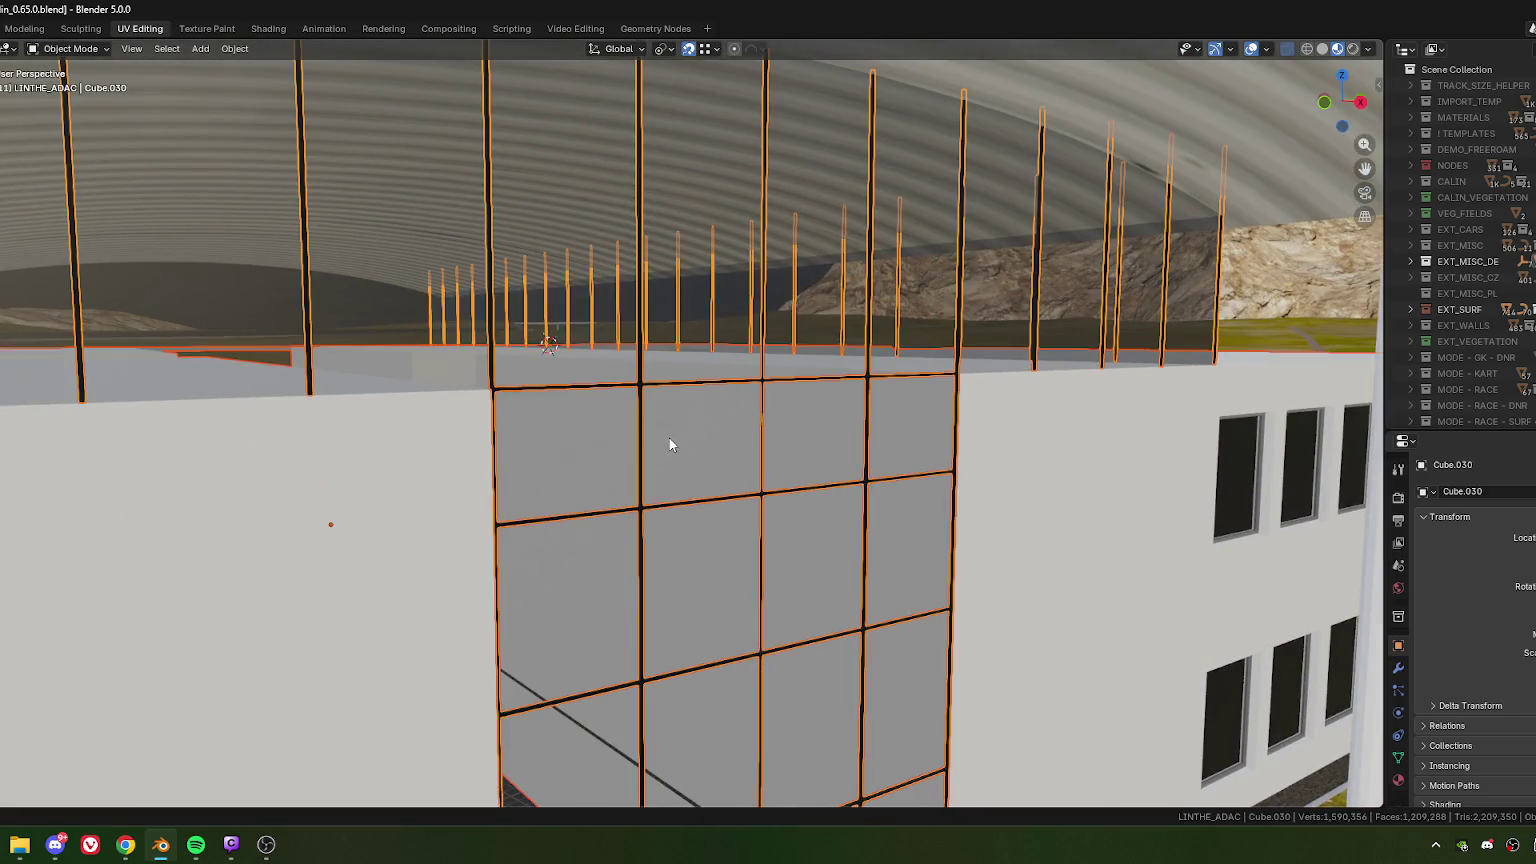
click(645, 386)
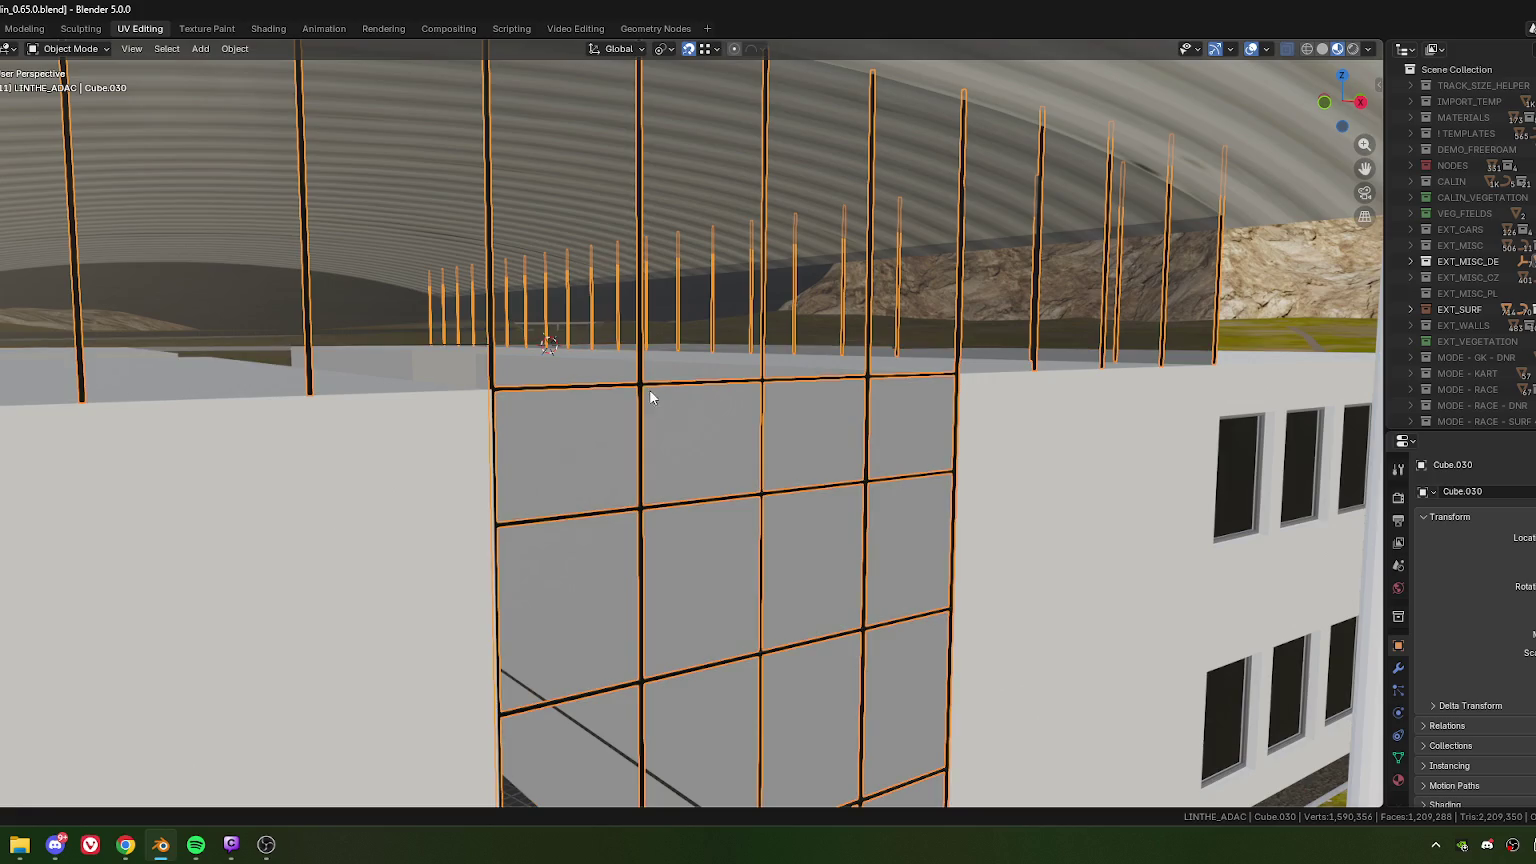
click(1033, 449)
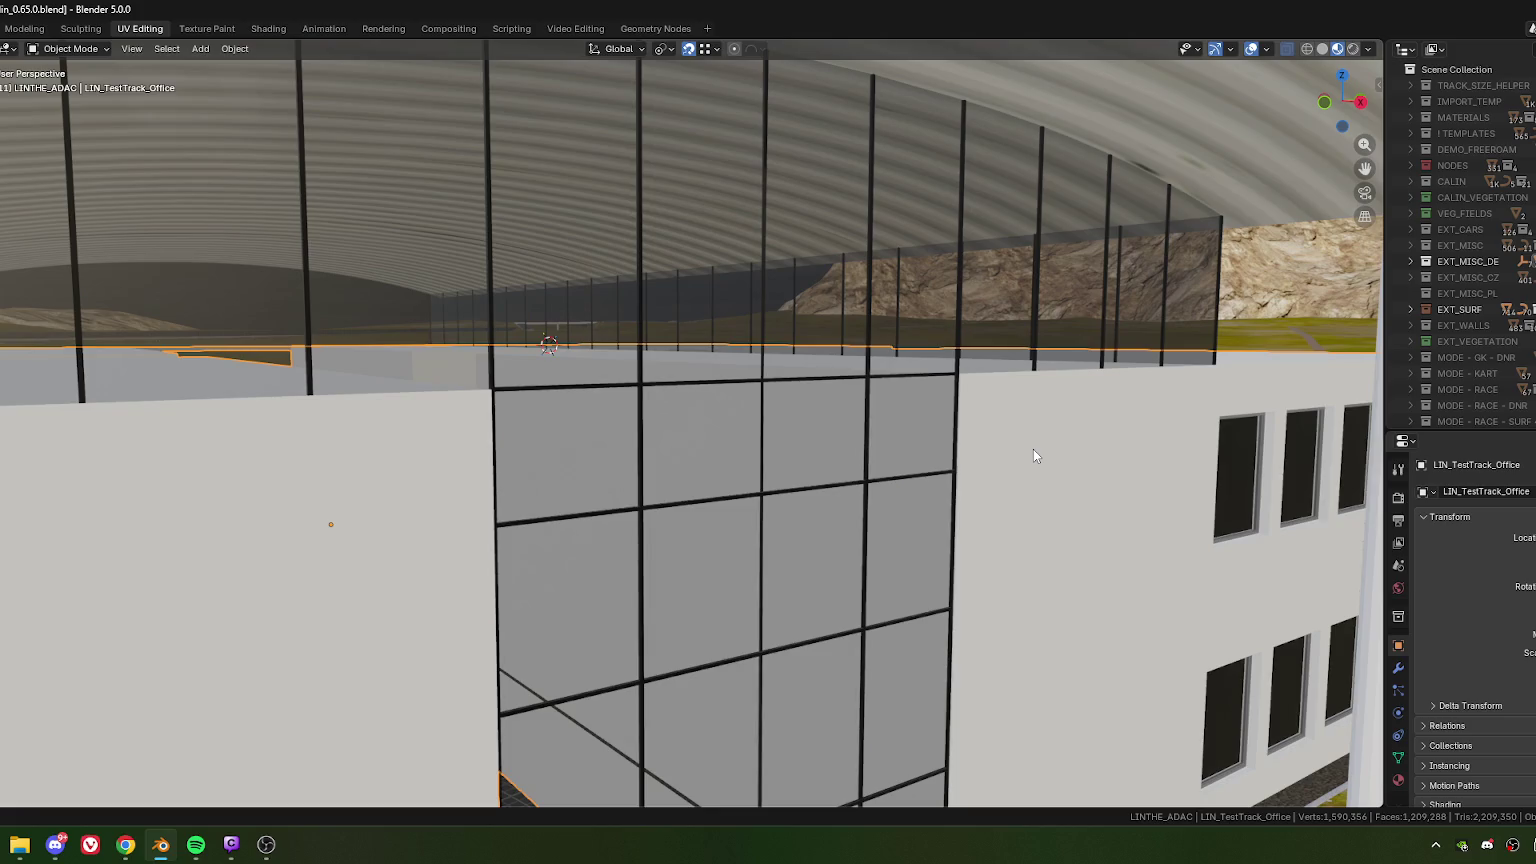
click(880, 403)
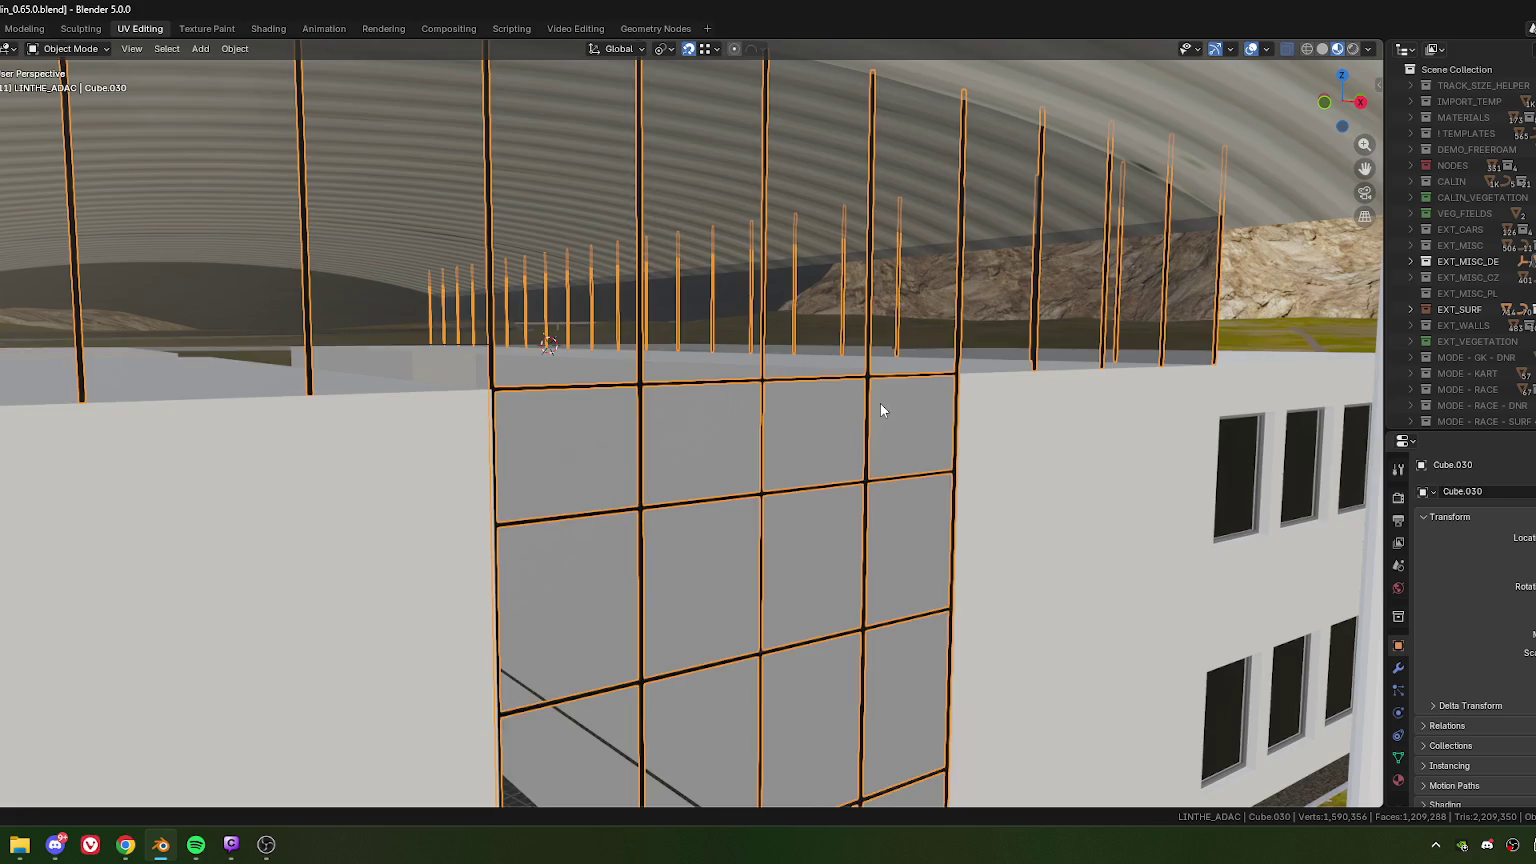
key(Tab)
- Clear the frame edge and fence face selections, frame the rooftop fence, and exit Edit Mode
click(984, 445)
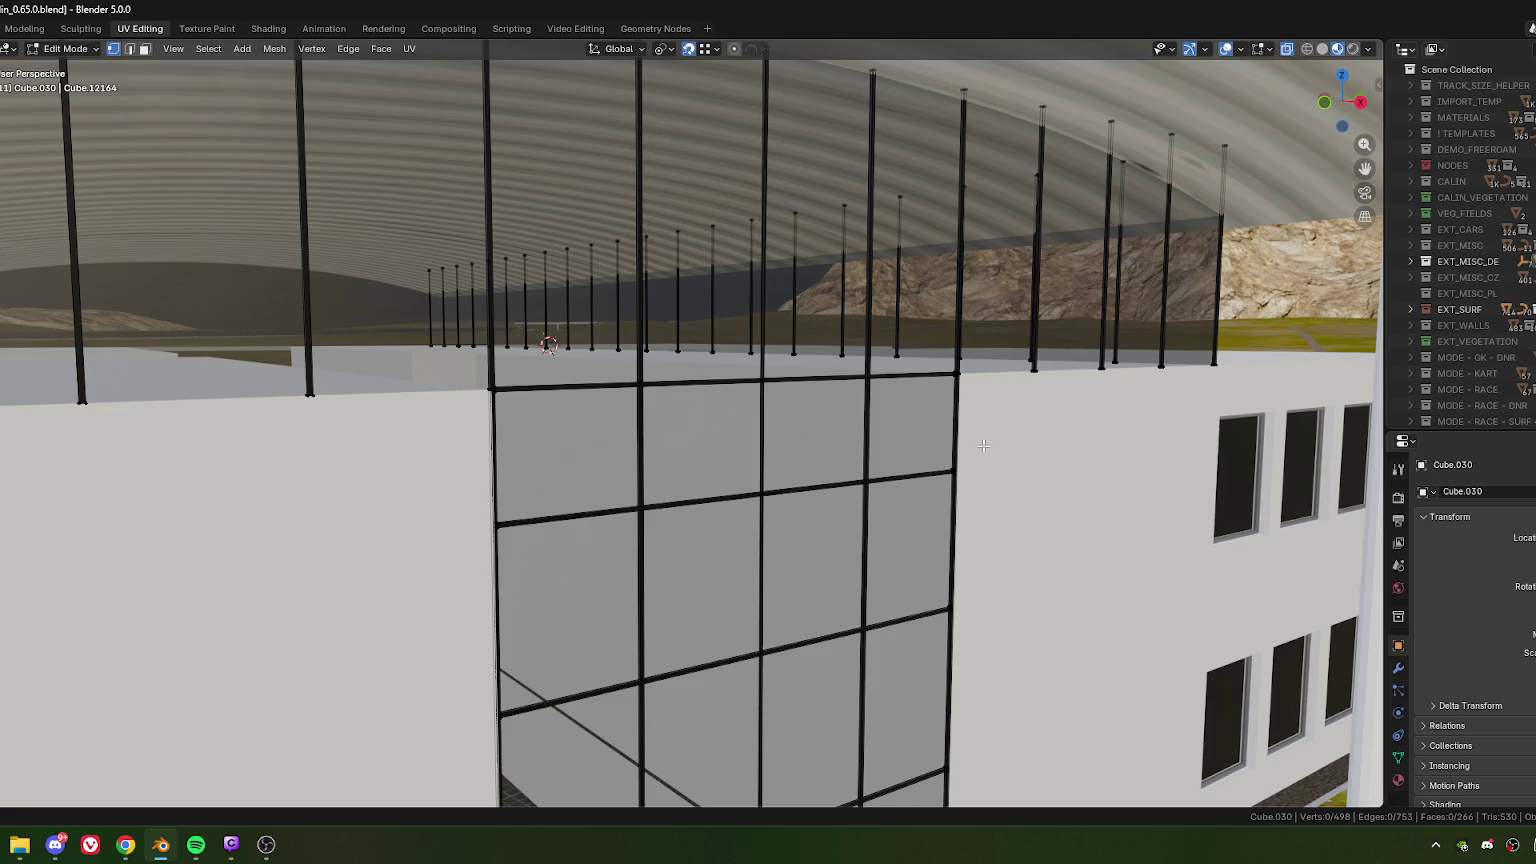
key(ctrl+z)
key(ctrl+z)
key(ctrl+z)
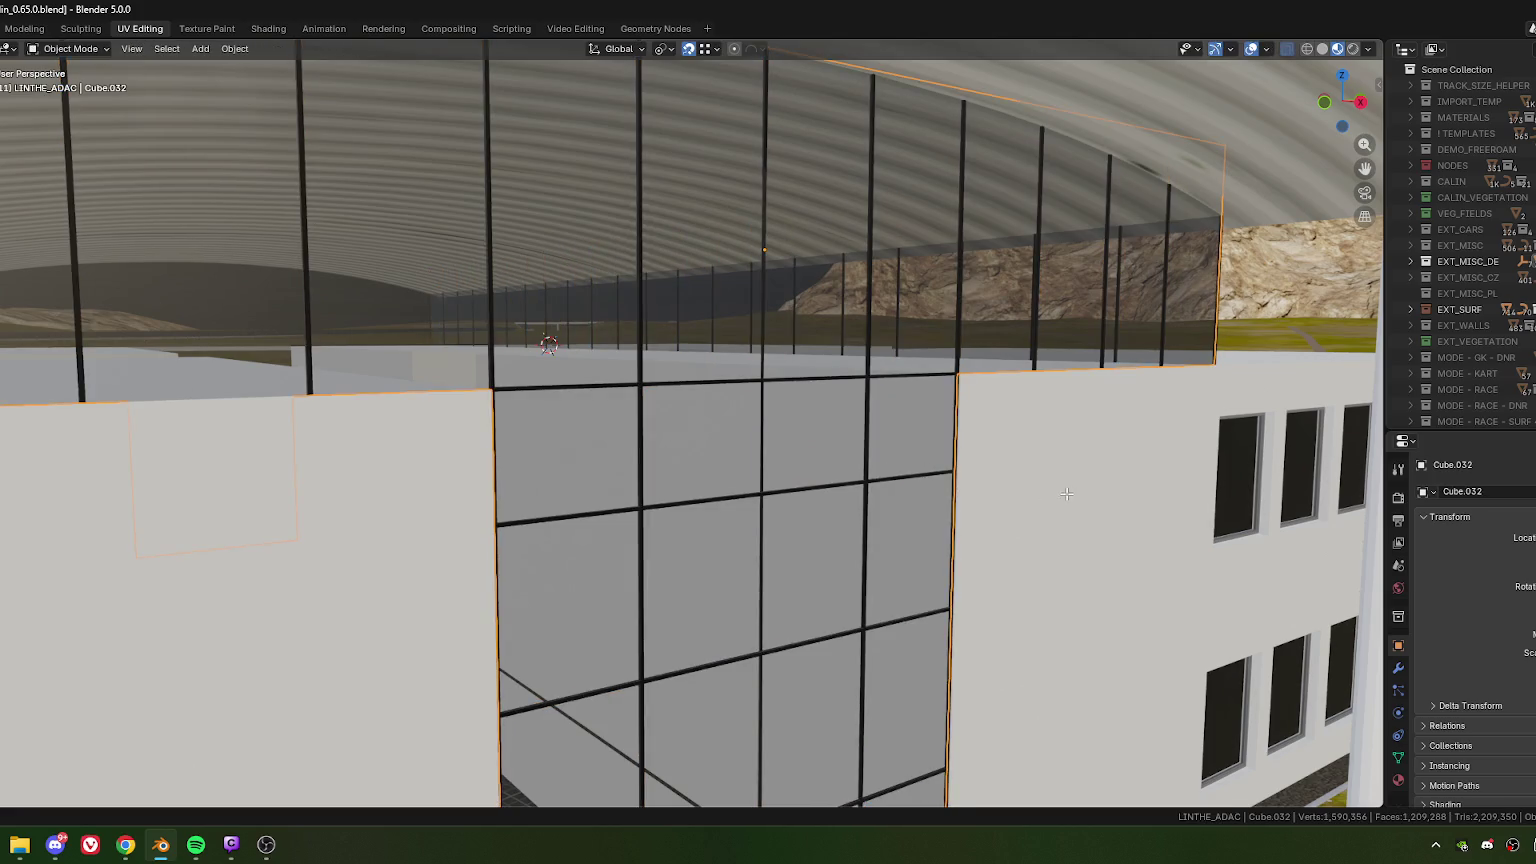
key(ctrl+z)
key(ctrl+z)
click(1116, 504)
key(Home)
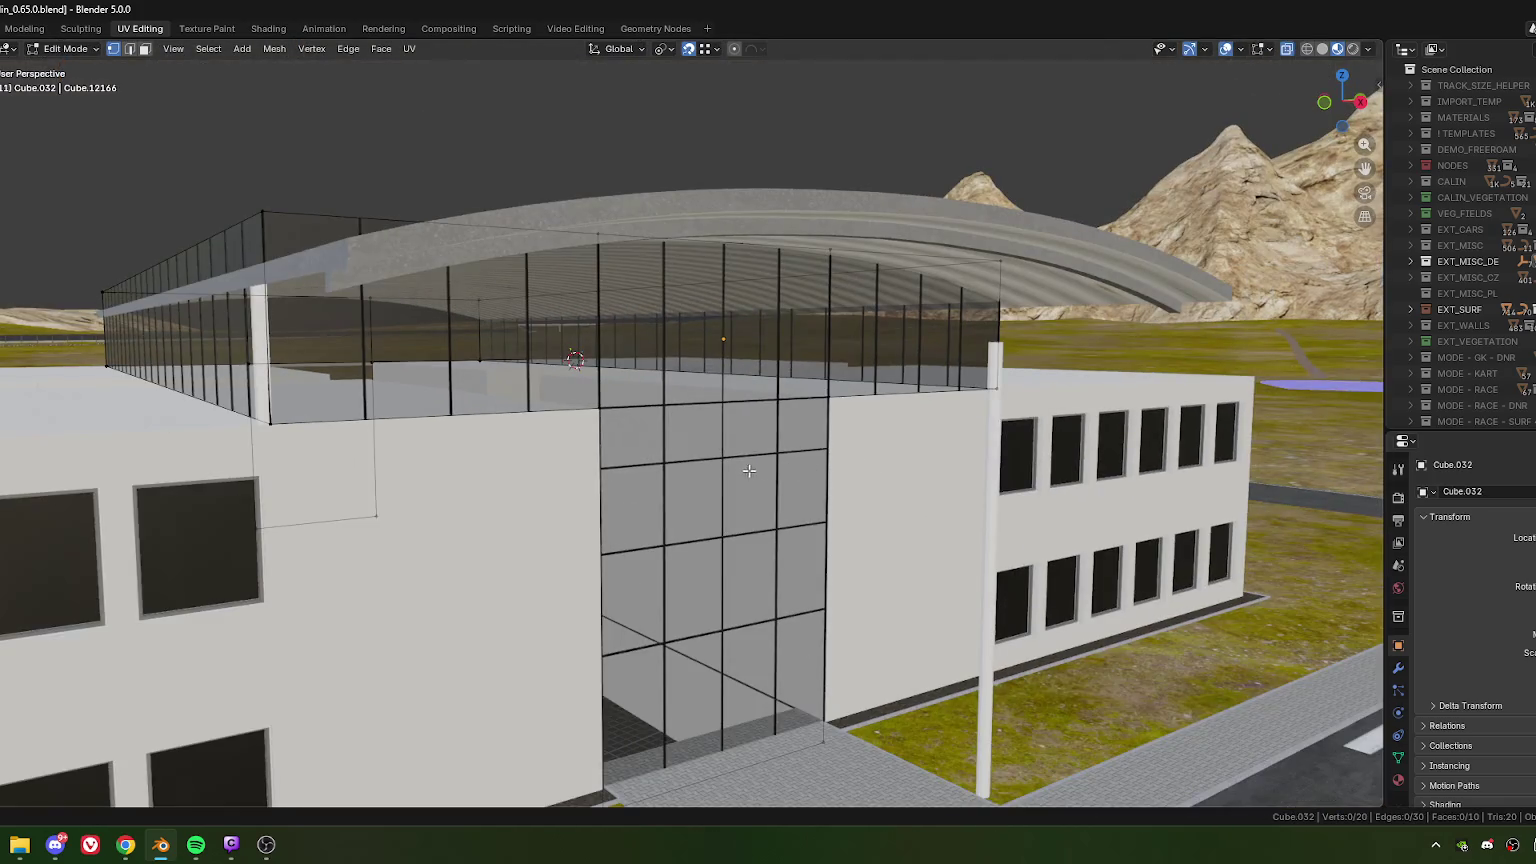
key(Tab)
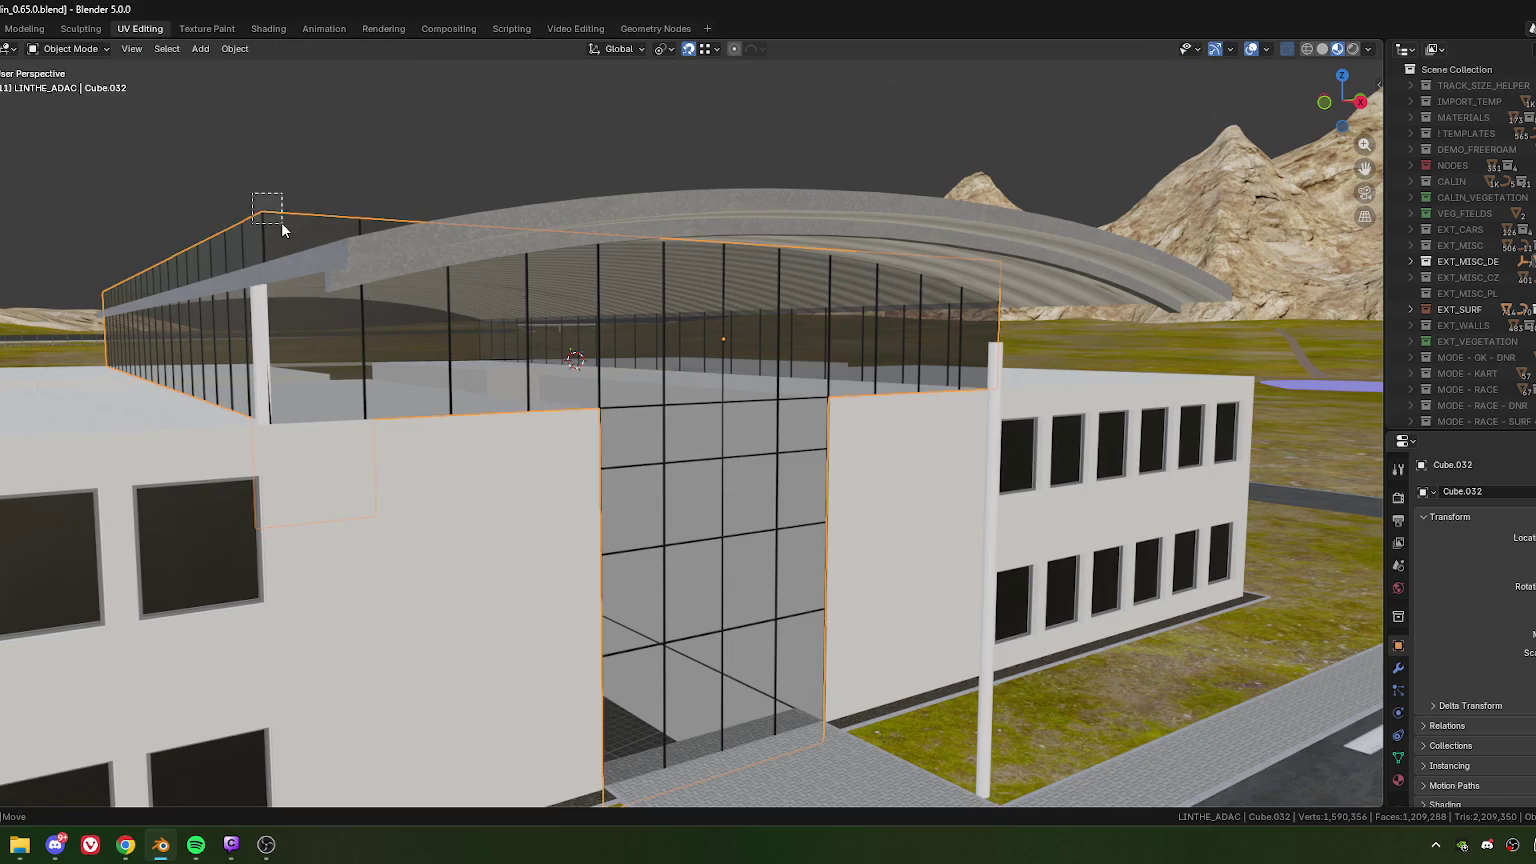
- Select the rooftop glass fence plus the office building and edit them together
drag(281, 224, 281, 224)
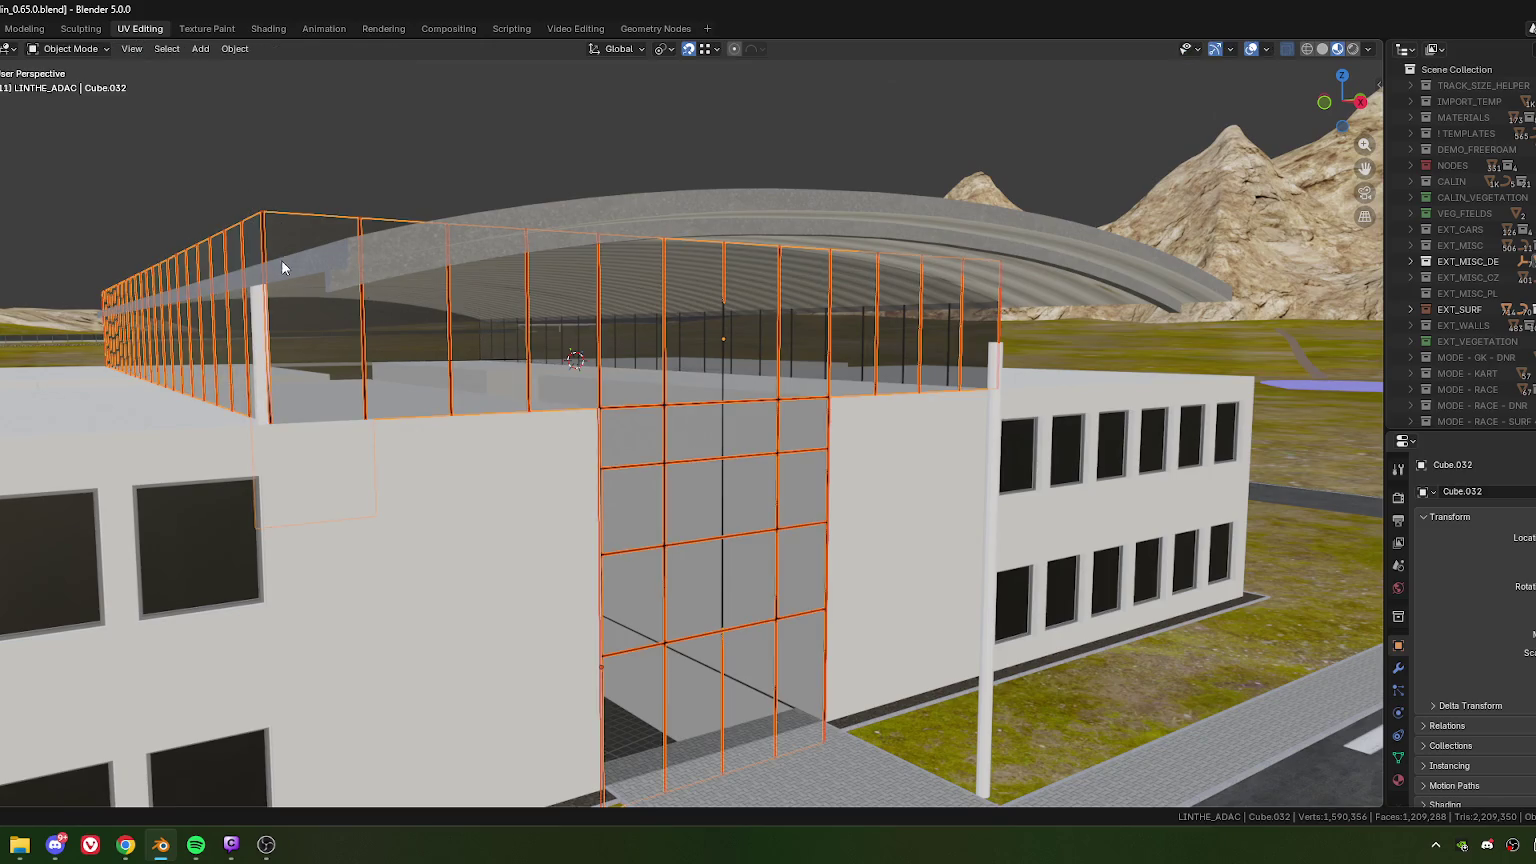
mouse_move(342, 440)
middle_down()
mouse_move(480, 395)
mouse_move(554, 400)
middle_up()
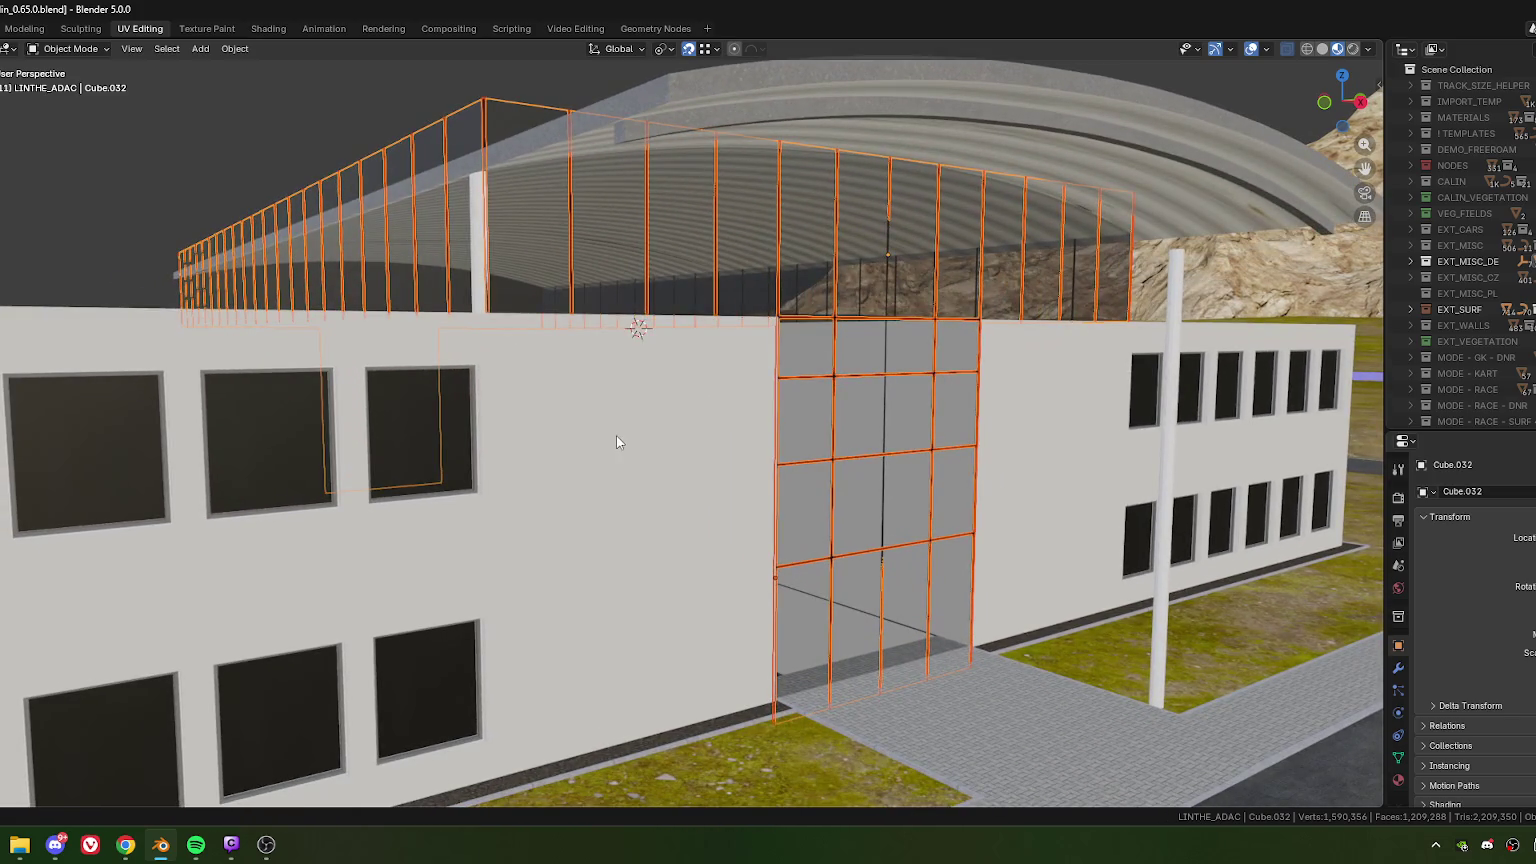
scroll(658, 448, down, 3)
mouse_move(658, 448)
middle_down()
mouse_move(750, 440)
mouse_move(724, 432)
mouse_move(730, 419)
middle_up()
click(750, 440)
key(Tab)
scroll(730, 423, up, 2)
scroll(730, 423, down, 3)
scroll(724, 432, up, 3)
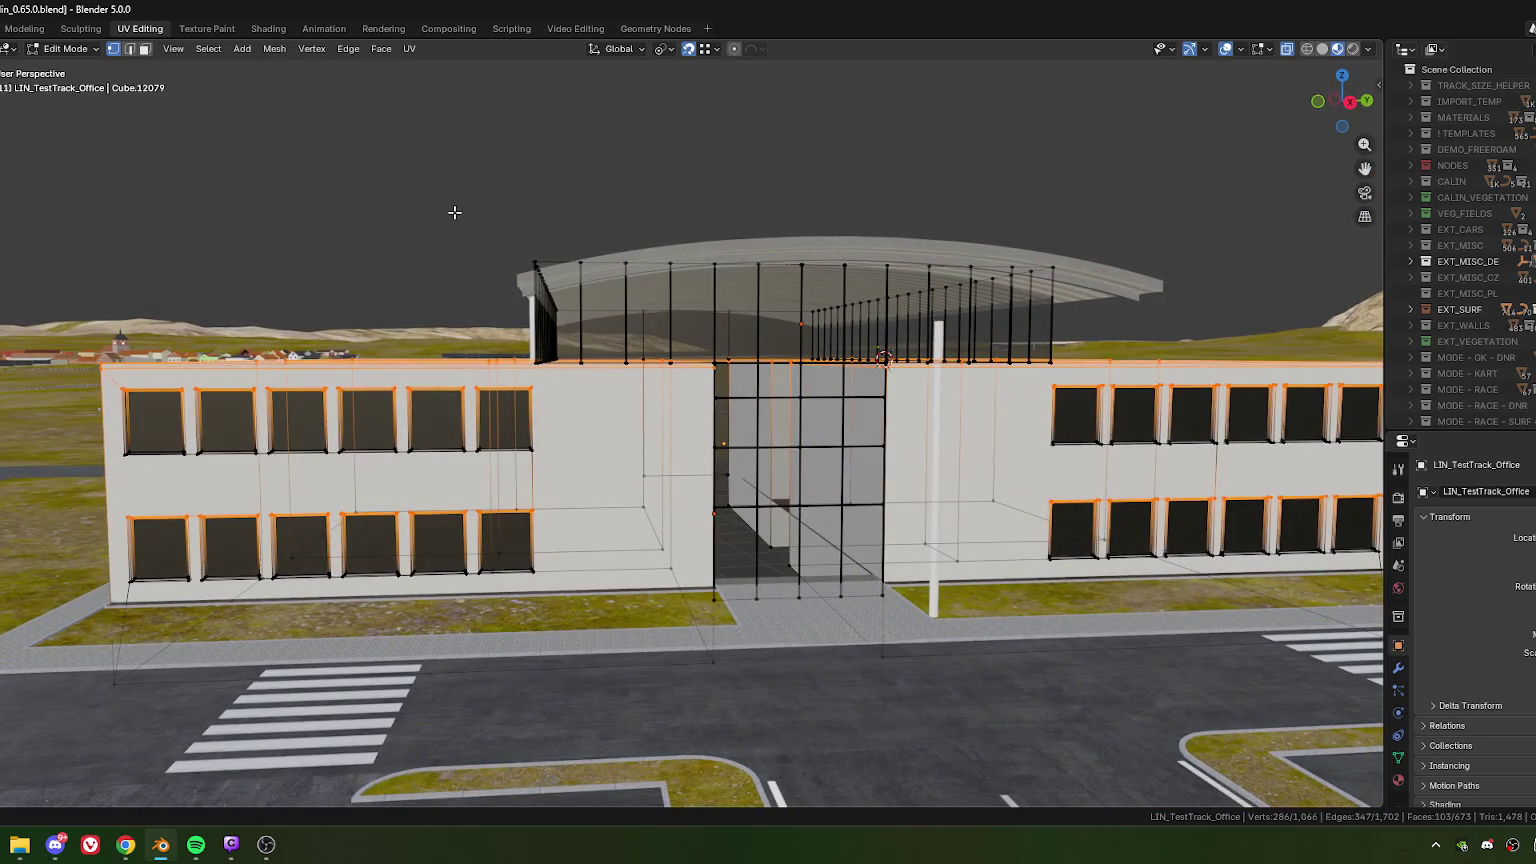
- Box-select the top floor and rooftop fence and move them down along Z
mouse_move(454, 212)
mouse_down()
mouse_move(629, 369)
mouse_move(1091, 372)
mouse_up()
middle_drag(1017, 371, 703, 628)
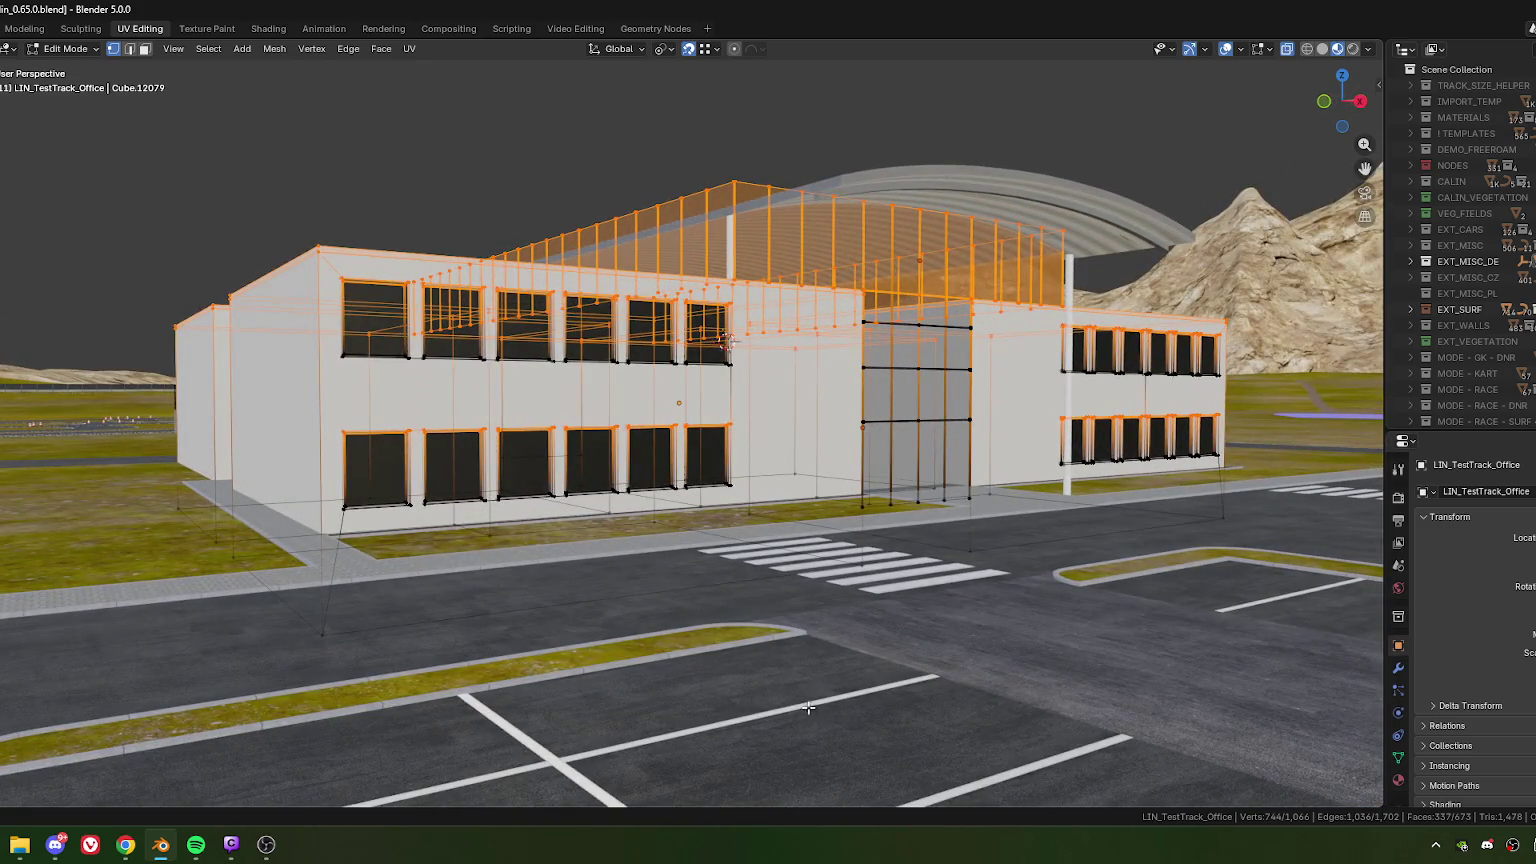
key(g)
key(z)
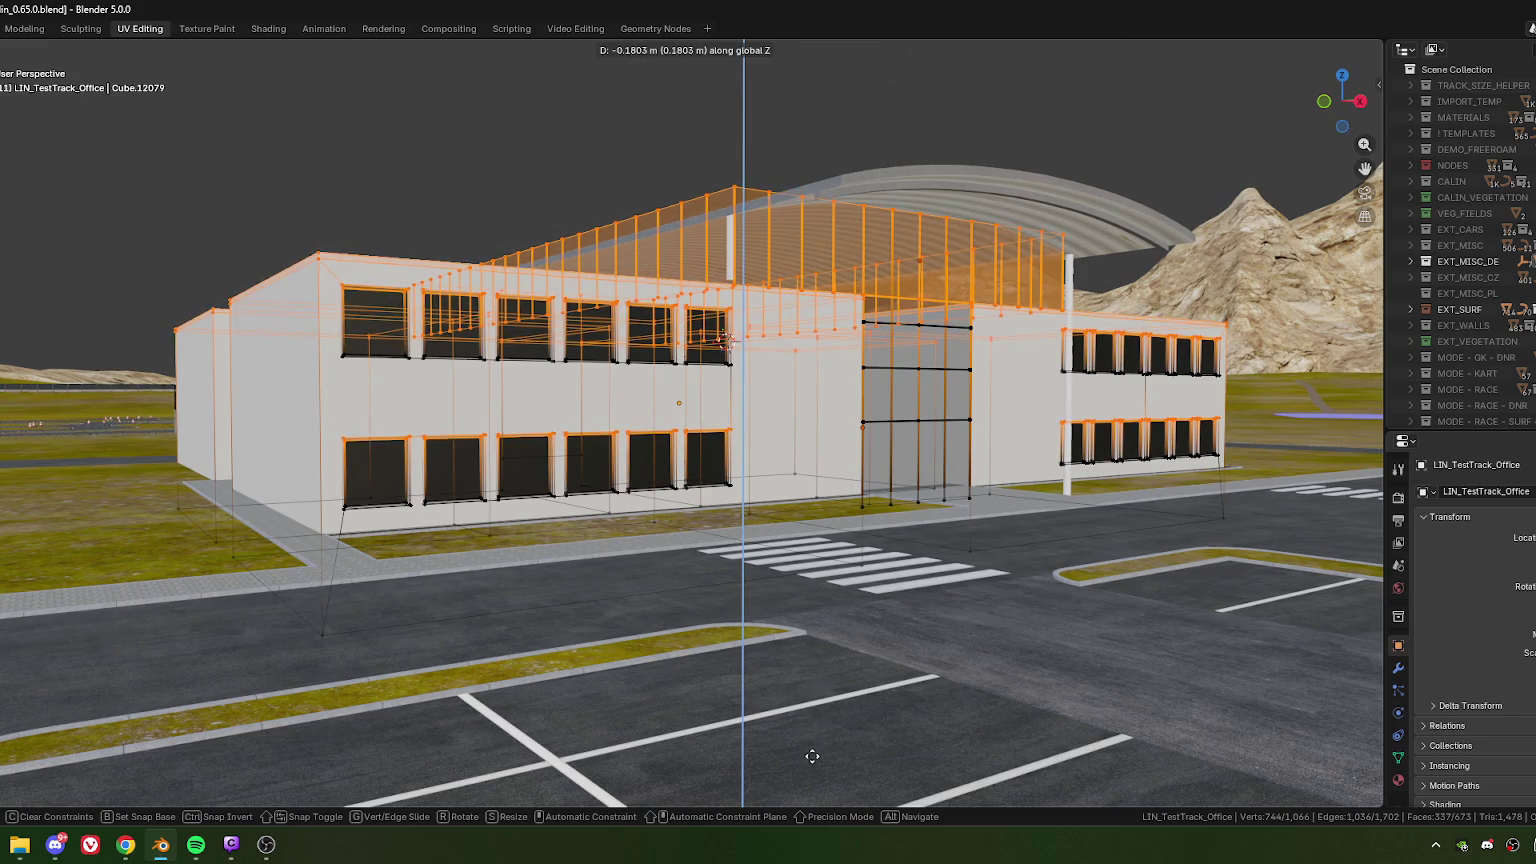
click(812, 756)
- Set the Move panel's Z offset to exactly -0.2 m and return to Object Mode
click(145, 717)
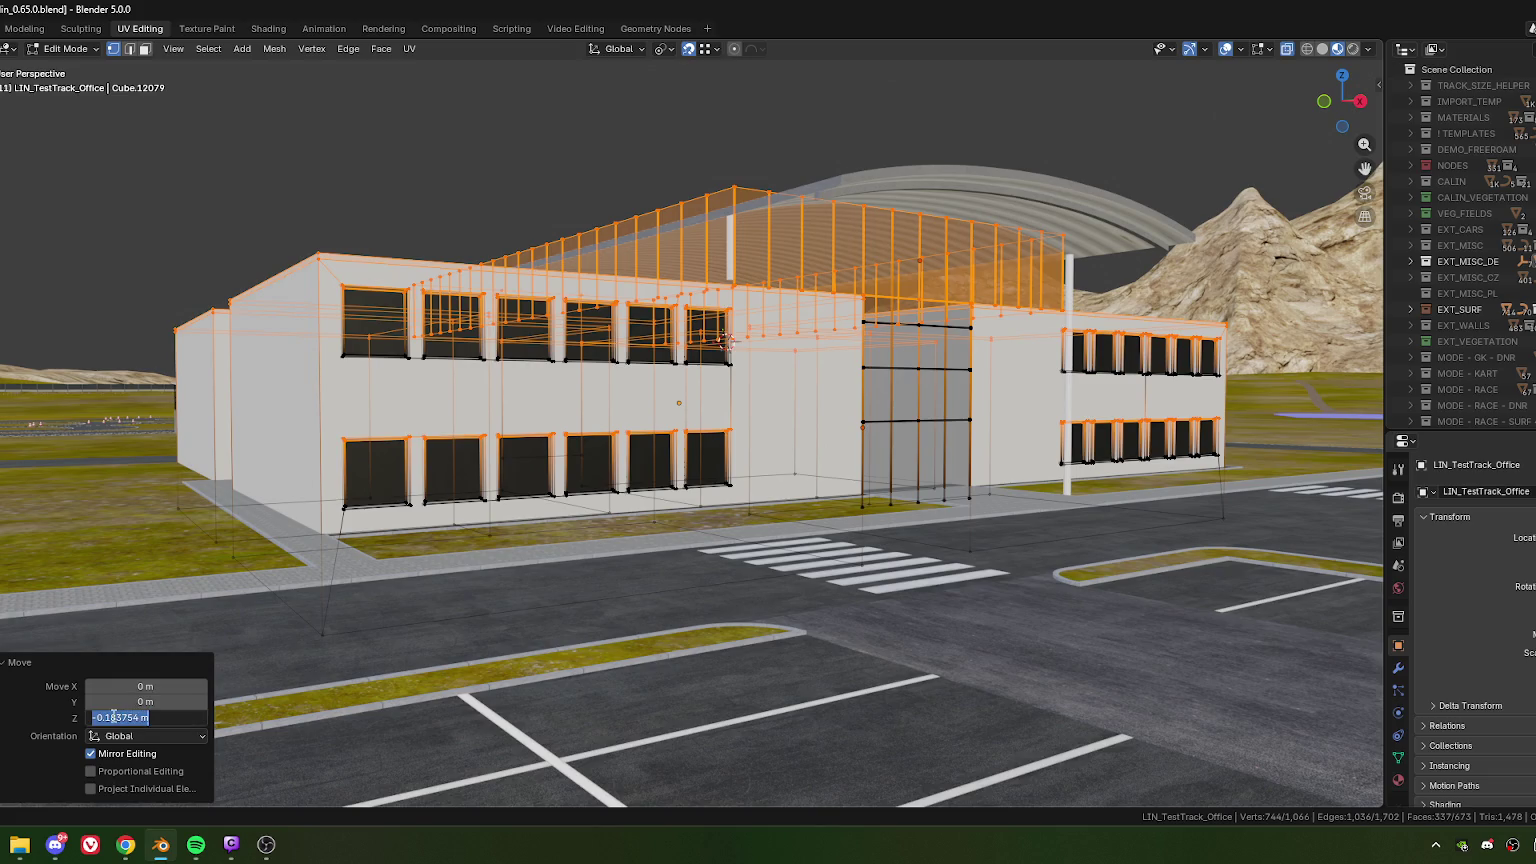
drag(110, 718, 183, 720)
key(BackSpace)
text(-0.2)
key(Return)
scroll(674, 482, down, 3)
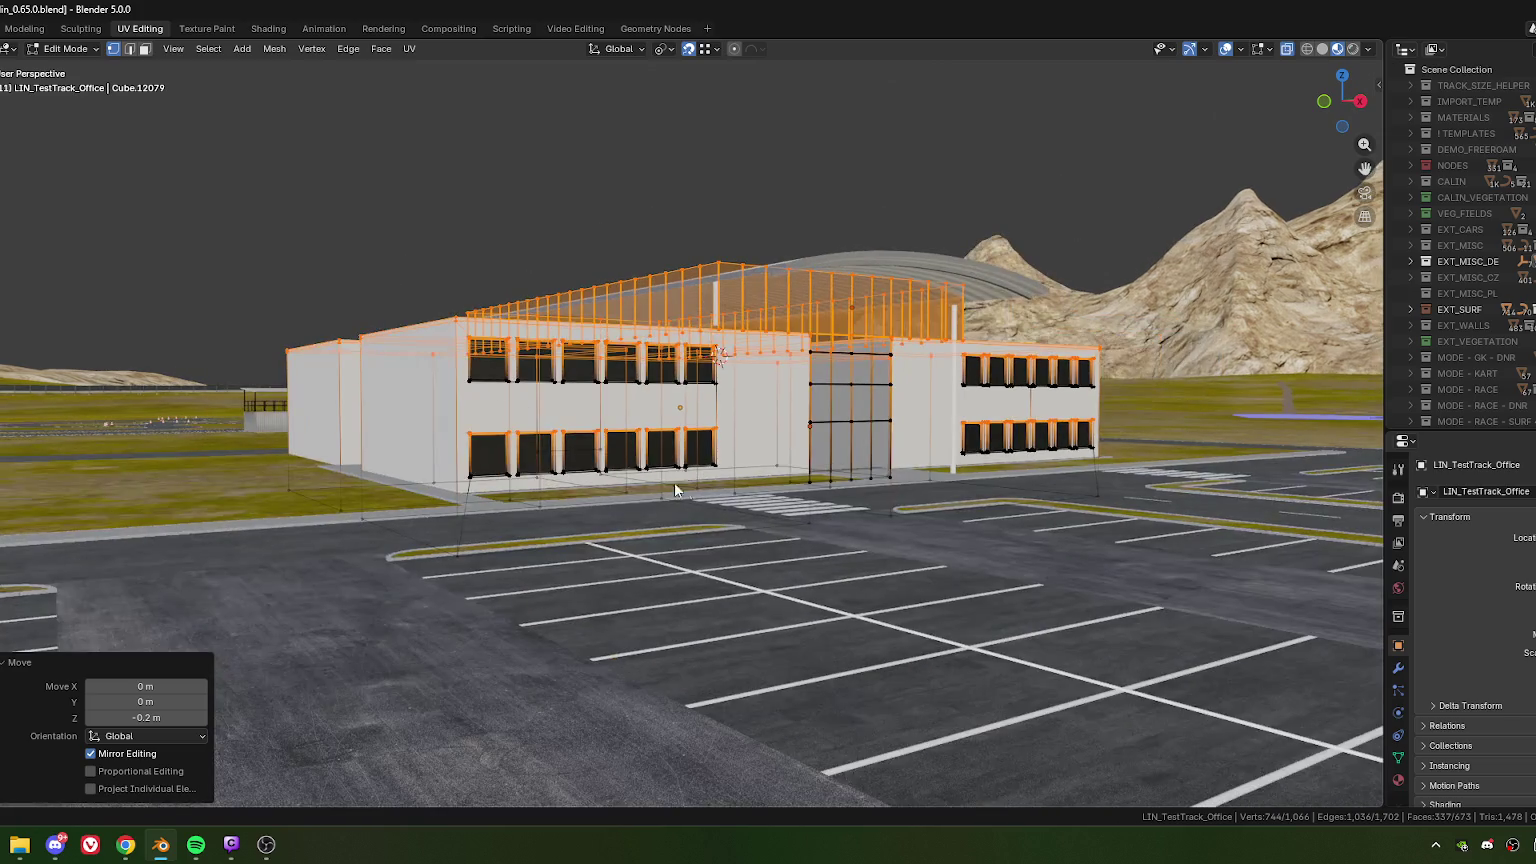
key(Tab)
mouse_move(760, 505)
middle_down()
mouse_move(745, 440)
mouse_move(706, 419)
middle_up()
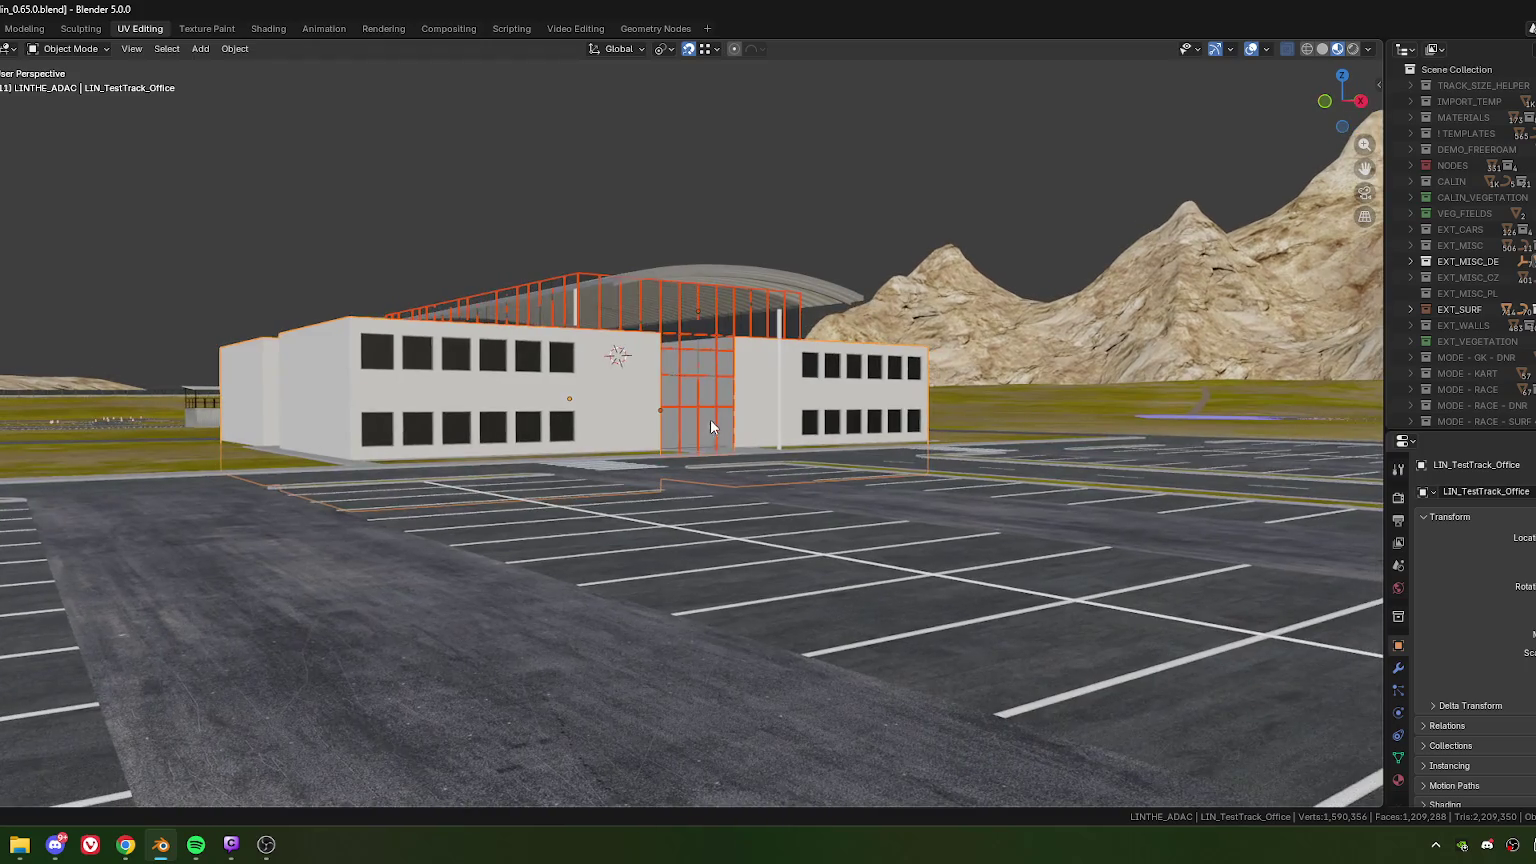
- Lower the curved canopy roof by 0.2 m along Z
scroll(706, 420, up, 1)
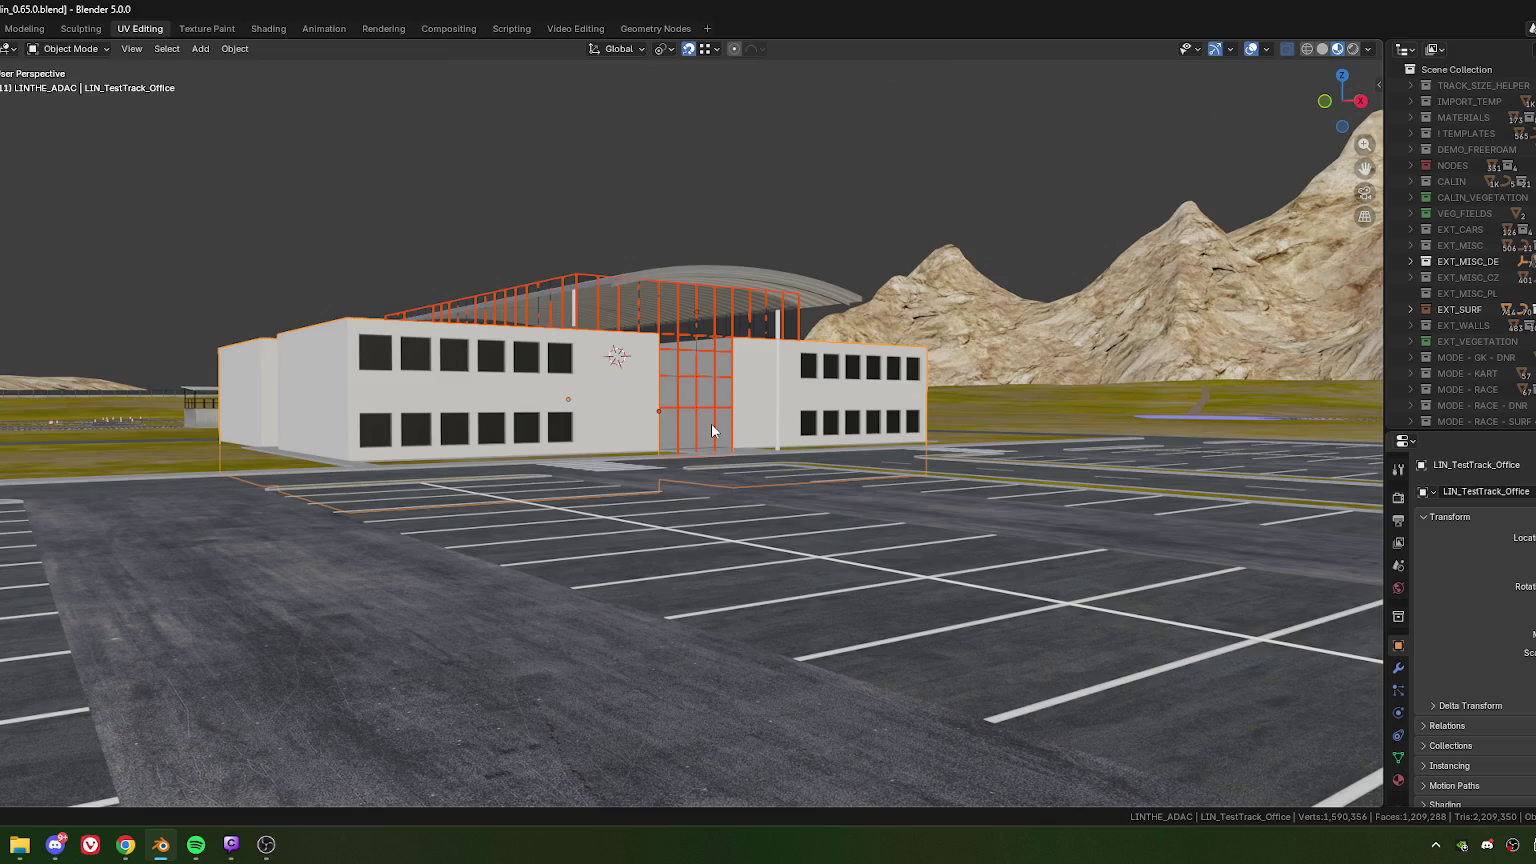
middle_drag(712, 426, 635, 451)
scroll(538, 395, up, 3)
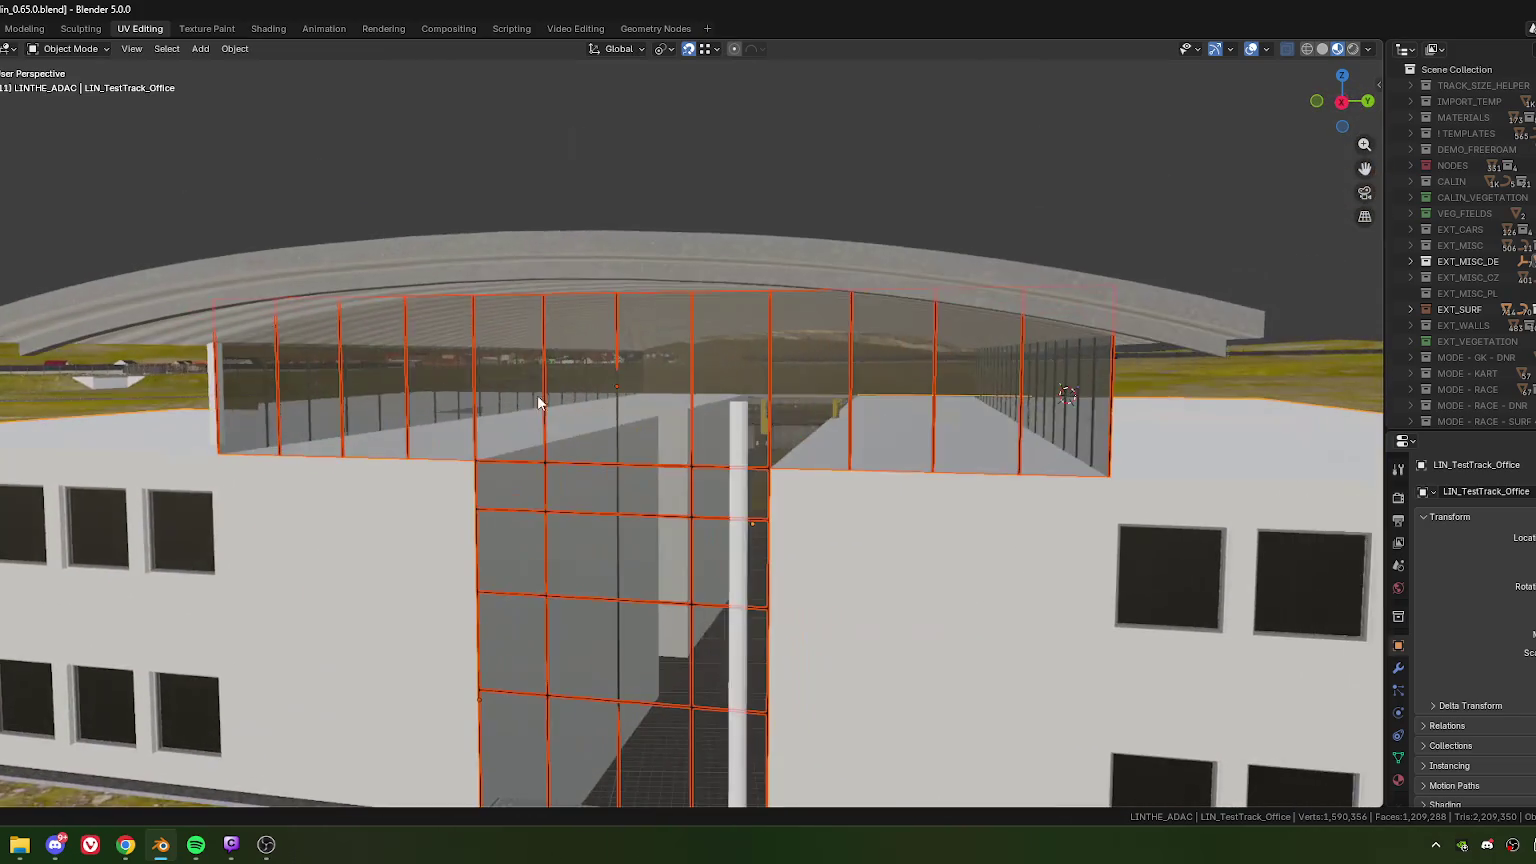
click(544, 389)
scroll(544, 380, down, 5)
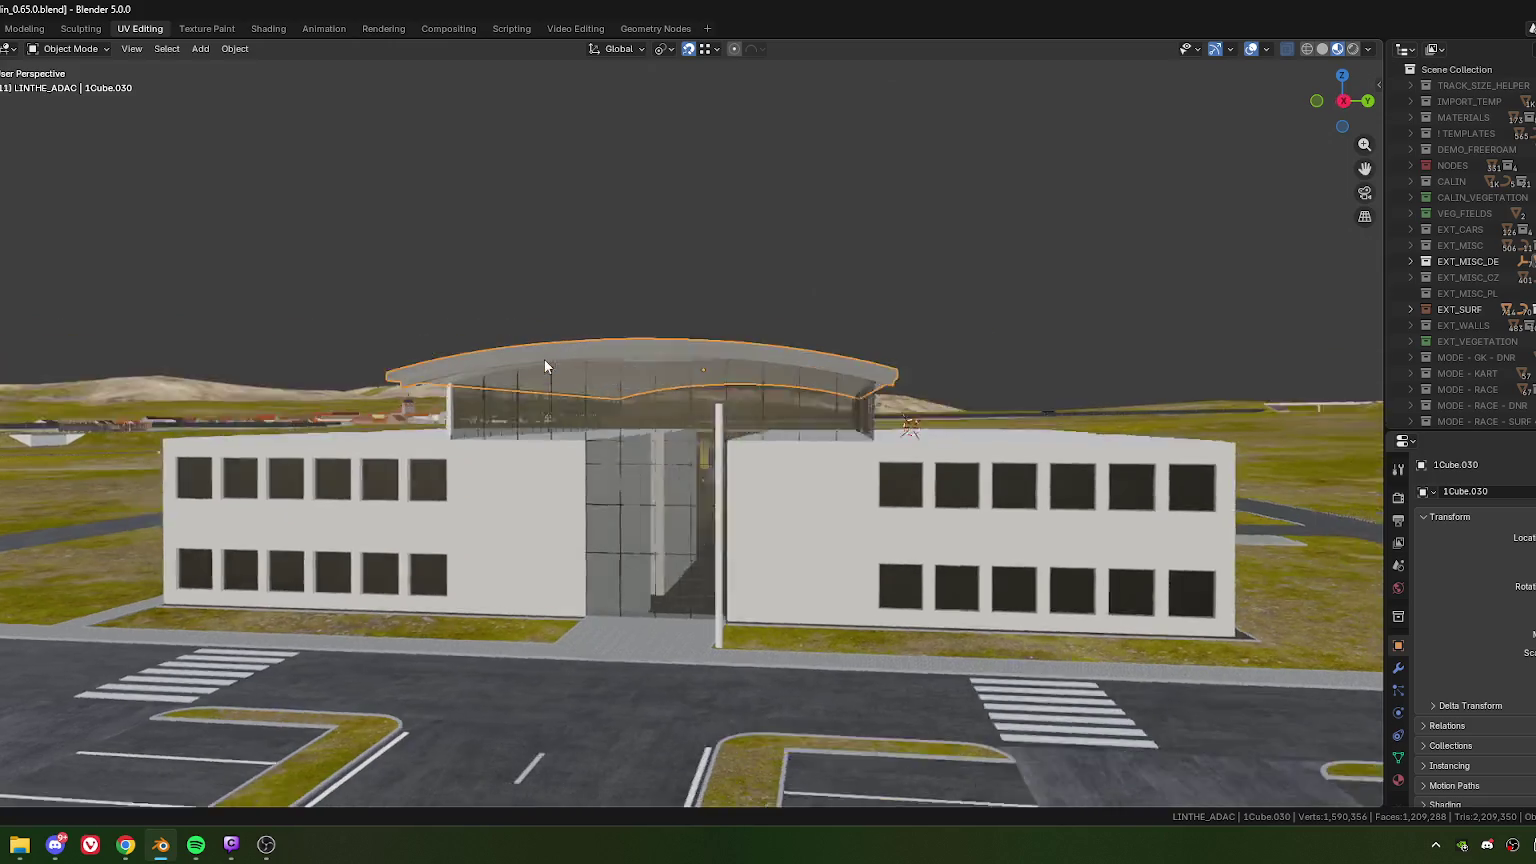
key(g)
key(z)
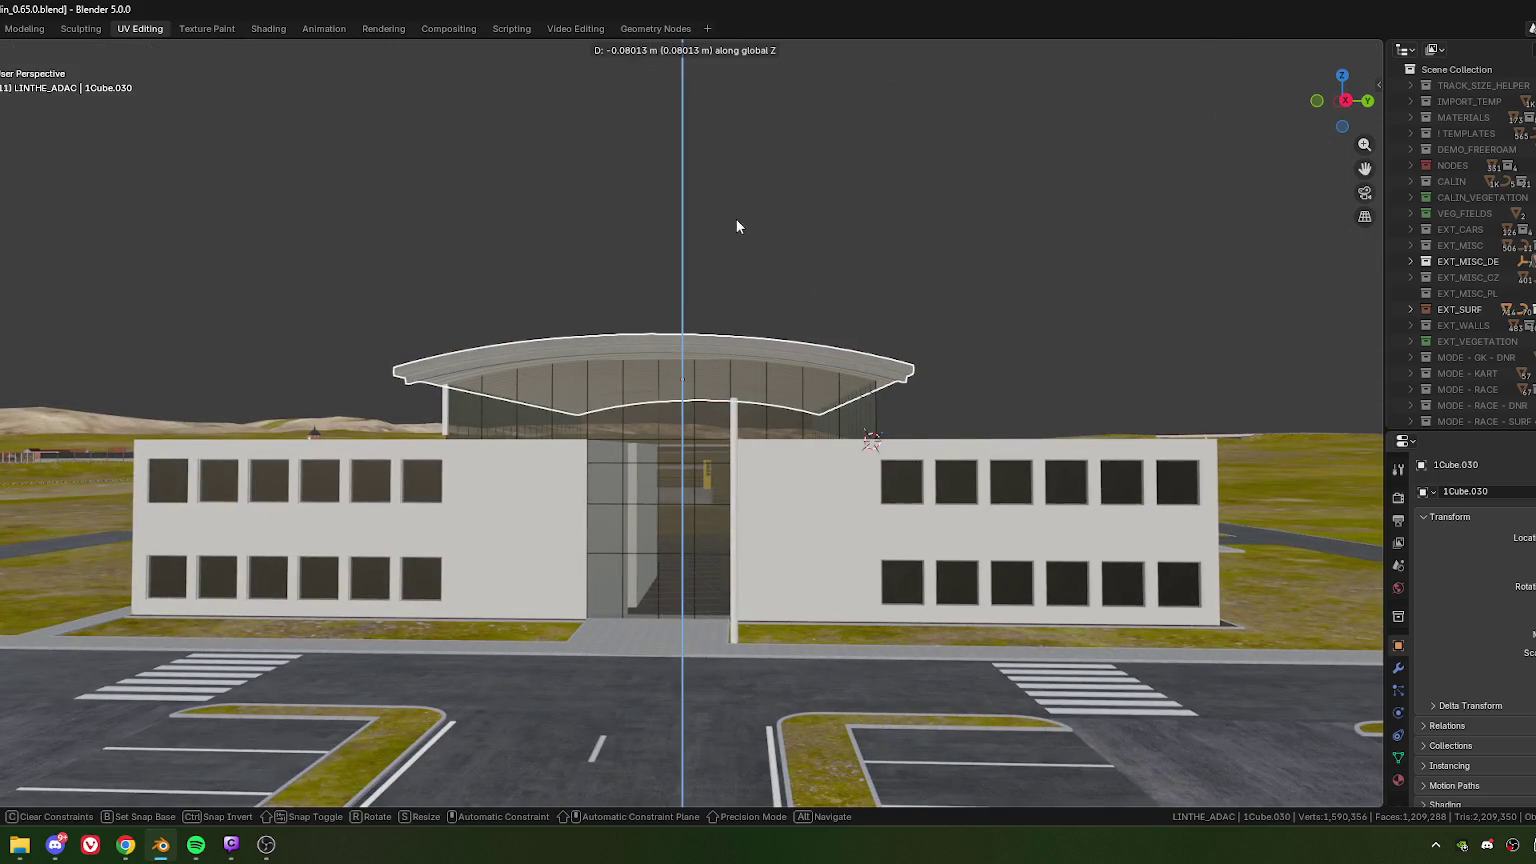
click(740, 228)
click(145, 717)
text(-)
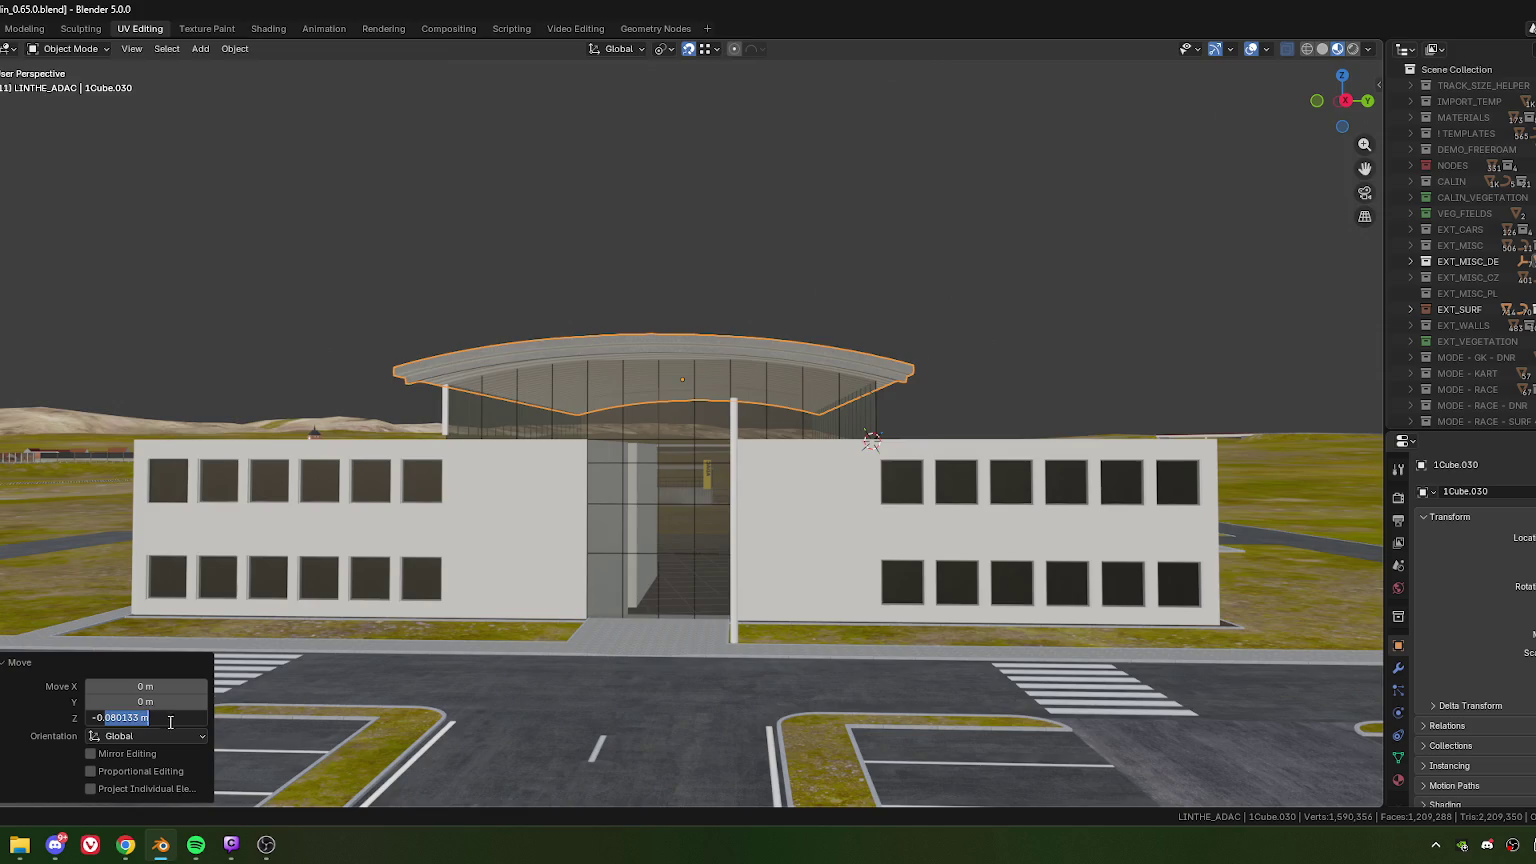
text(0.2)
key(Return)
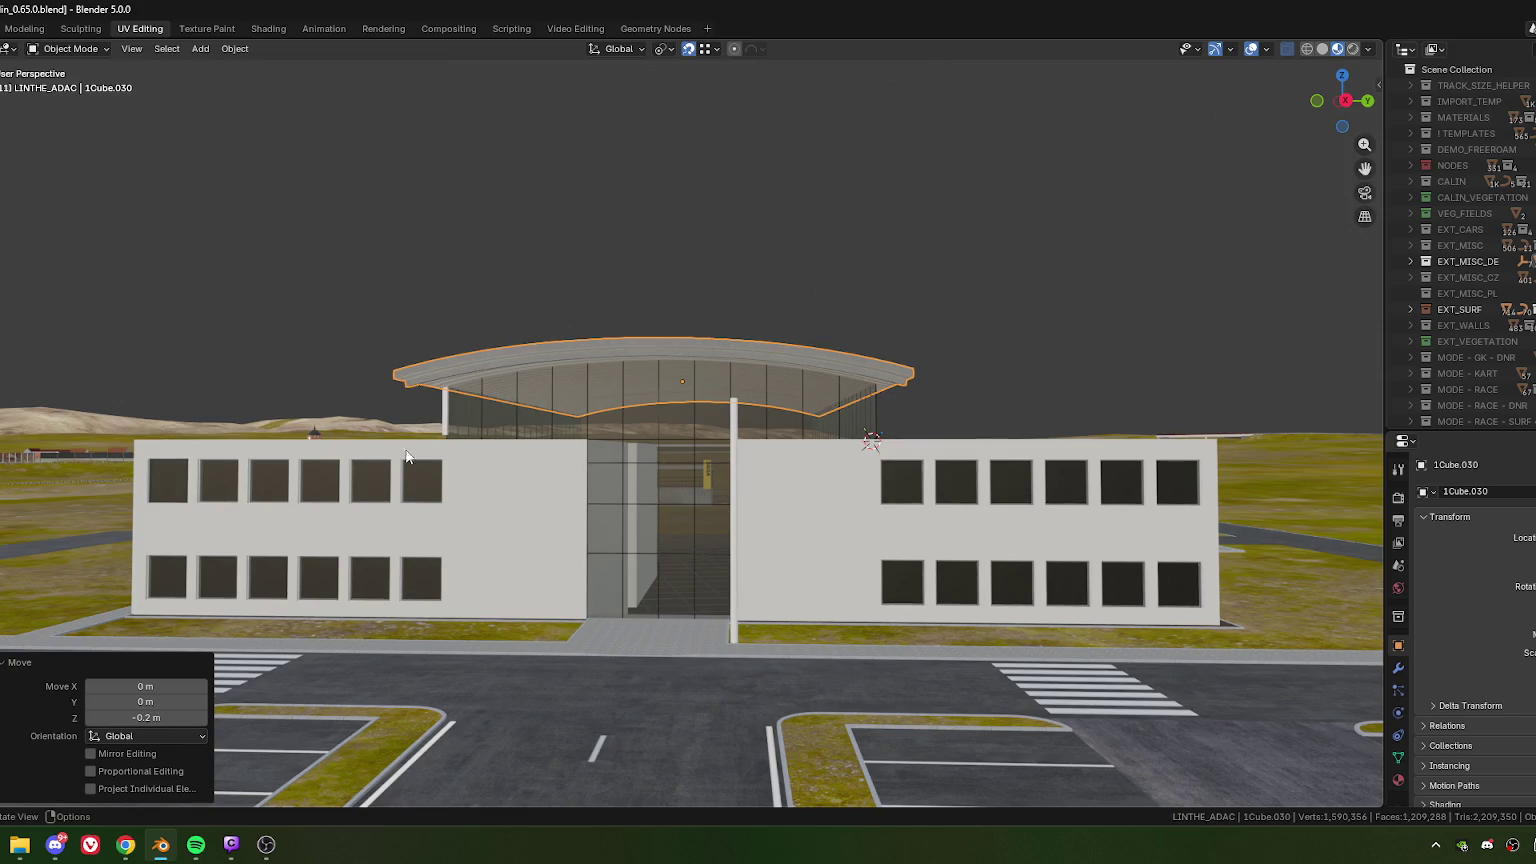
- Lower the left slim canopy column by 0.2 m along Z
click(446, 412)
mouse_move(268, 428)
middle_down()
mouse_move(686, 495)
mouse_move(643, 522)
mouse_move(682, 520)
middle_up()
key(g)
key(z)
key(Return)
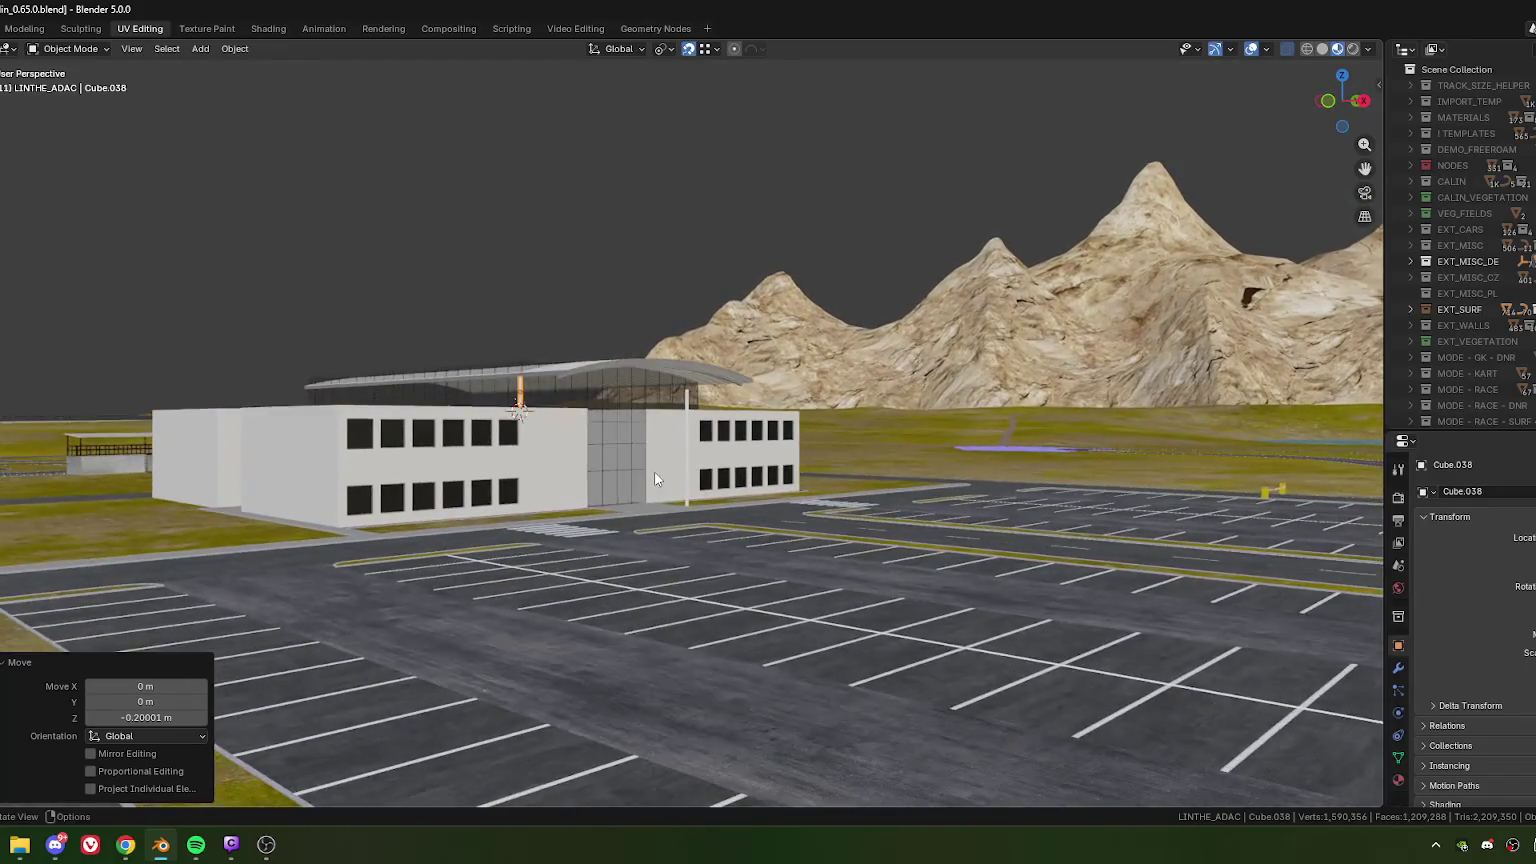
scroll(690, 454, up, 3)
mouse_move(690, 454)
middle_down()
mouse_move(766, 456)
mouse_move(720, 464)
middle_up()
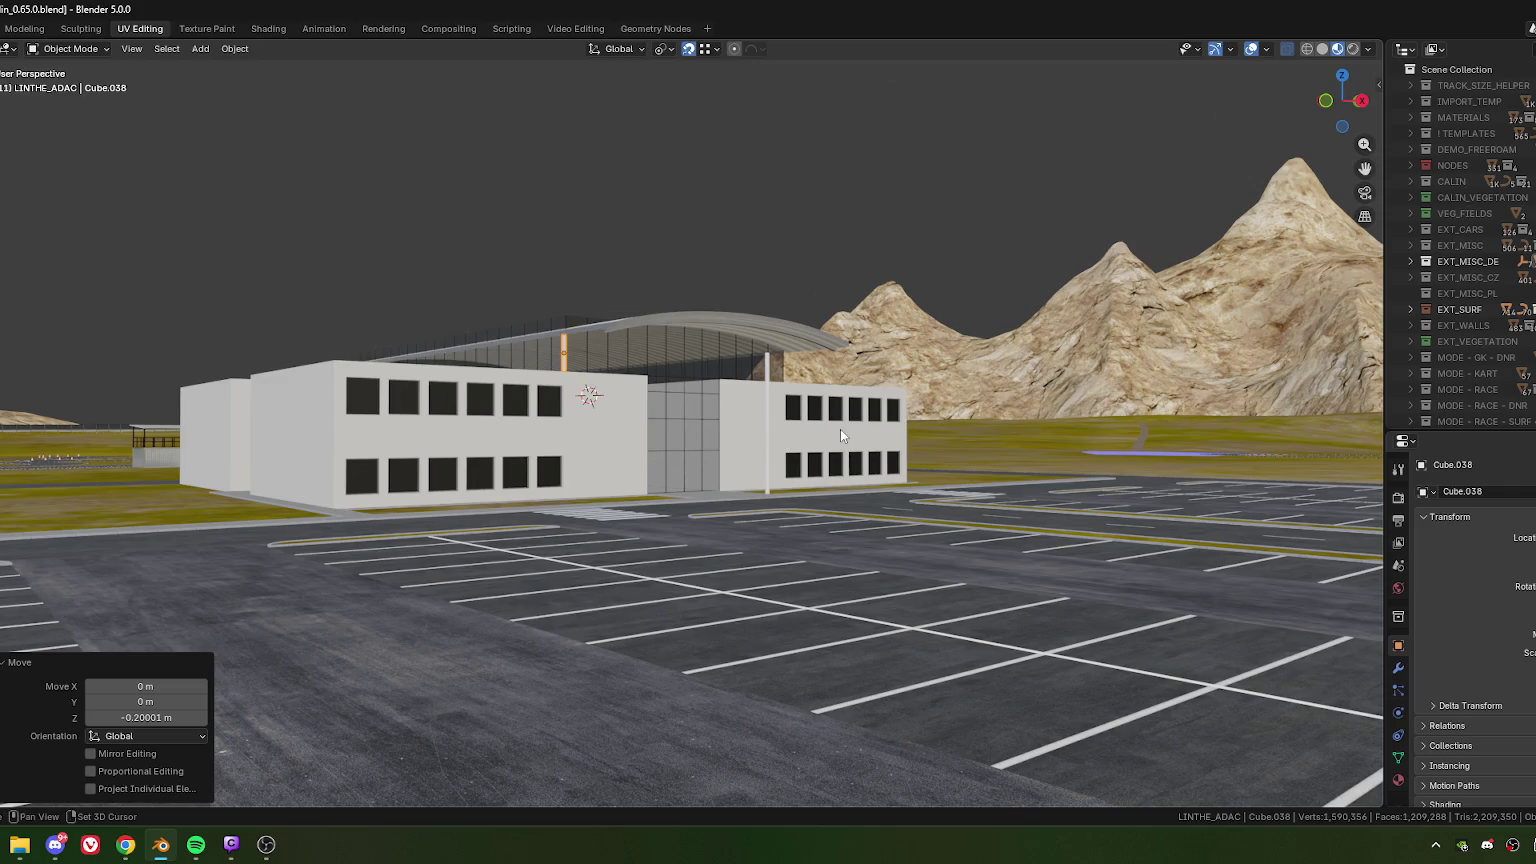
scroll(730, 458, up, 2)
scroll(640, 415, up, 3)
scroll(544, 373, up, 3)
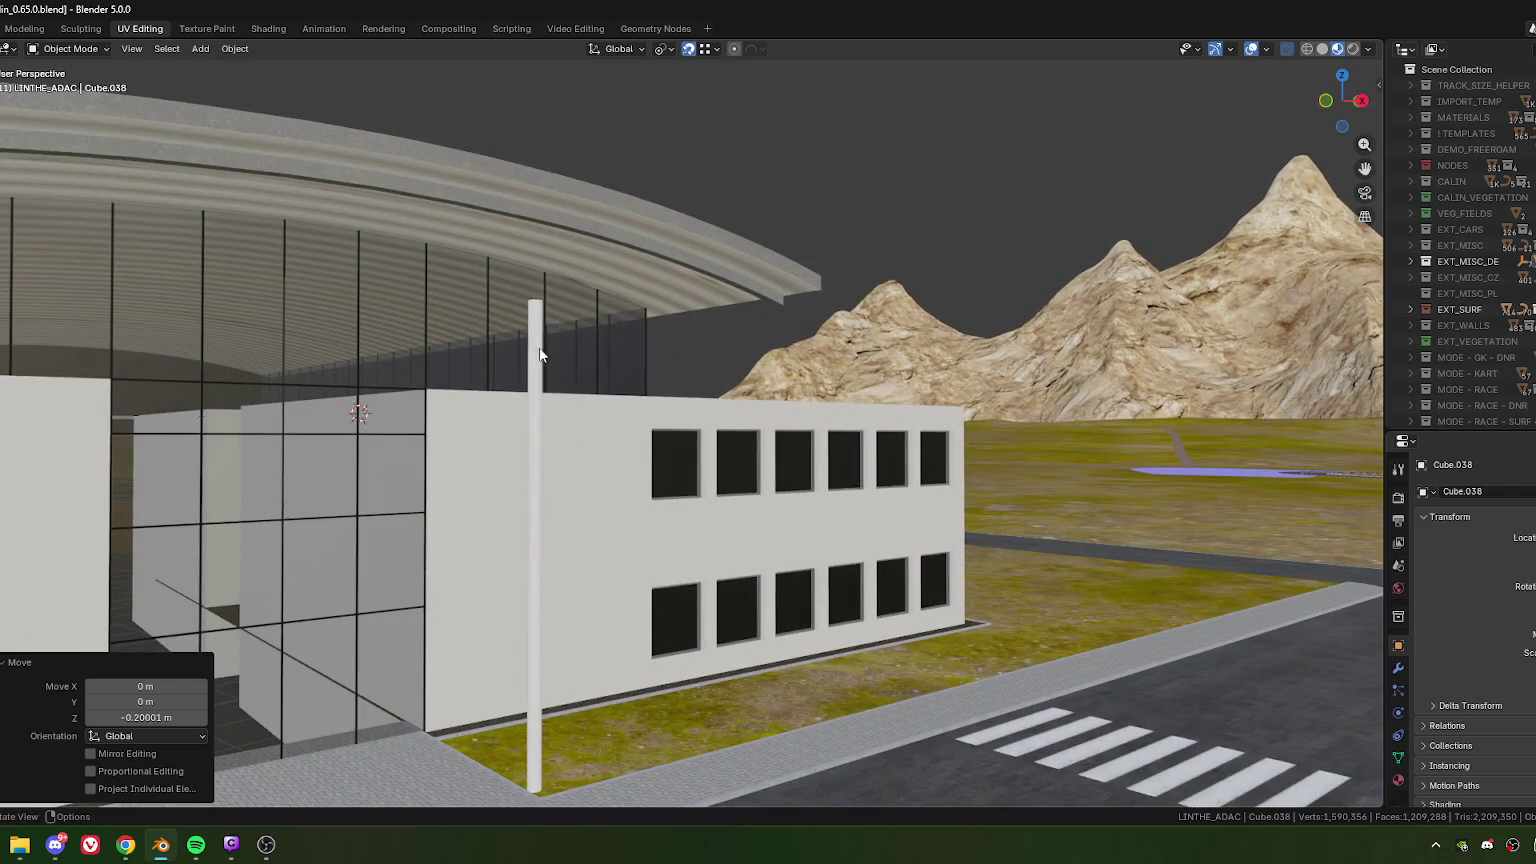
- Select the slim entrance pole and bring the view in close to it
click(540, 360)
scroll(662, 488, down, 3)
middle_drag(660, 480, 652, 476)
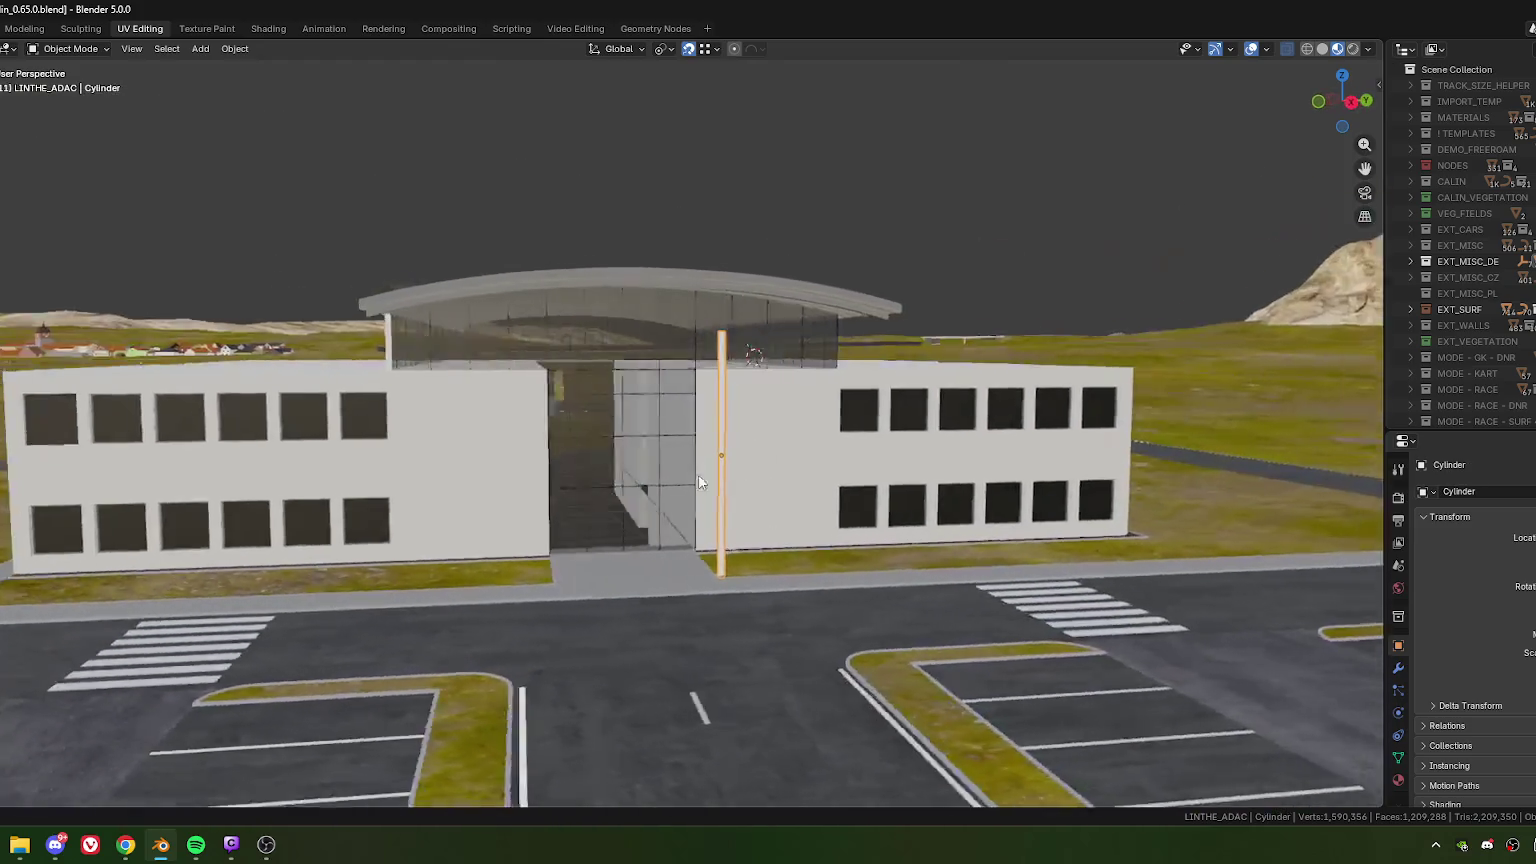
key(alt+Tab)
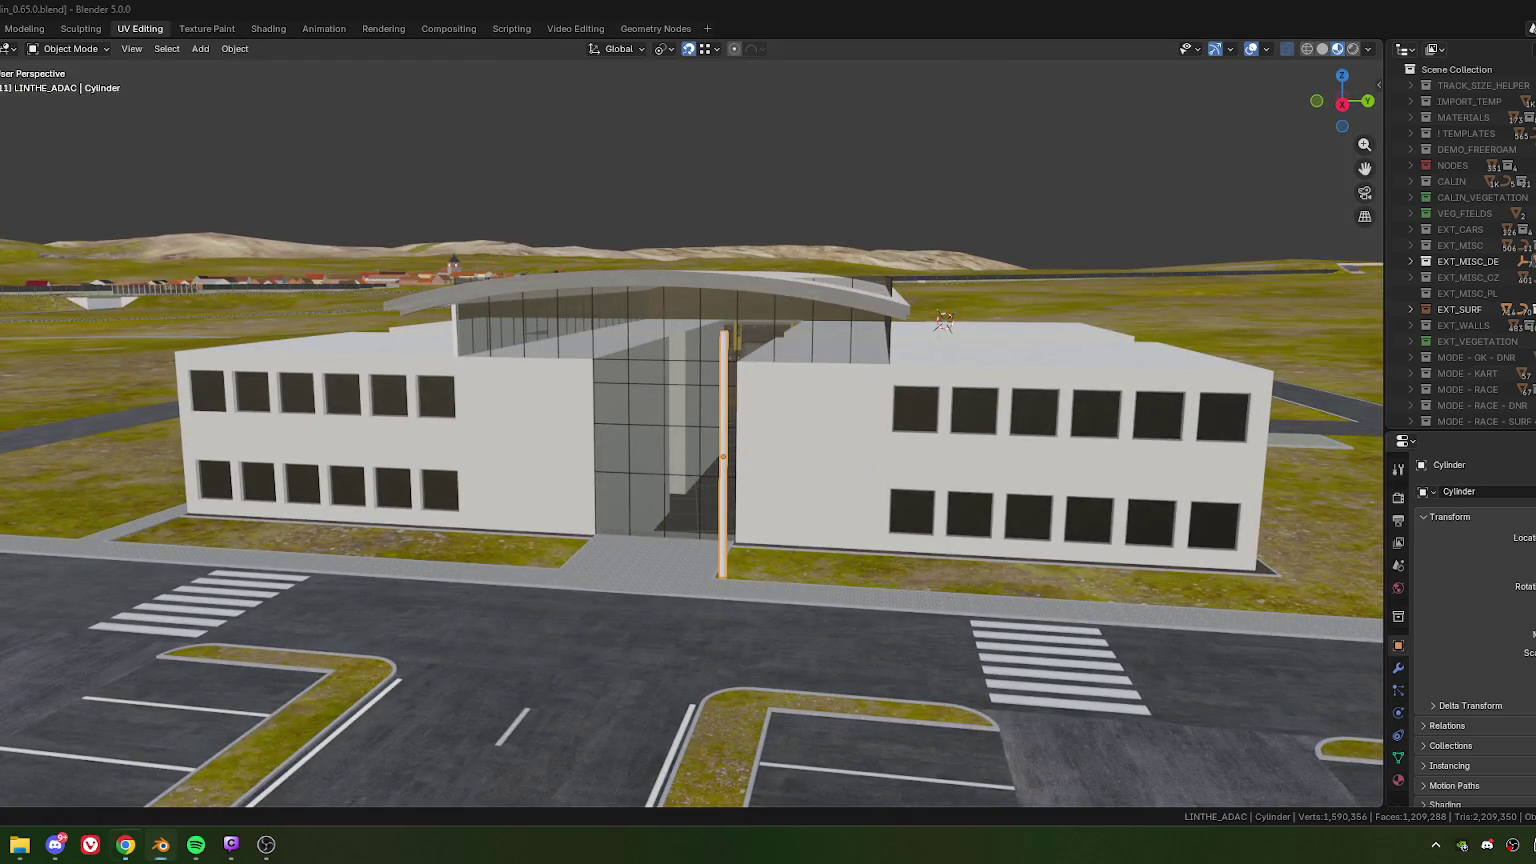
key(alt+Tab)
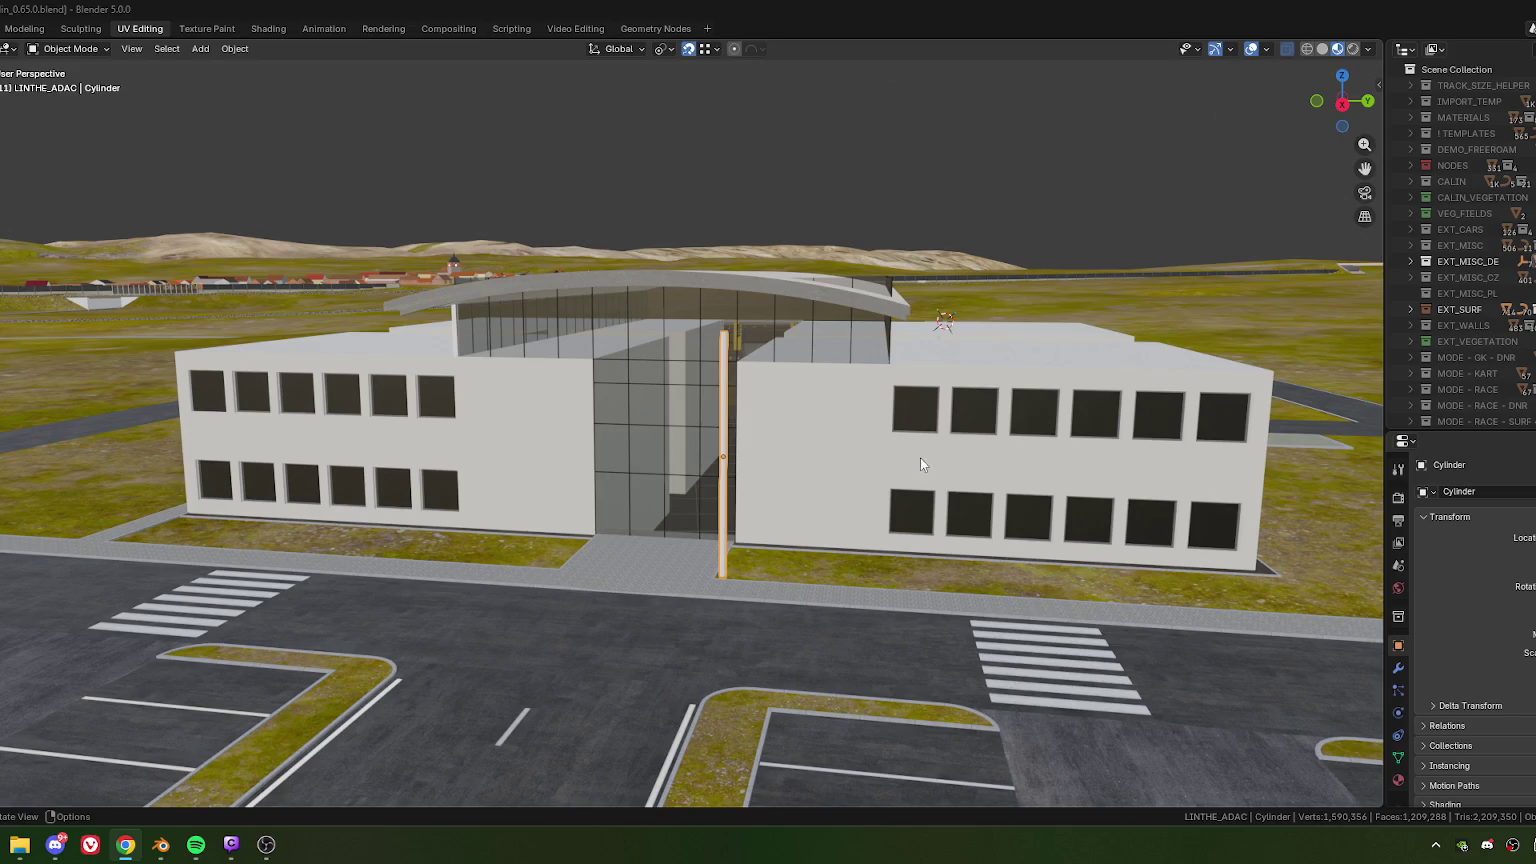
middle_drag(920, 457, 706, 526)
scroll(613, 442, up, 5)
shift+middle_drag(462, 476, 656, 457)
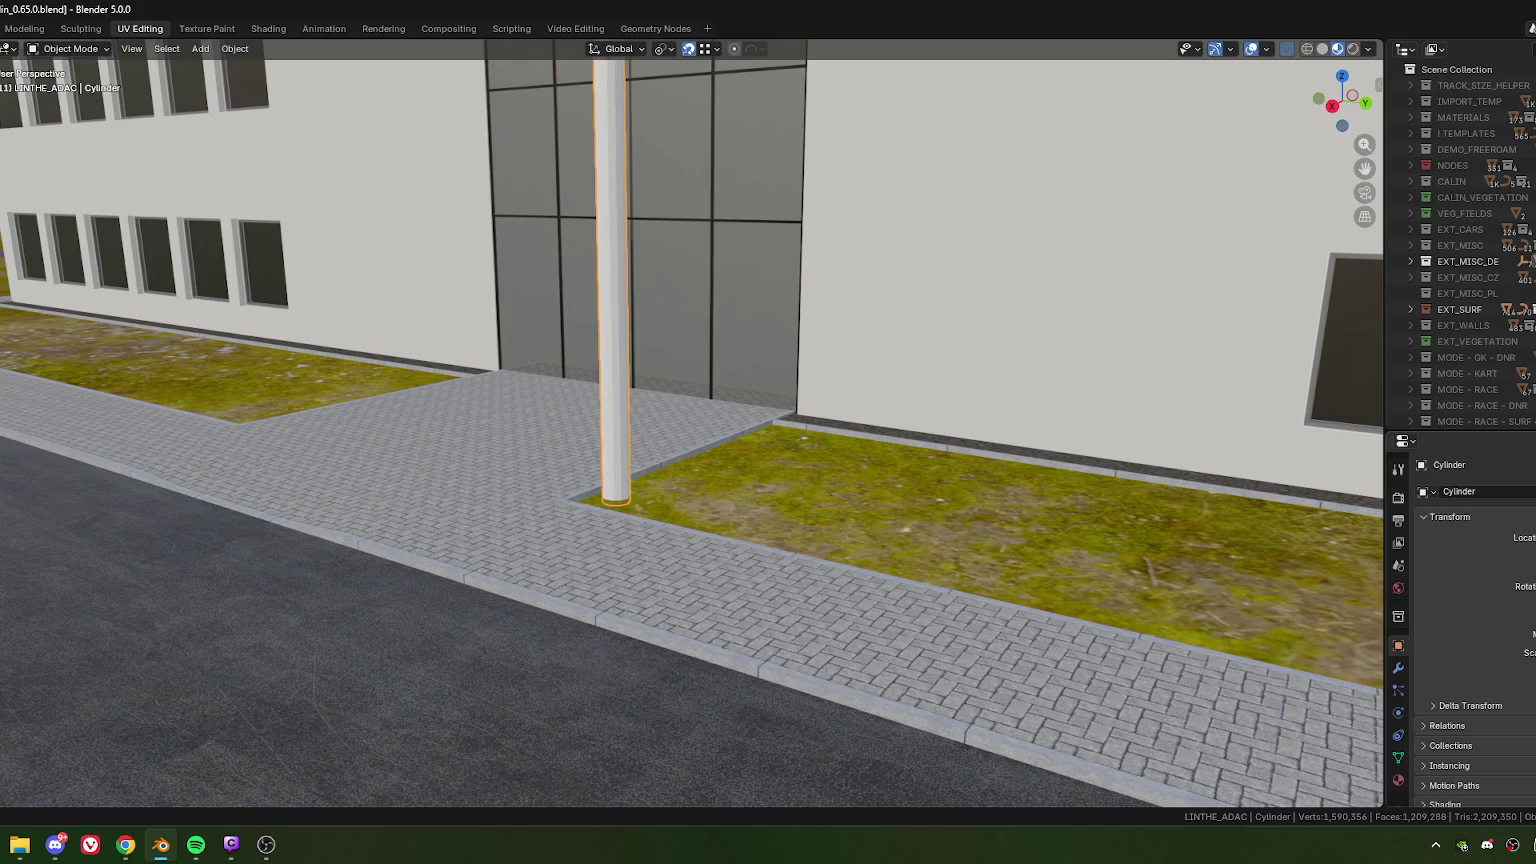
- Lower the pole so its base sinks below the pavement, viewed from the front
key(ctrl+z)
key(alt+Tab)
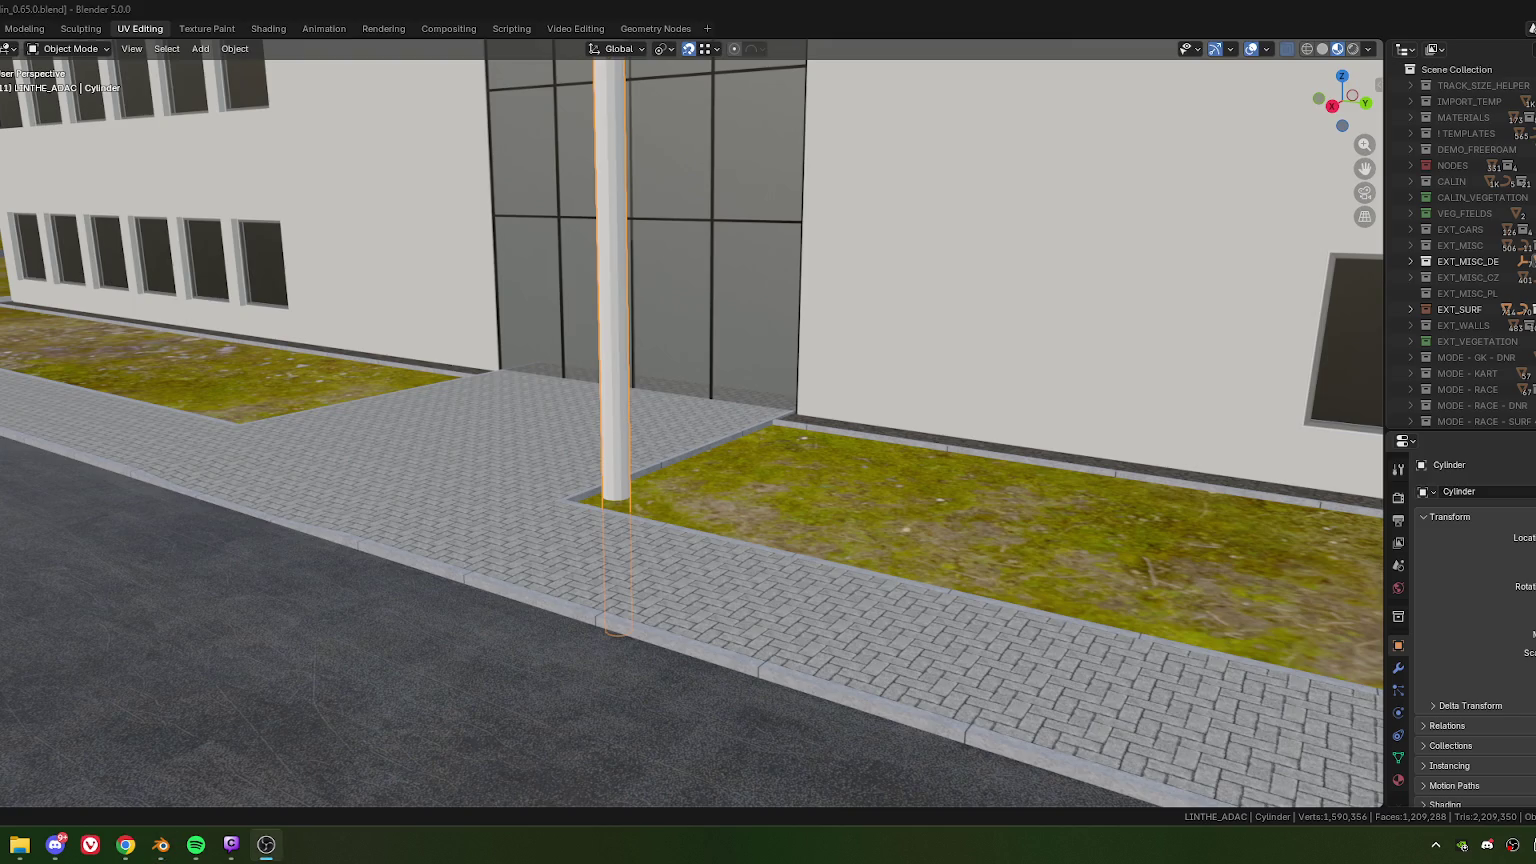
key(alt+Tab)
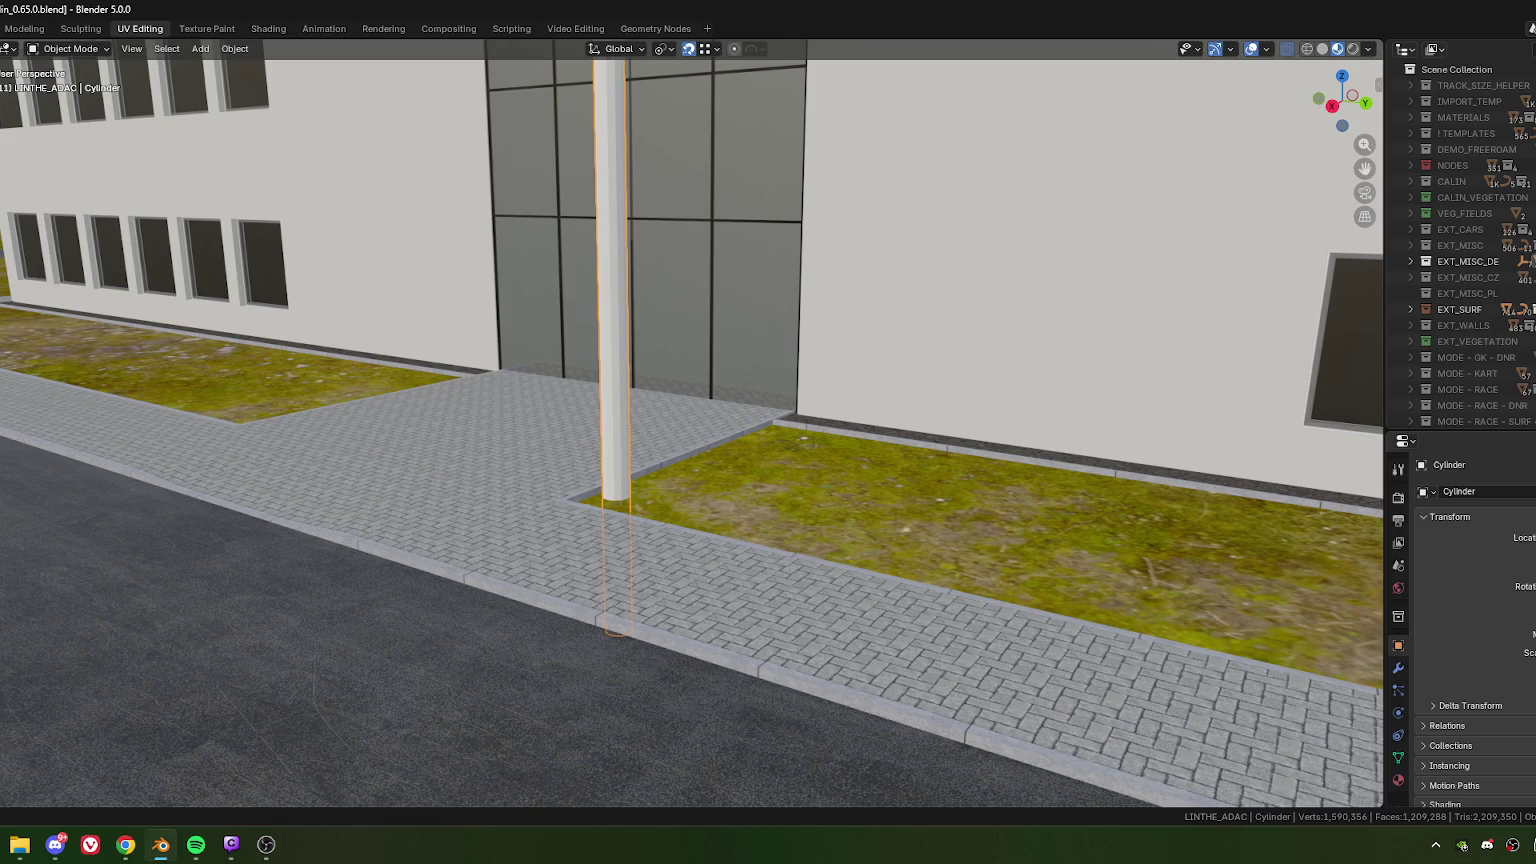
scroll(563, 380, down, 8)
mouse_move(563, 380)
middle_down()
mouse_move(714, 336)
mouse_move(720, 431)
mouse_move(688, 503)
mouse_move(680, 455)
middle_up()
scroll(714, 343, up, 6)
scroll(720, 431, down, 5)
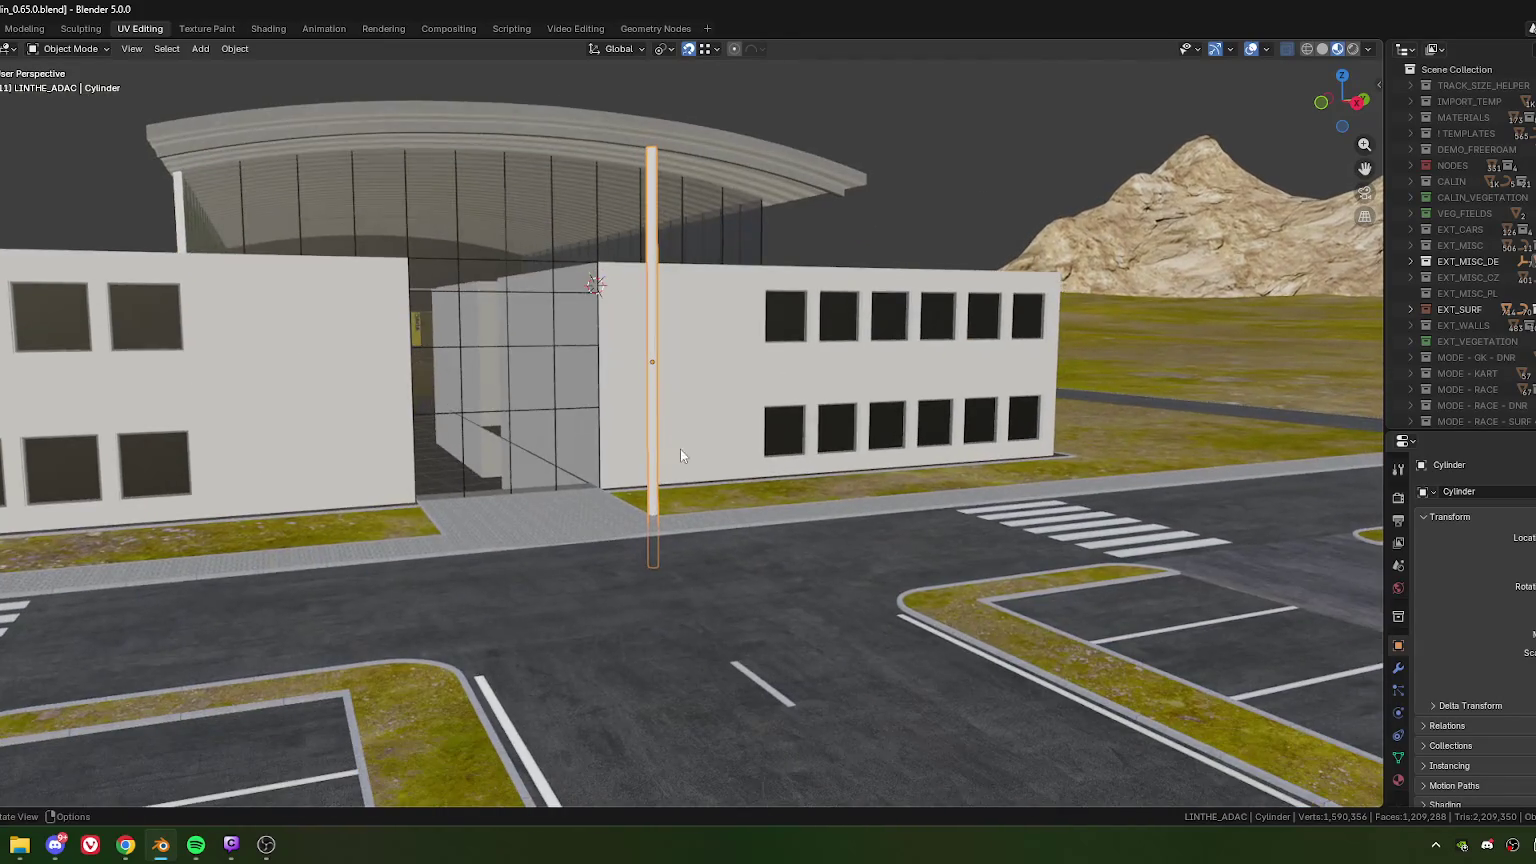
scroll(666, 548, up, 4)
mouse_move(664, 595)
middle_down()
mouse_move(658, 550)
mouse_move(654, 562)
middle_up()
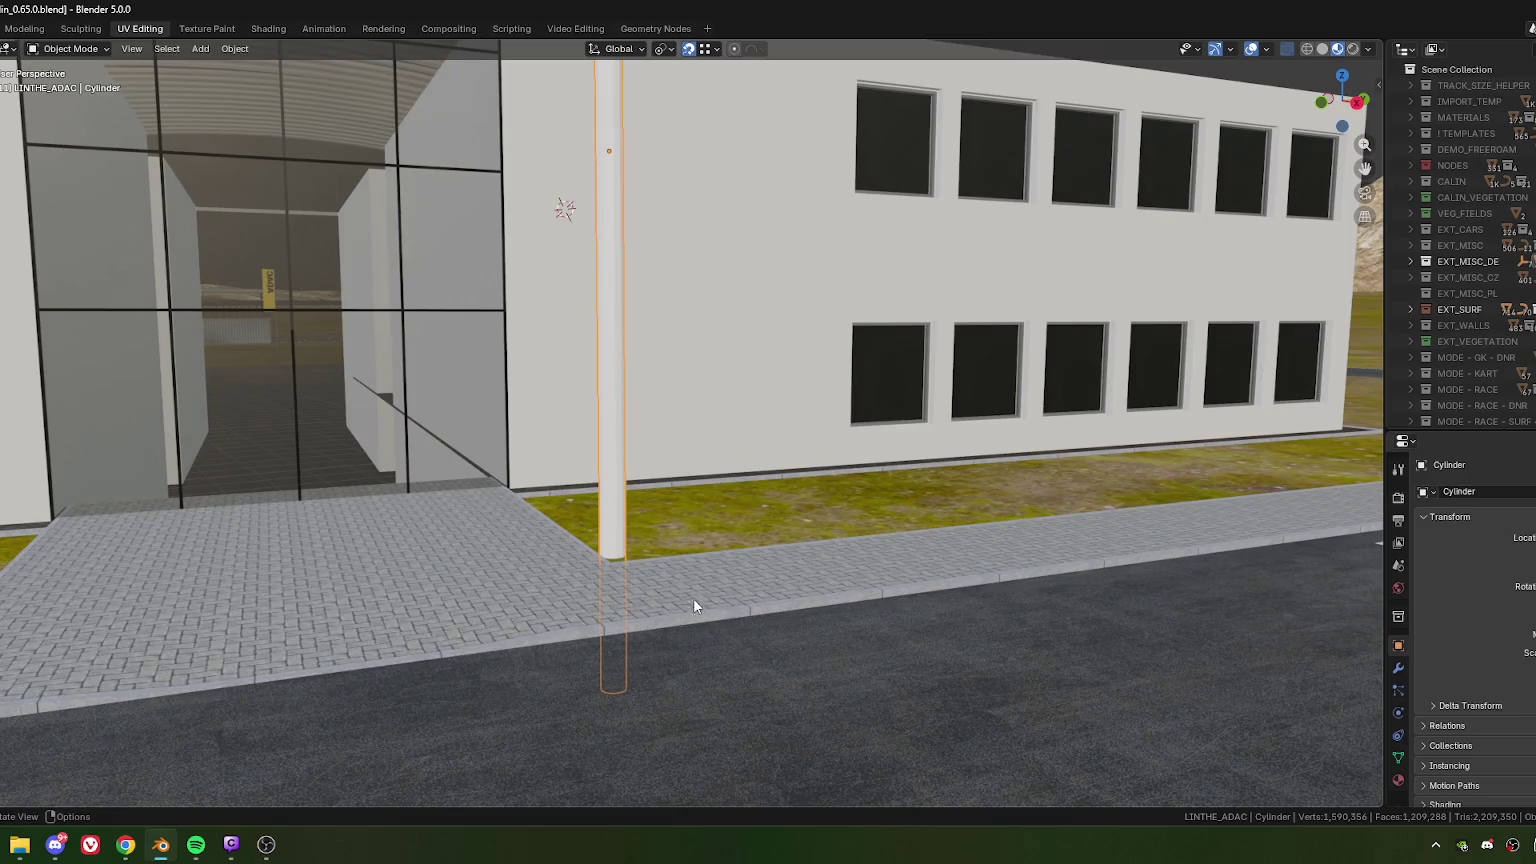
- Raise the pole along Z and divide its Z offset in the Move panel
key(g)
key(z)
click(614, 566)
click(148, 717)
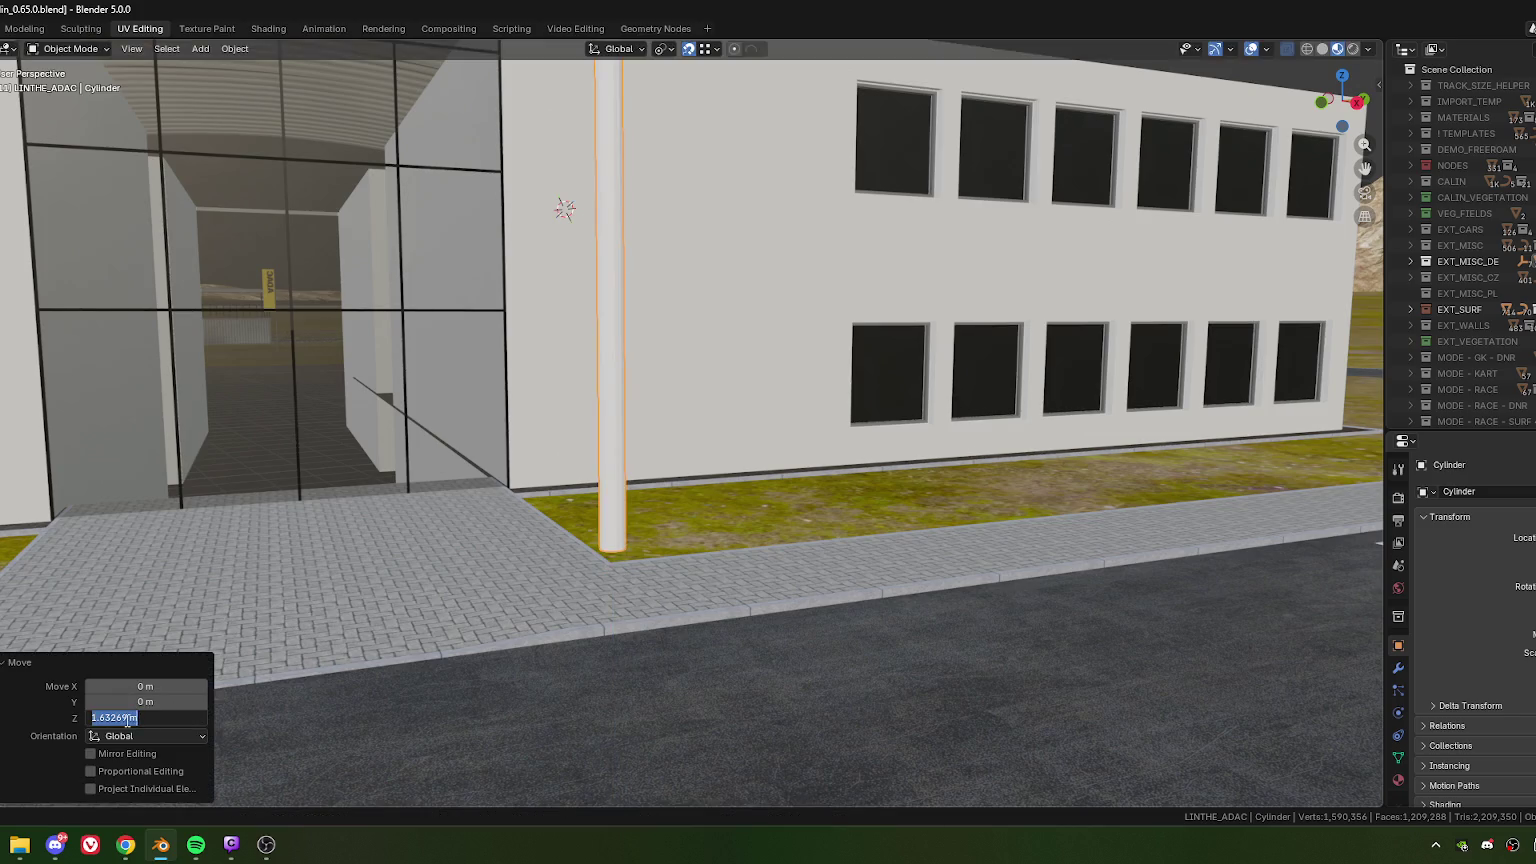
key(End)
text(6)
key(Return)
- Review the pole from around the building and undo that height adjustment
scroll(705, 420, down, 5)
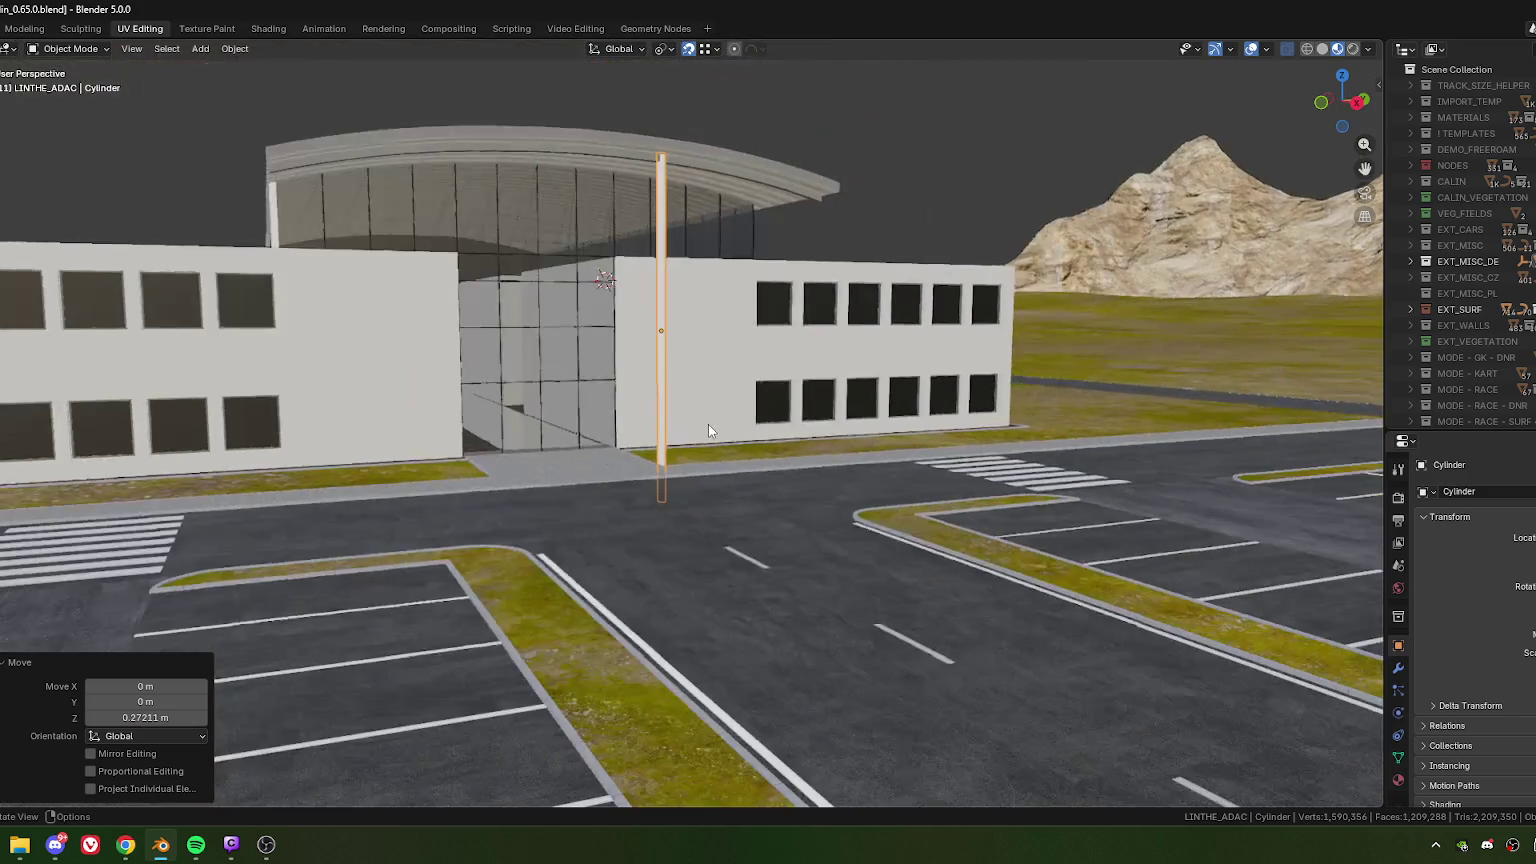
scroll(690, 434, down, 2)
scroll(659, 440, up, 1)
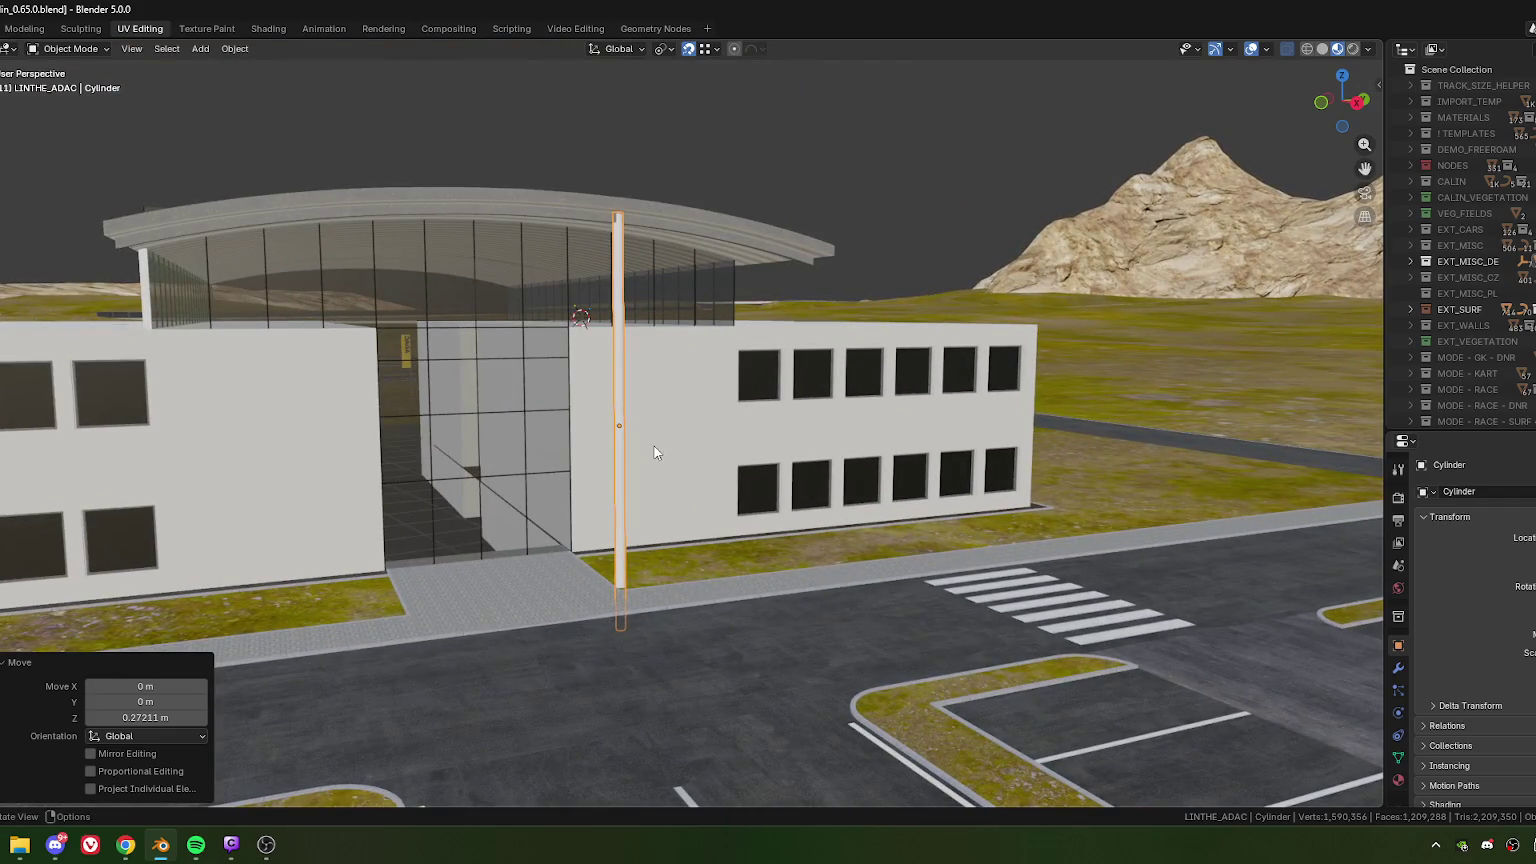
scroll(654, 446, up, 2)
scroll(640, 486, up, 2)
middle_drag(634, 455, 641, 462)
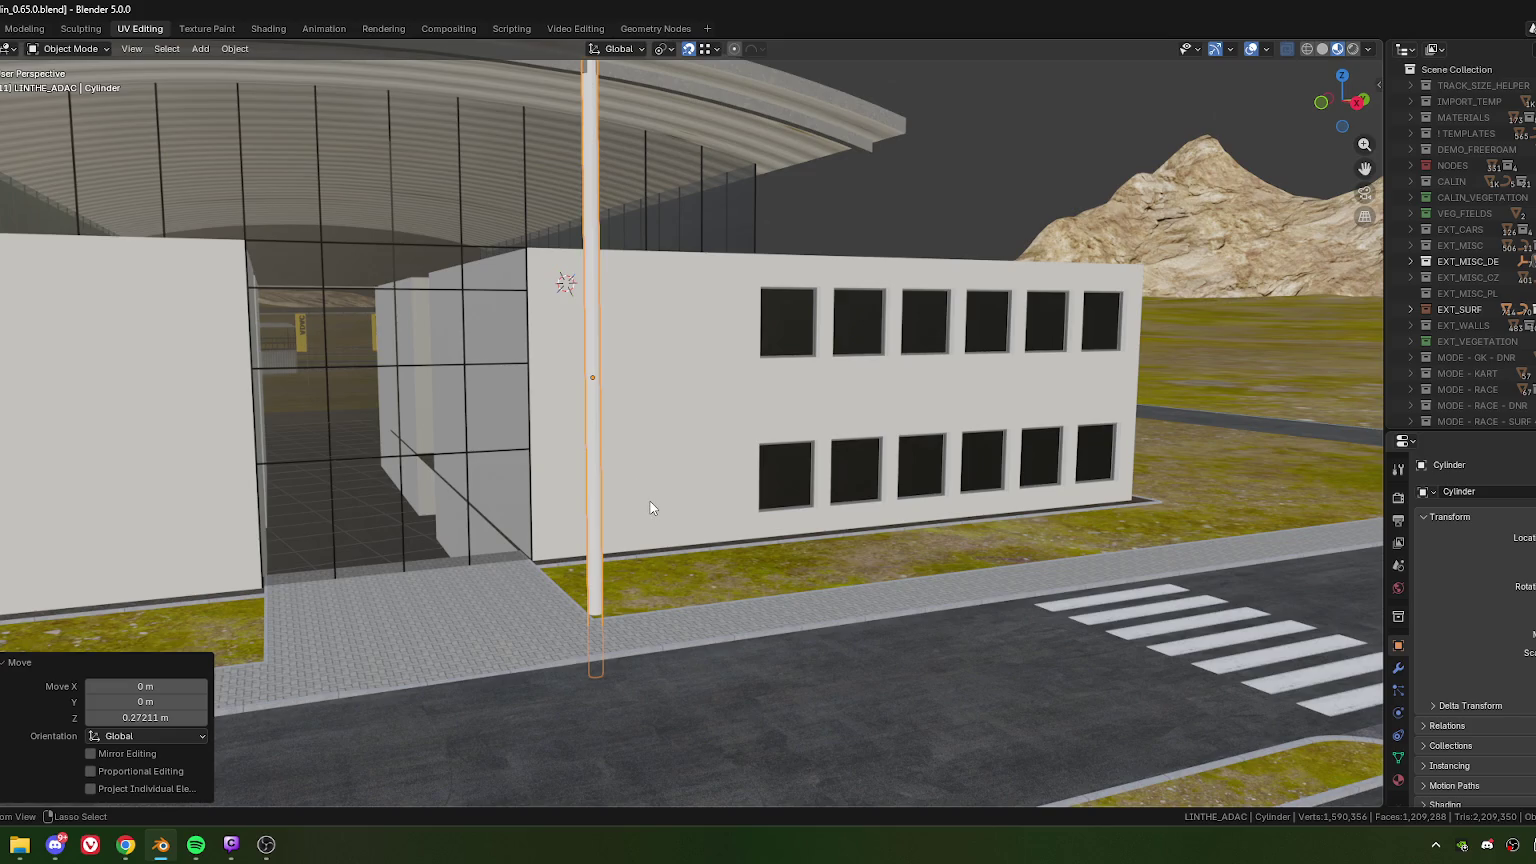
key(ctrl+z)
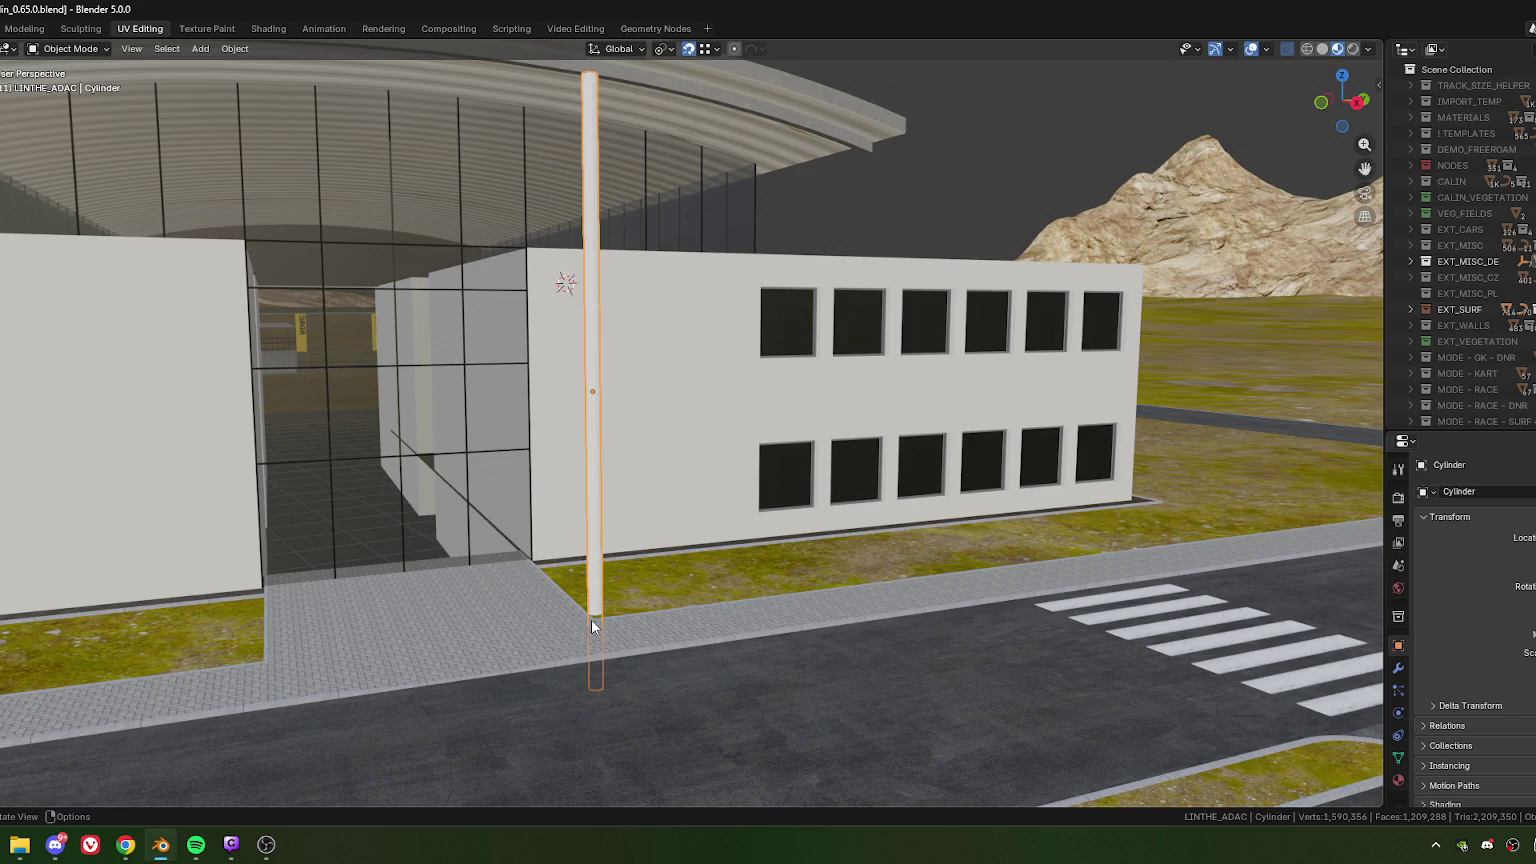
- Raise the pole again with its Z offset halved to 1.63269/2 so its base meets the ground
key(g)
key(z)
key(Return)
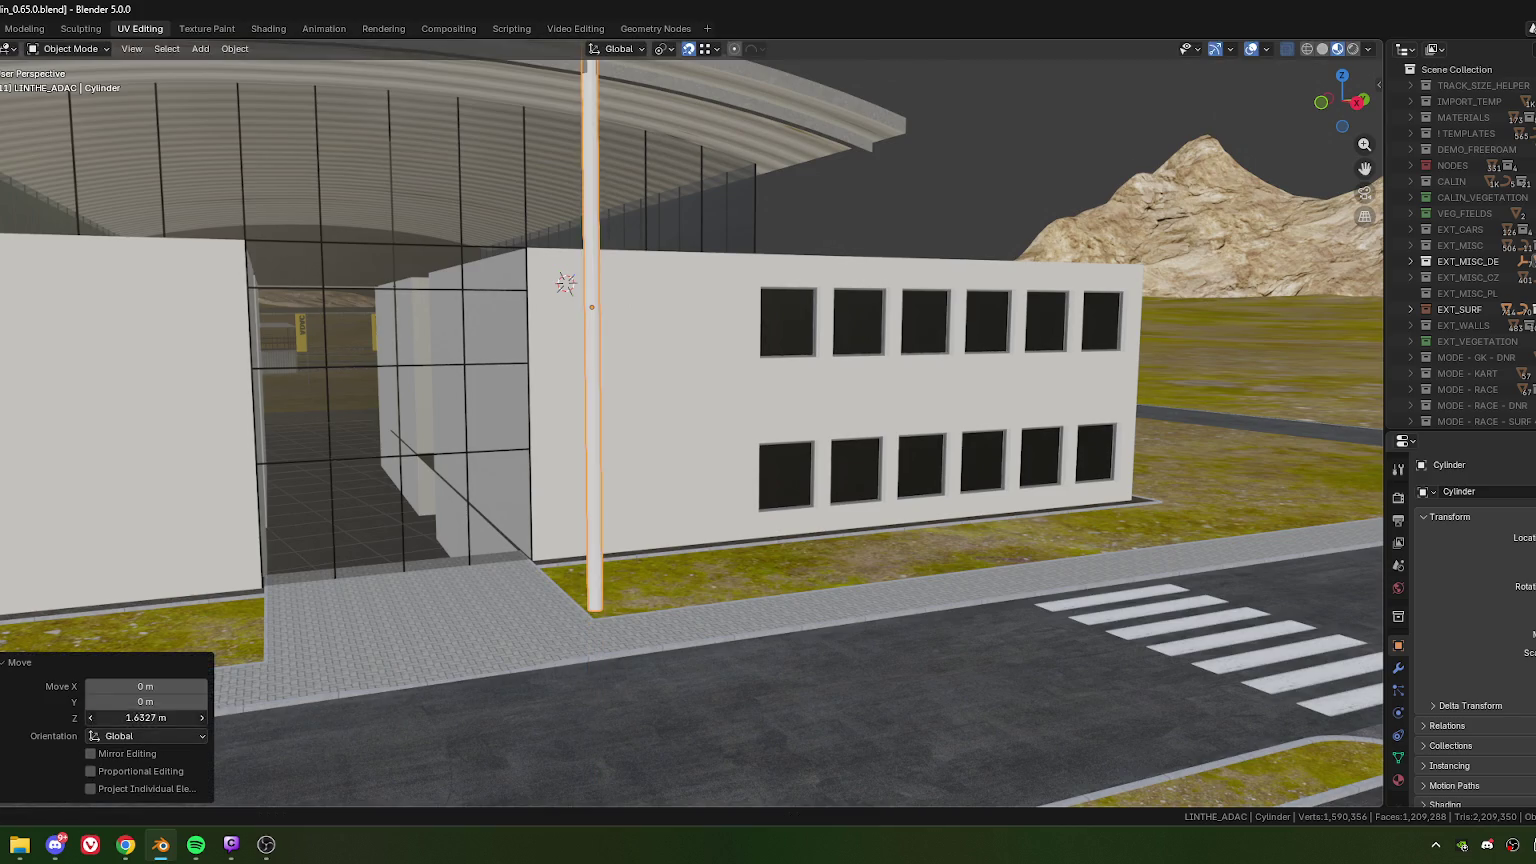
click(166, 718)
click(166, 720)
key(Return)
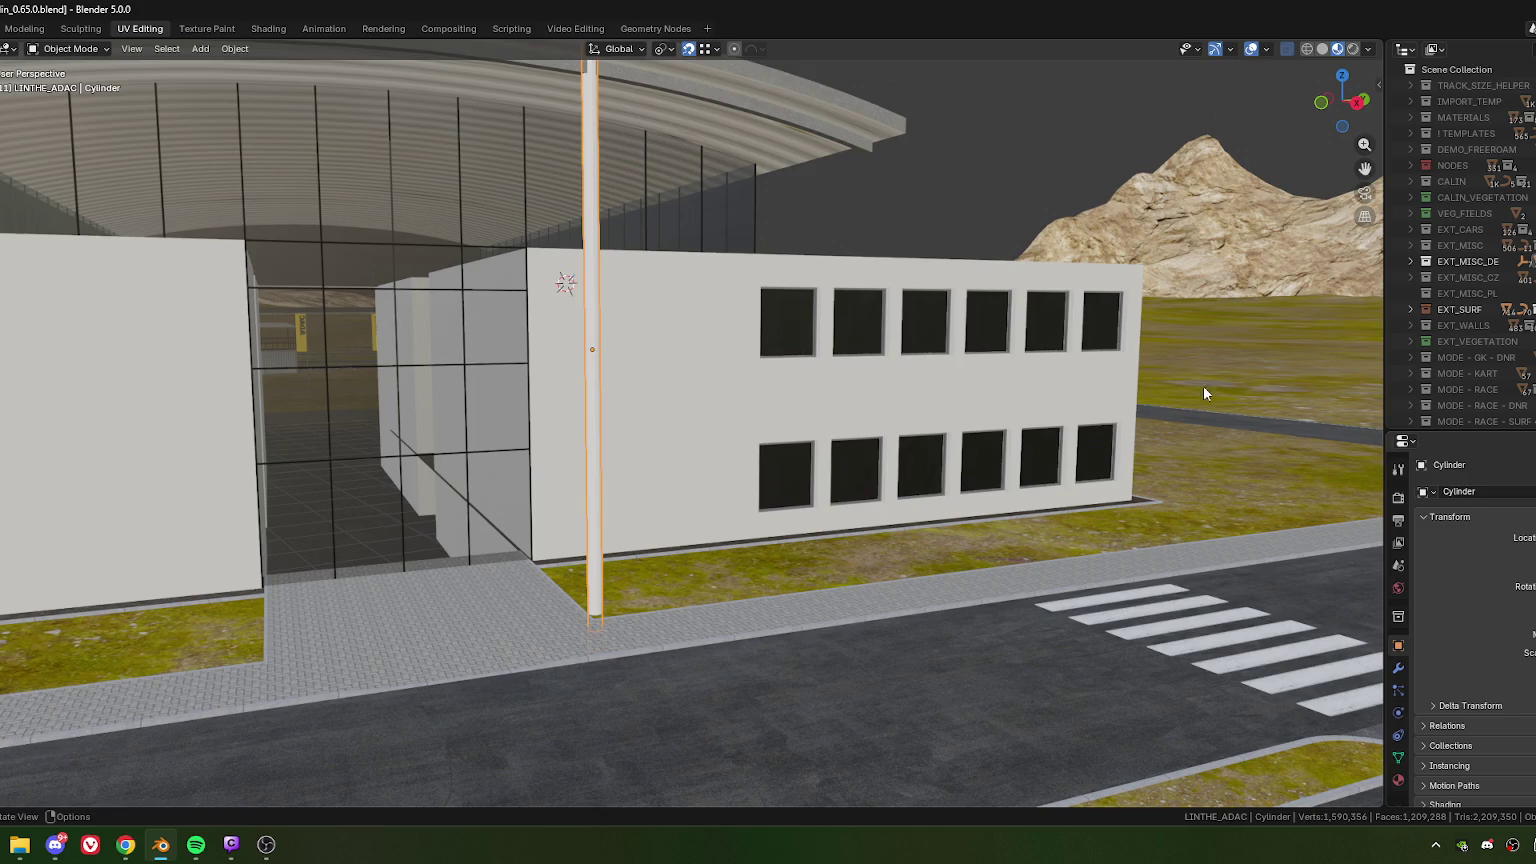
mouse_move(634, 398)
middle_down()
mouse_move(654, 350)
mouse_move(670, 463)
mouse_move(682, 386)
mouse_move(1354, 681)
middle_up()
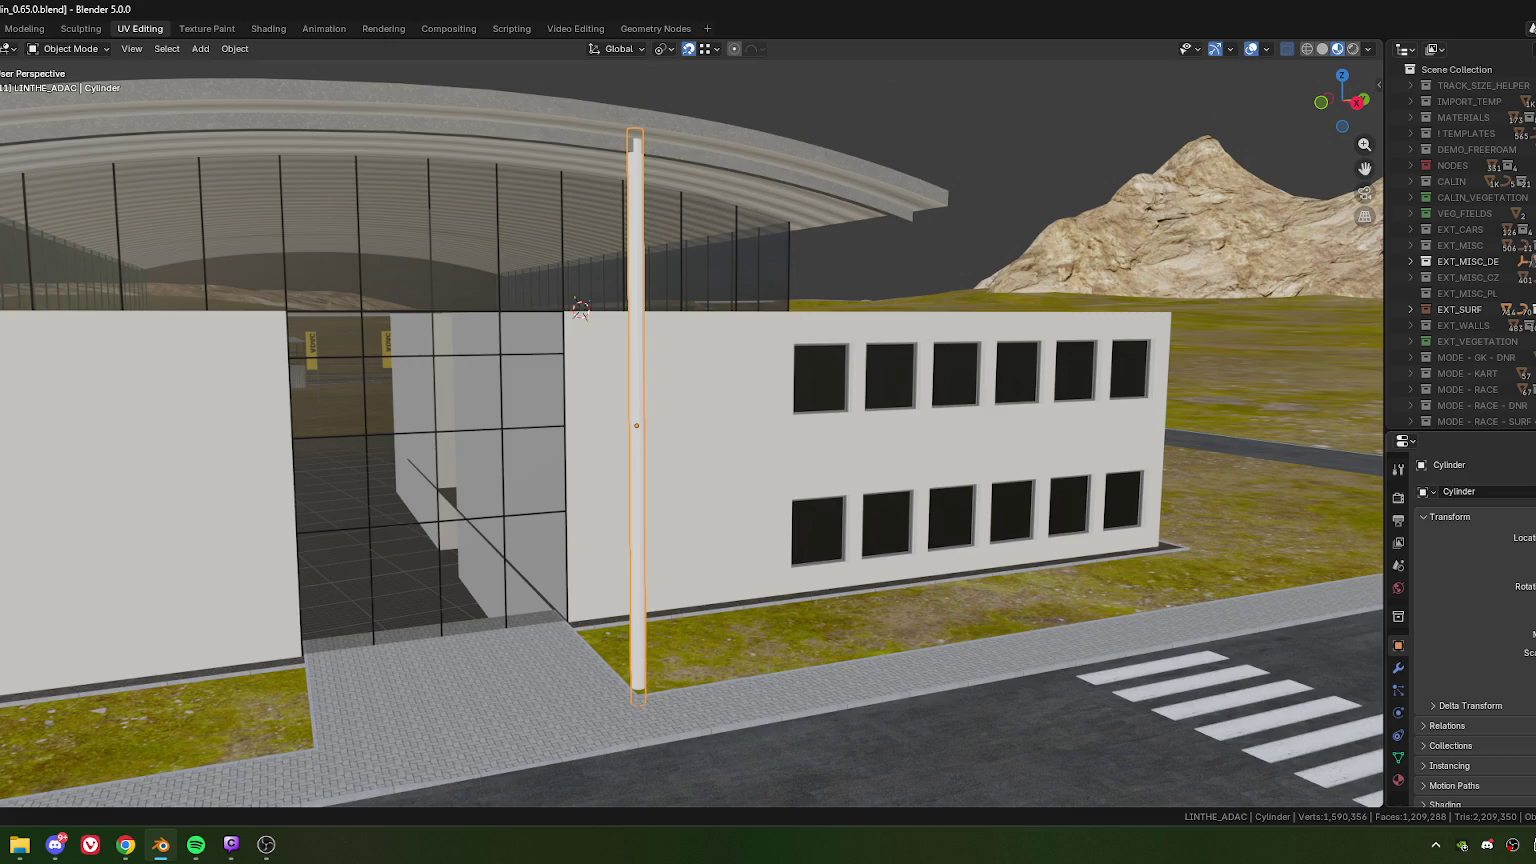
- Shorten the pole, lower it 0.83224 m under the canopy, then slide it along local X
key(ctrl+z)
key(ctrl+z)
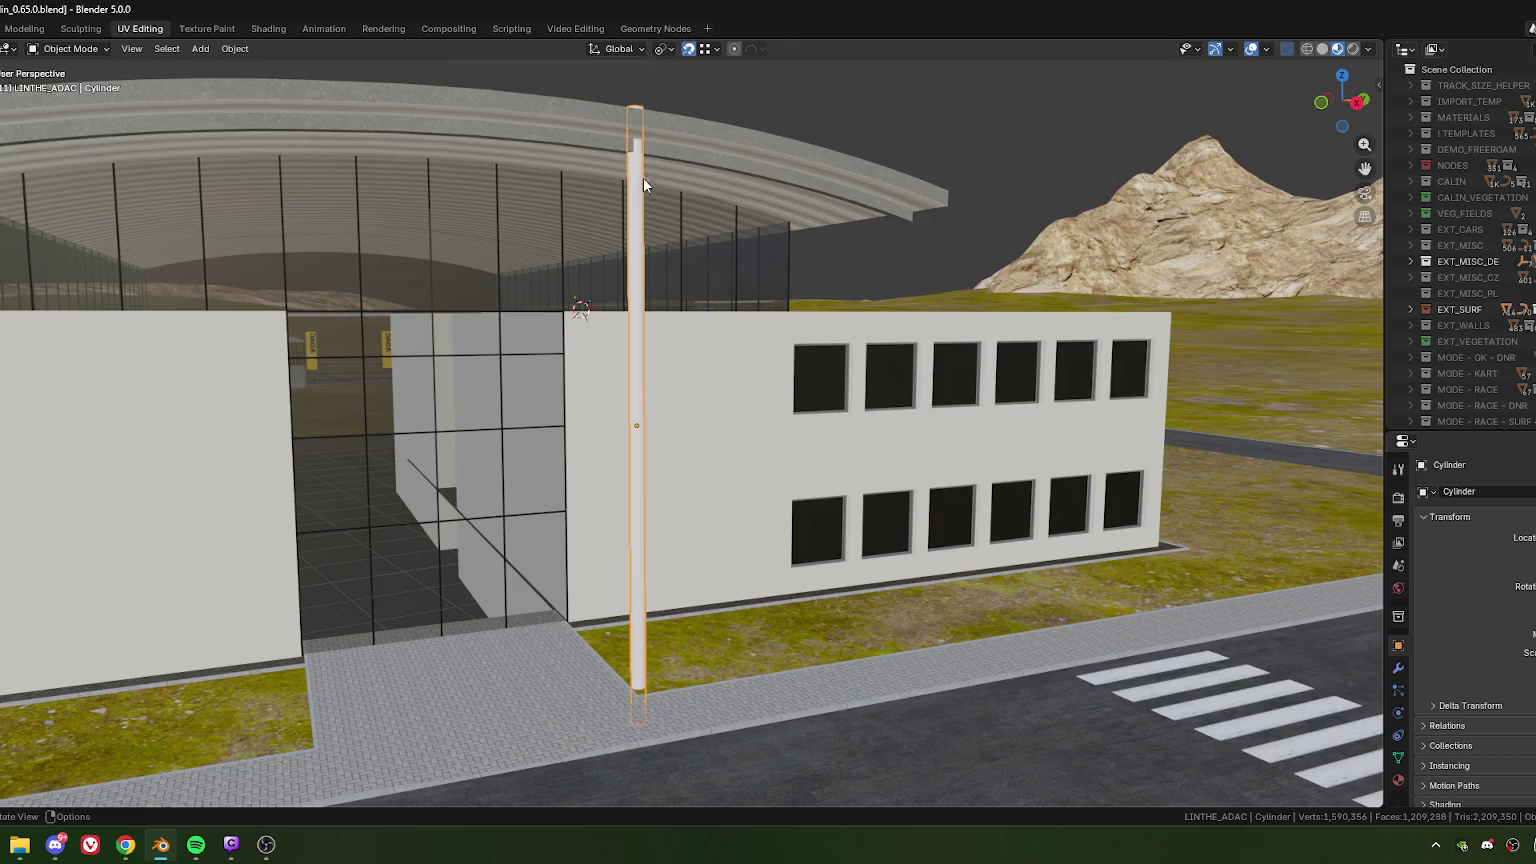
key(g)
key(z)
click(665, 247)
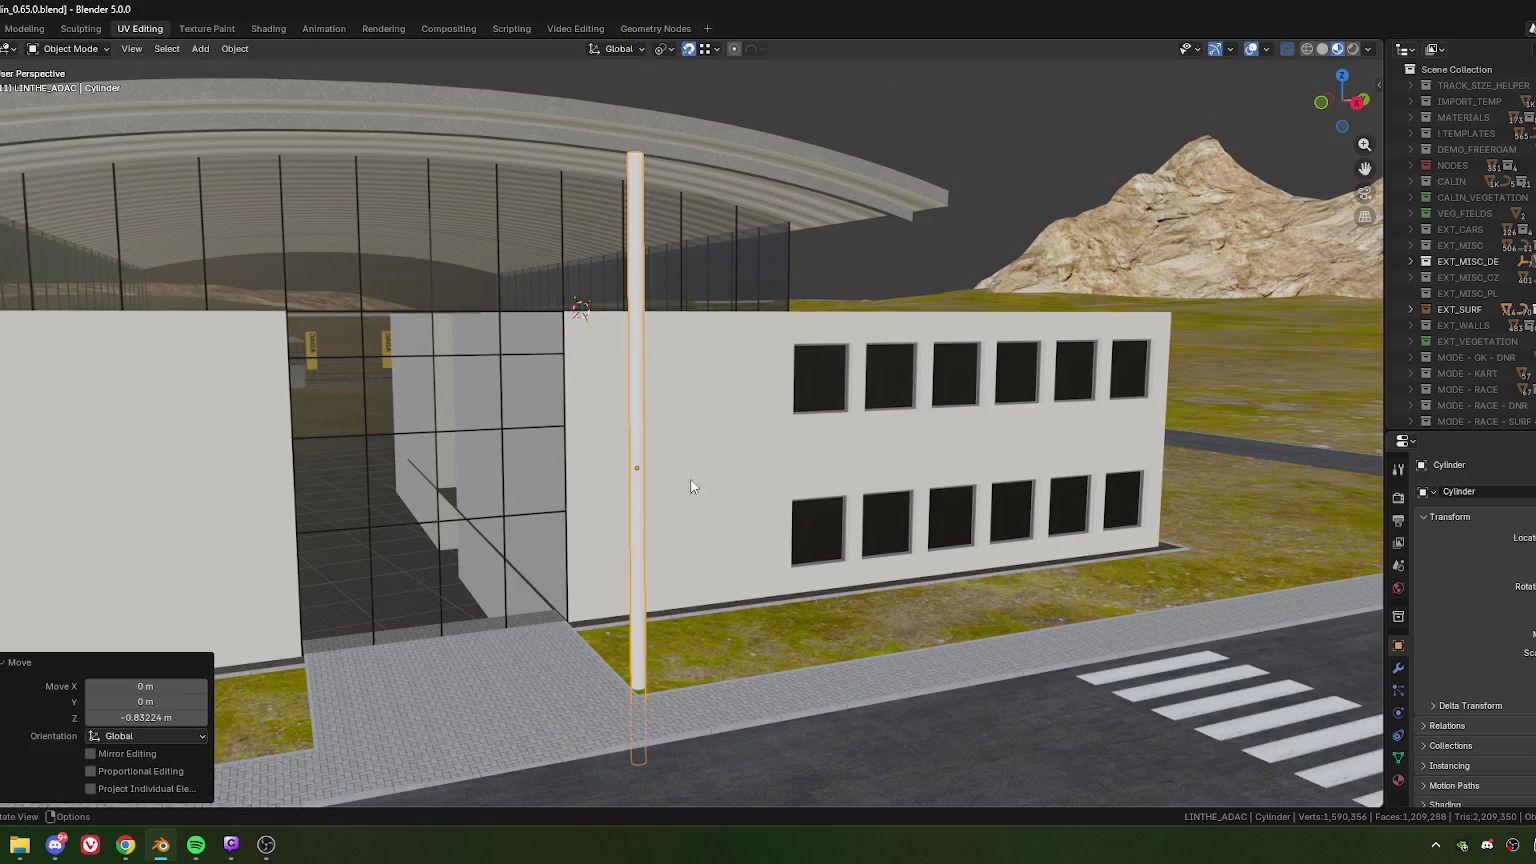
shift+scroll(694, 500, down, 4)
mouse_move(694, 508)
middle_down()
mouse_move(638, 574)
mouse_move(670, 329)
mouse_move(676, 382)
middle_up()
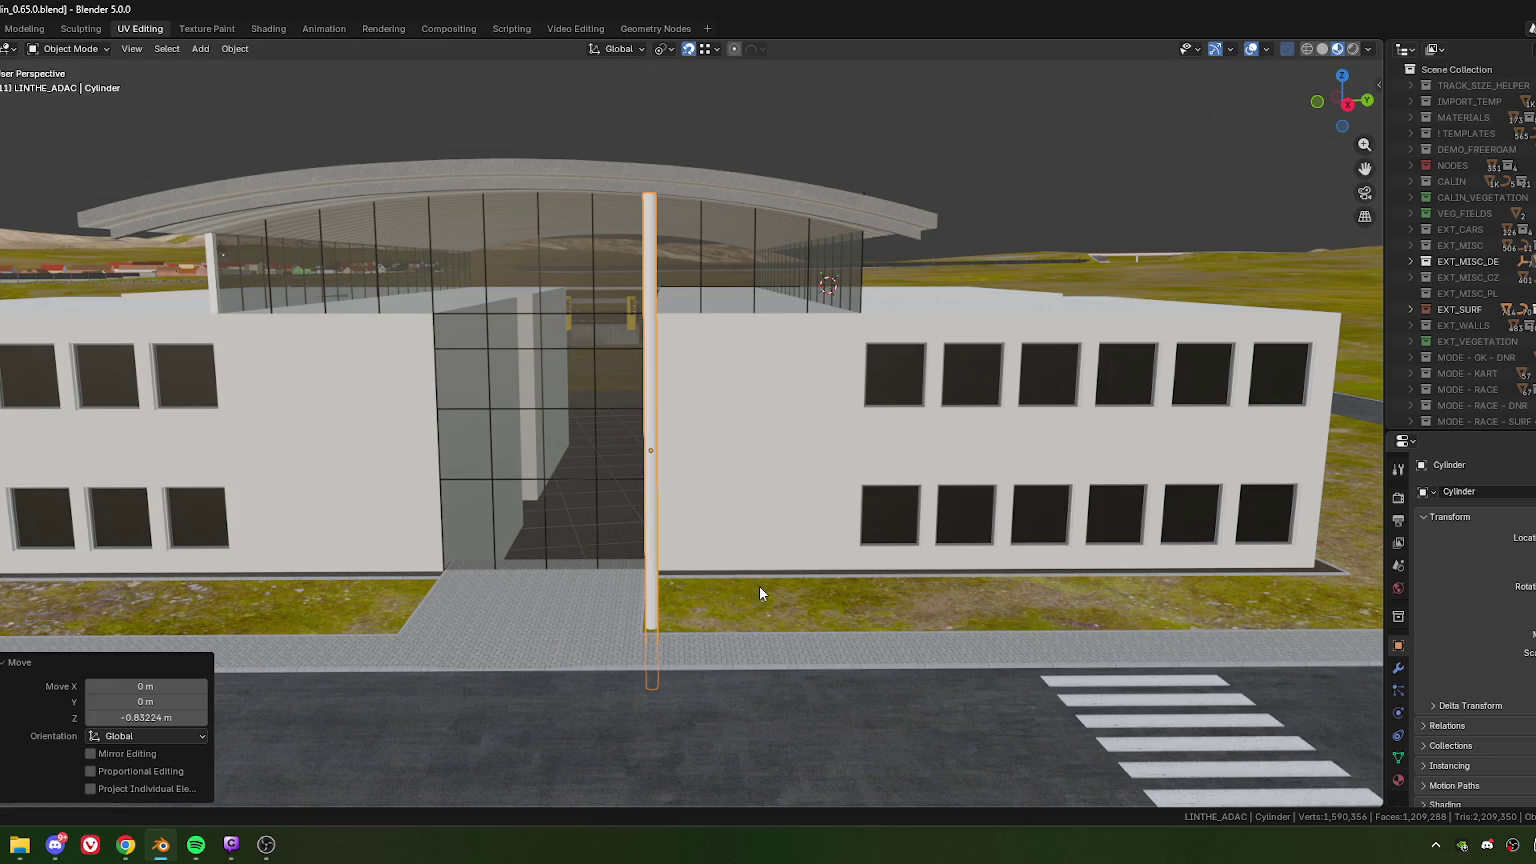
shift+middle_drag(758, 586, 743, 574)
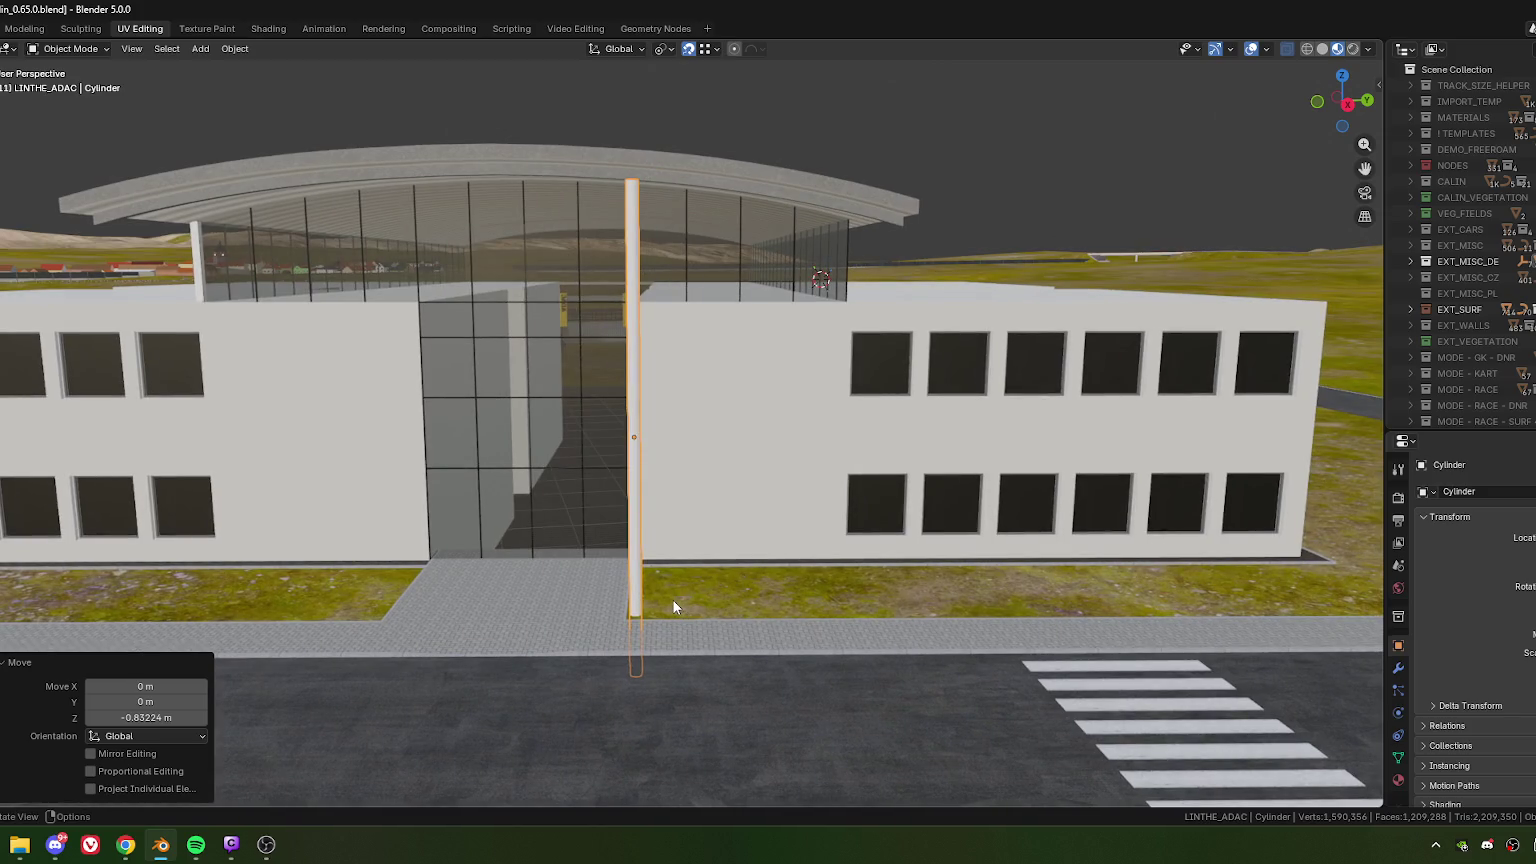
key(g)
key(x)
key(x)
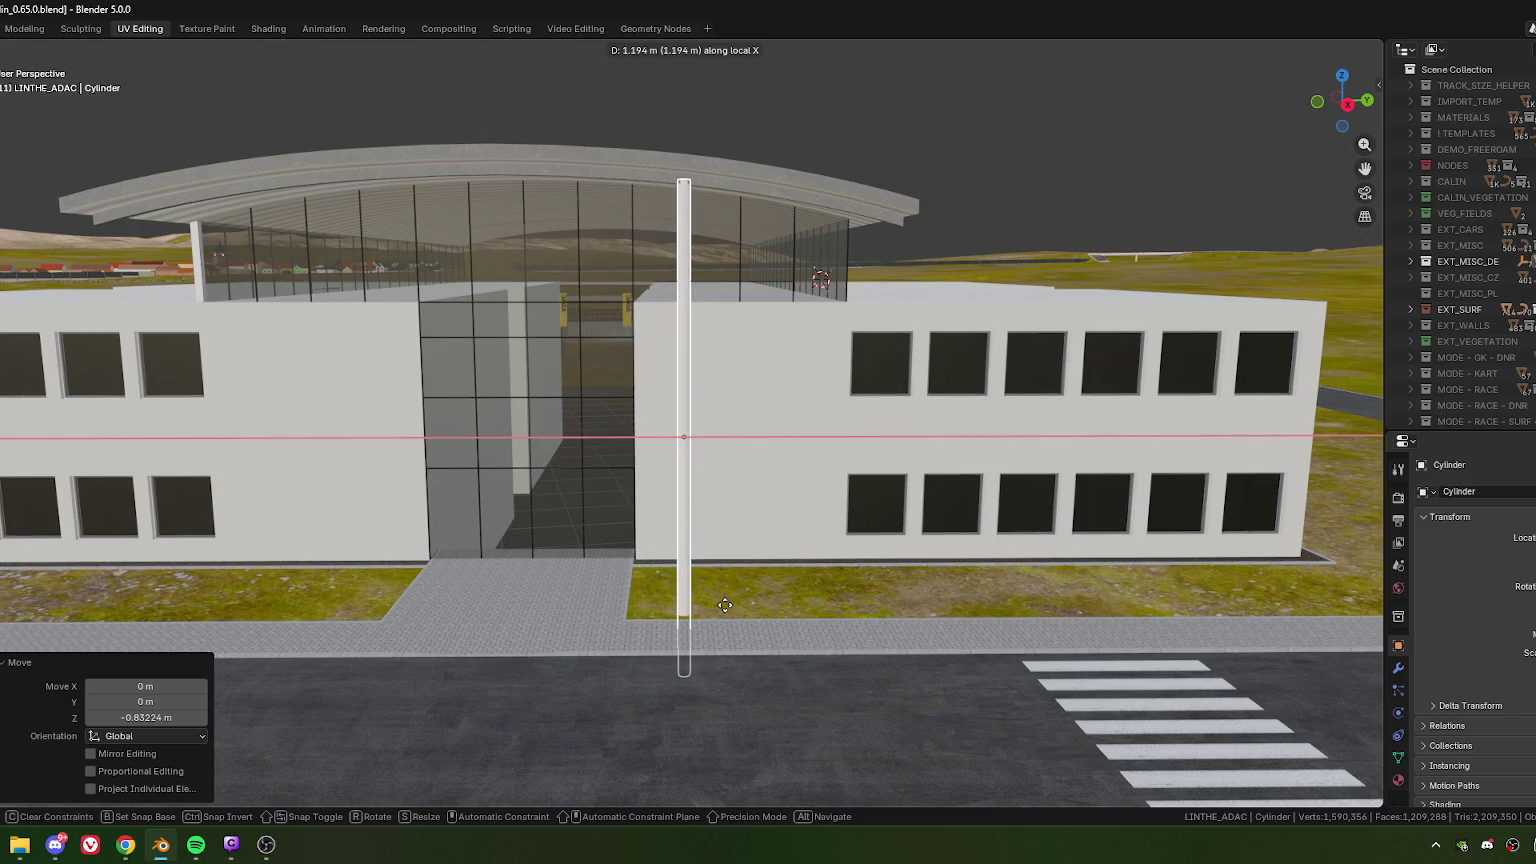
- Slide the pole 3.9337 m, then 2.1643 m along local X to the canopy's right edge
click(844, 616)
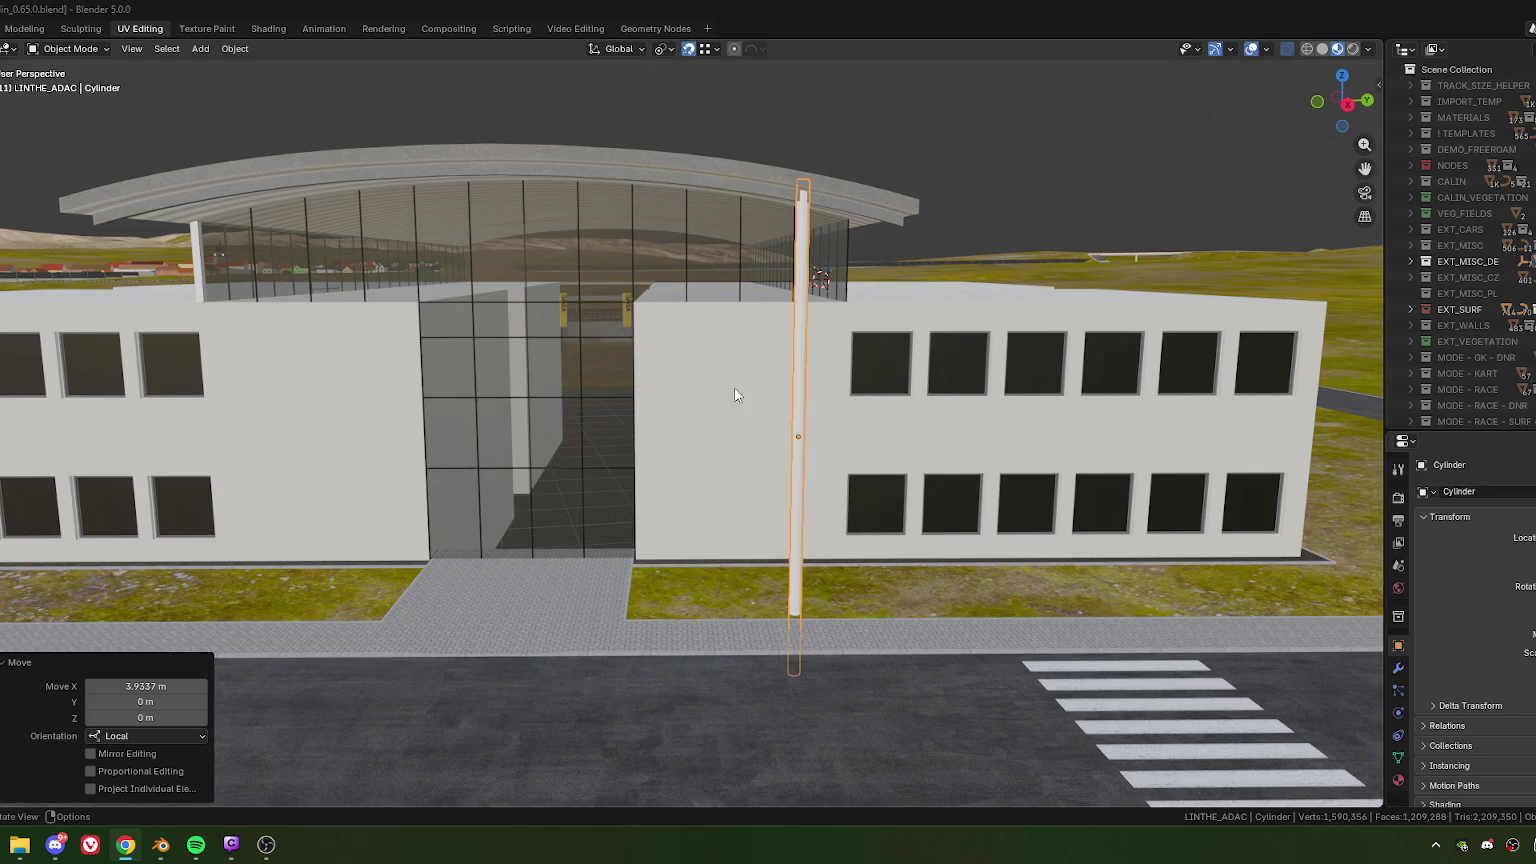
mouse_move(833, 418)
shift+middle_down()
mouse_move(758, 353)
mouse_move(750, 378)
shift+middle_up()
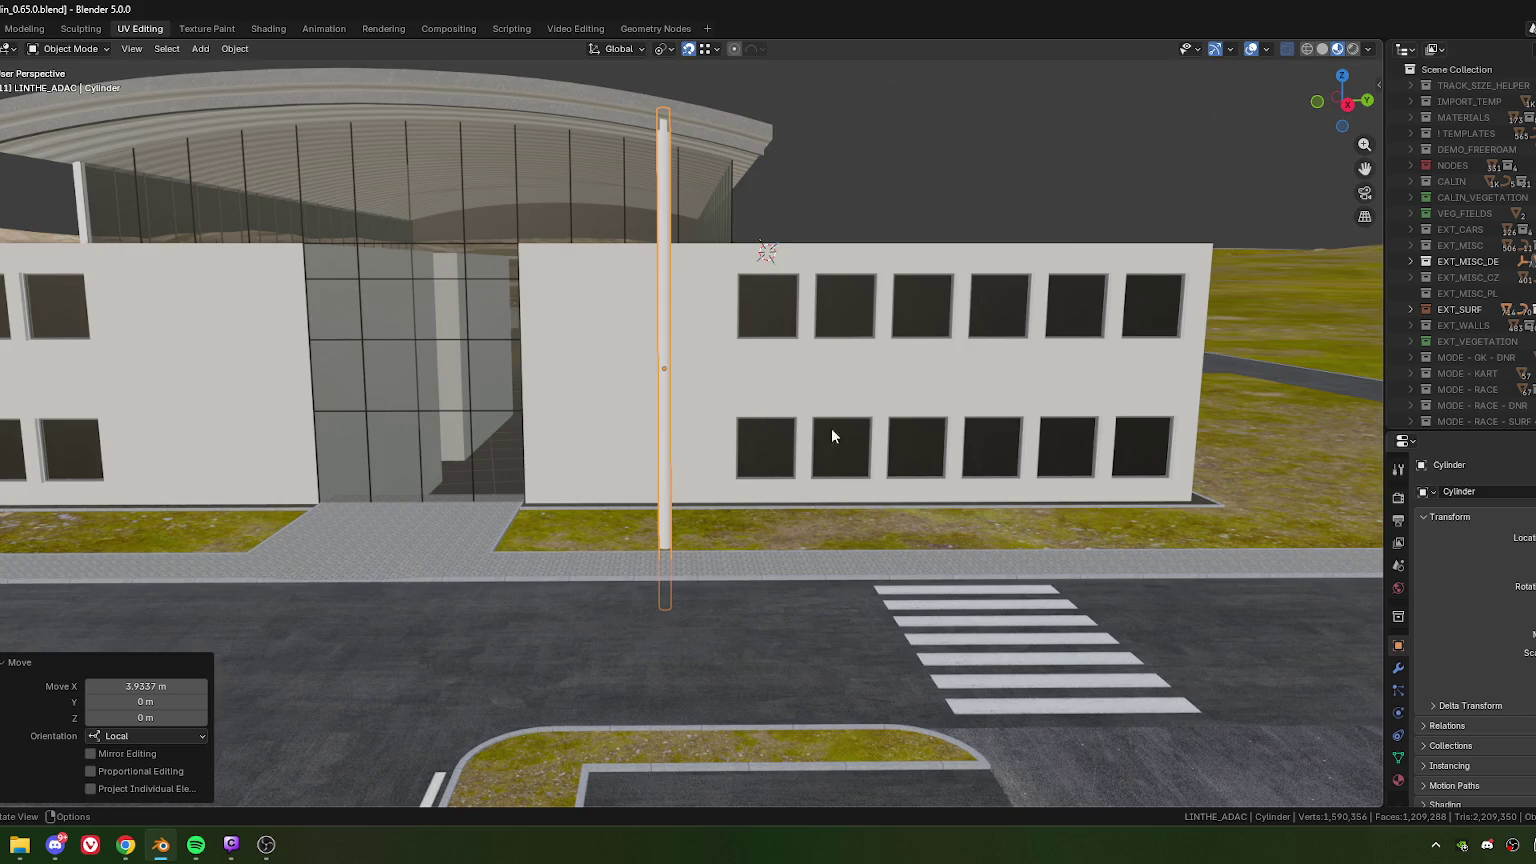
key(alt+Tab)
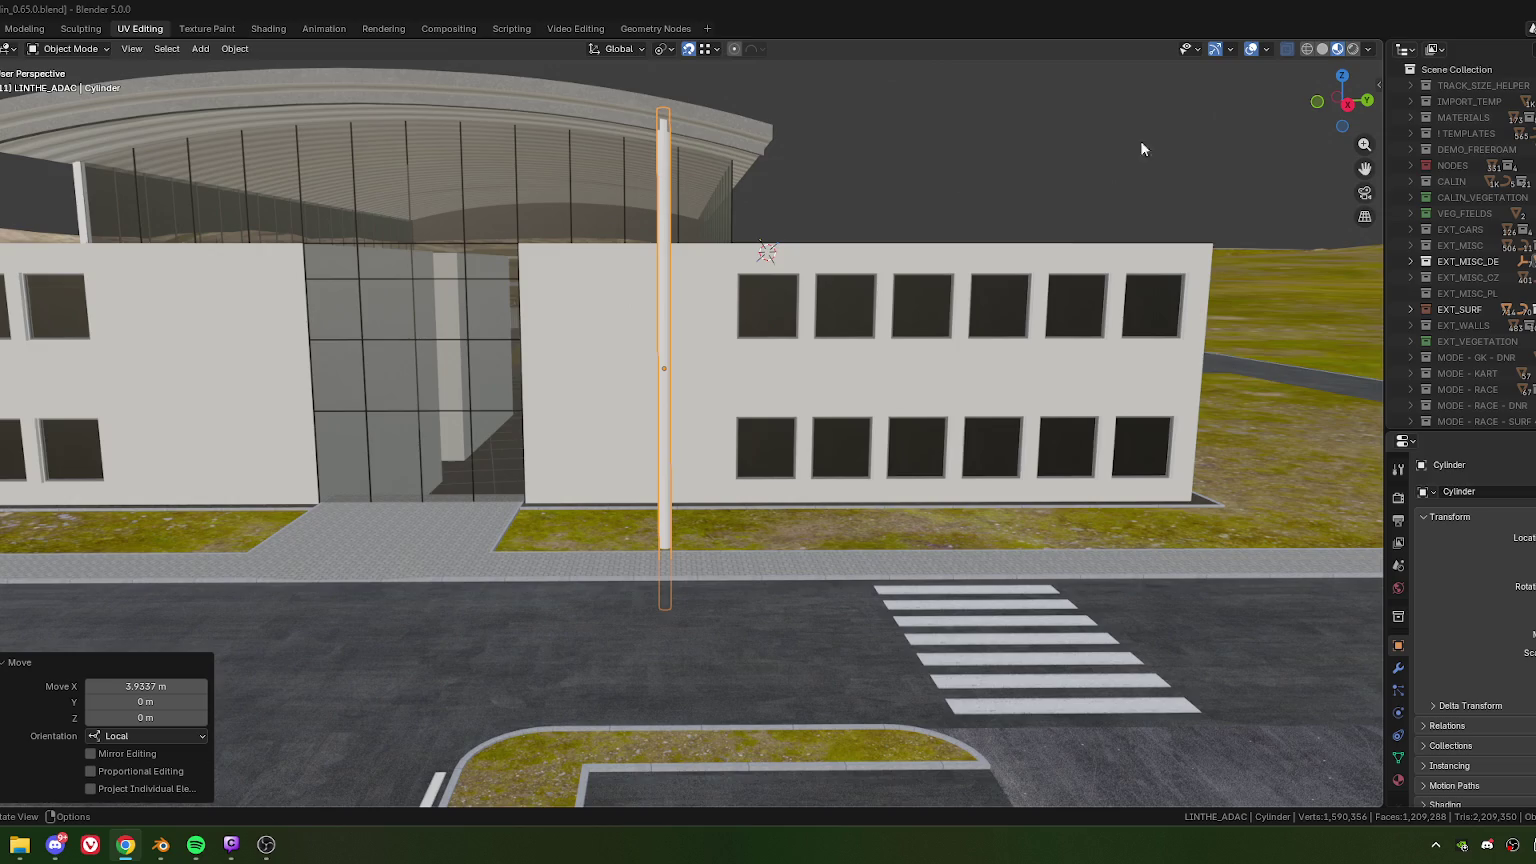
click(660, 172)
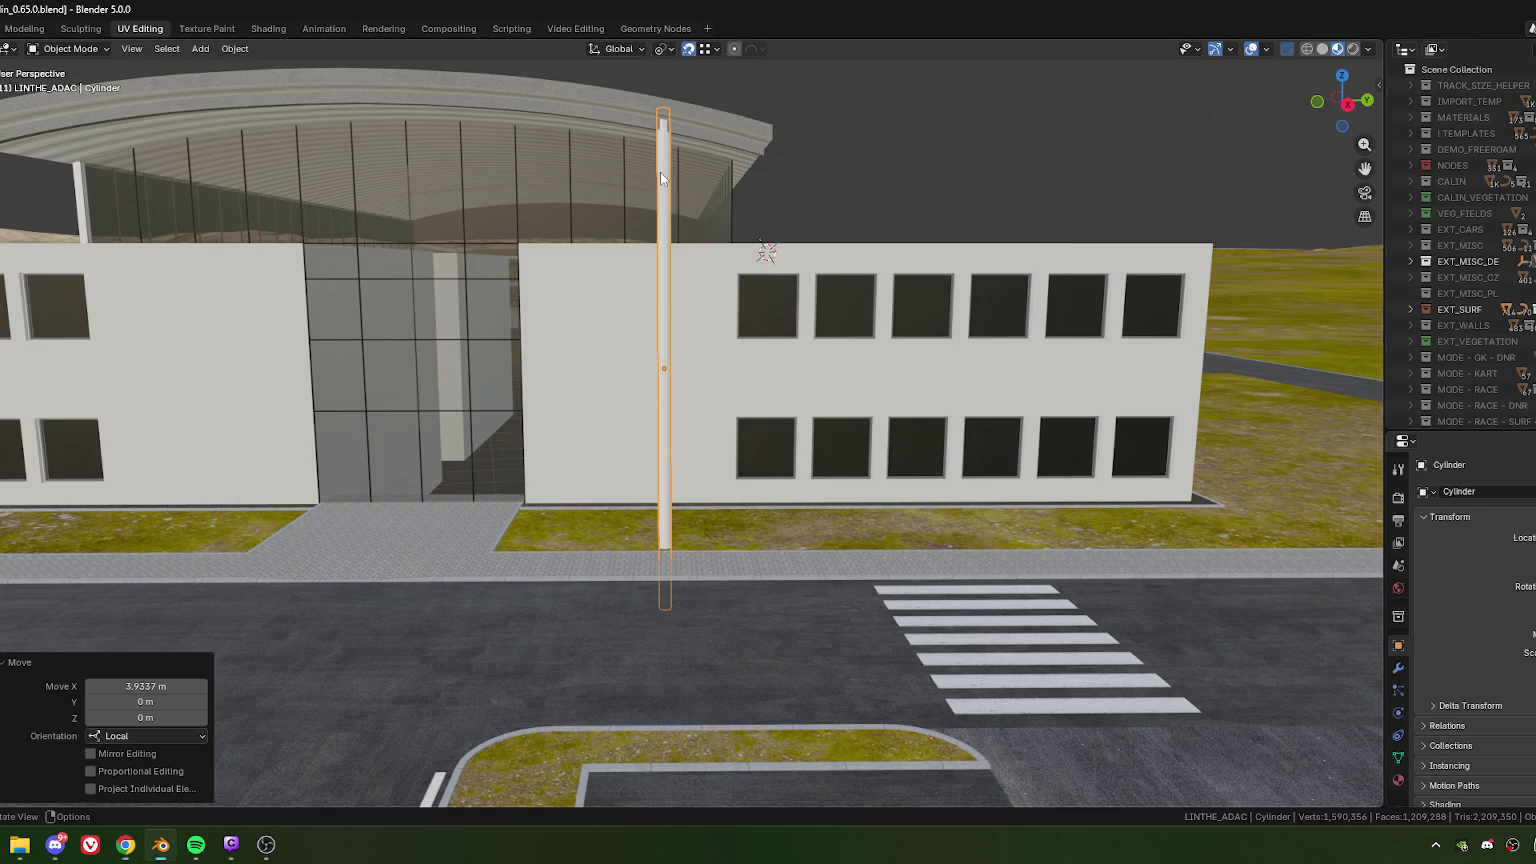
key(g)
key(x)
key(x)
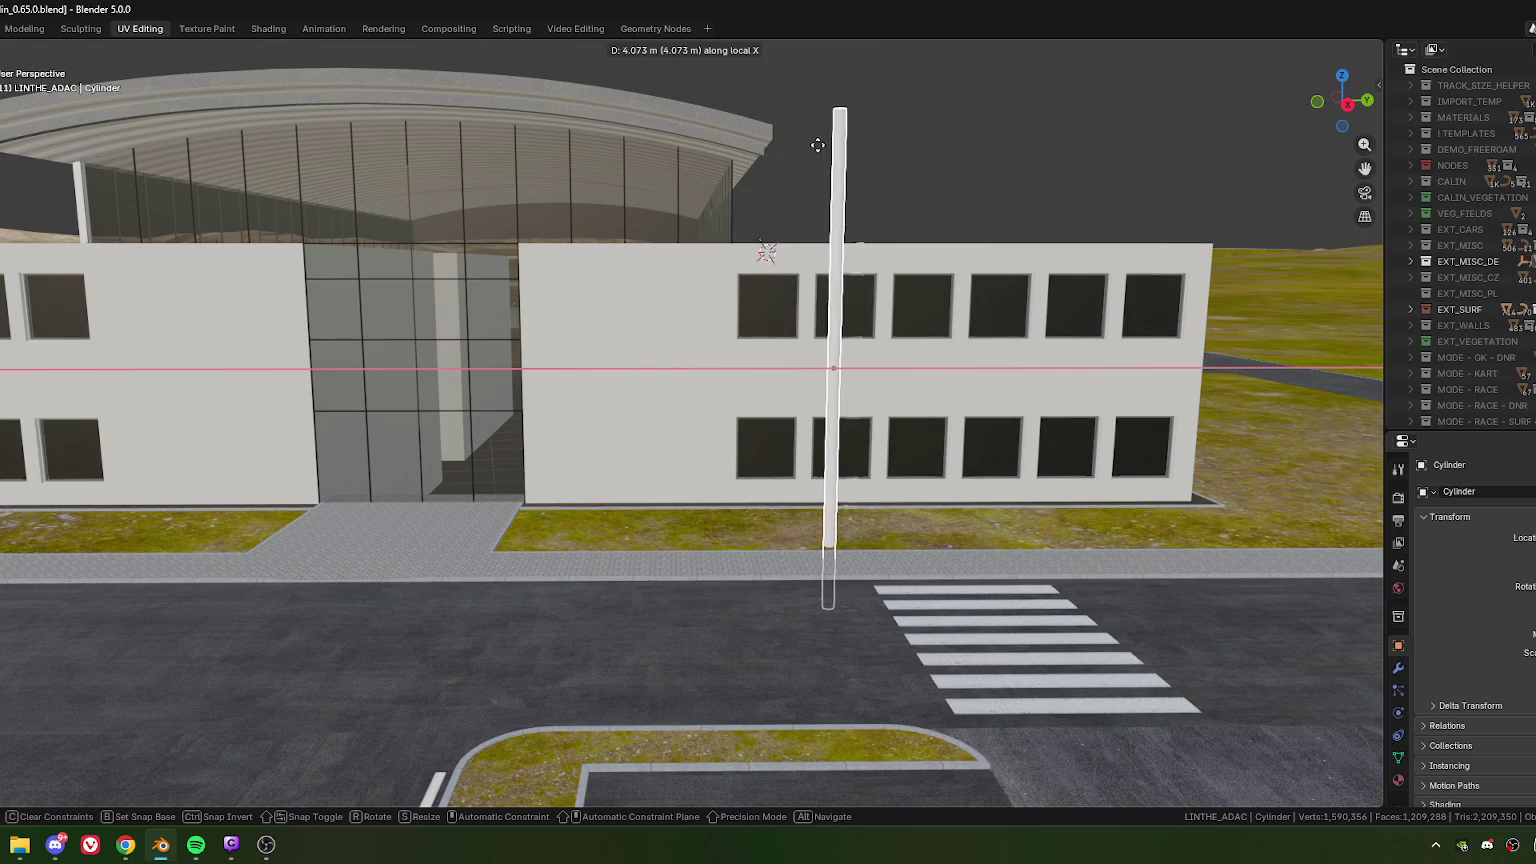
click(911, 193)
middle_drag(905, 190, 732, 243)
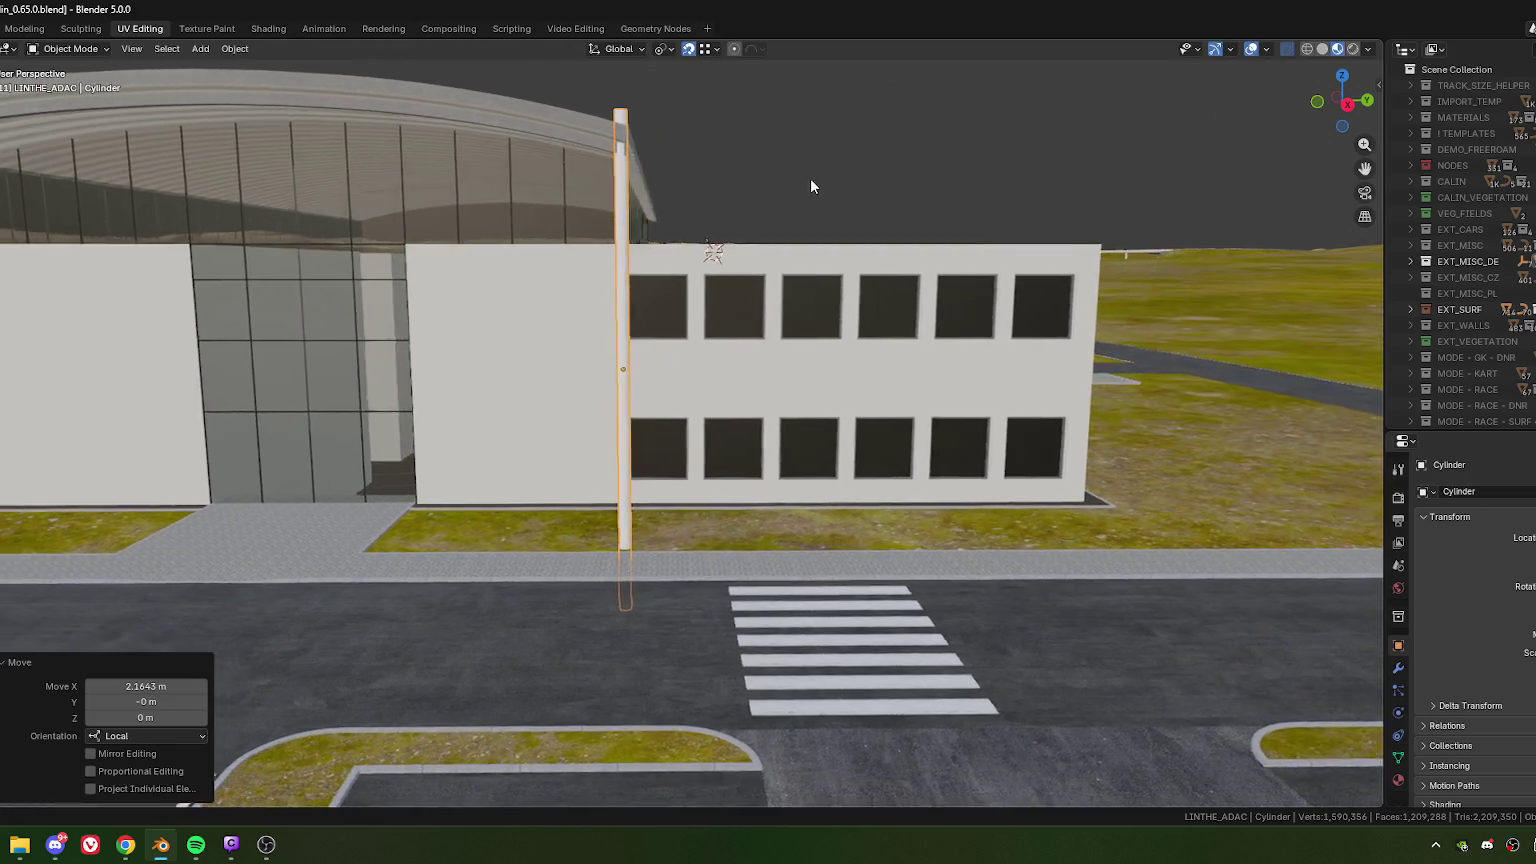
key(alt+Tab)
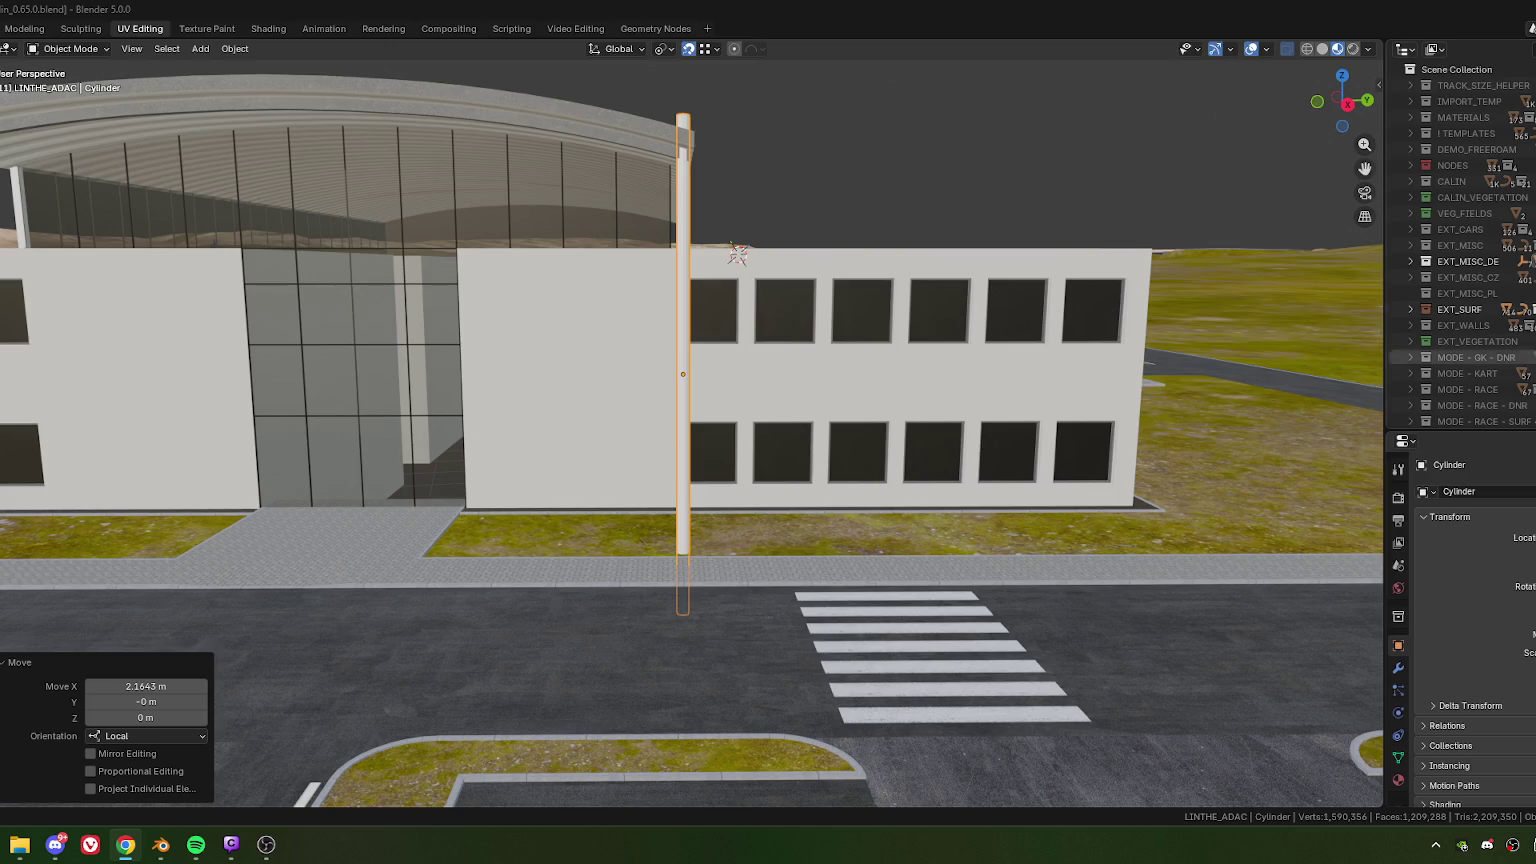
- Orbit and zoom in for a close look at the pole beneath the canopy
scroll(494, 398, down, 6)
mouse_move(479, 395)
middle_down()
mouse_move(577, 447)
mouse_move(544, 439)
mouse_move(566, 413)
mouse_move(553, 409)
mouse_move(598, 413)
middle_up()
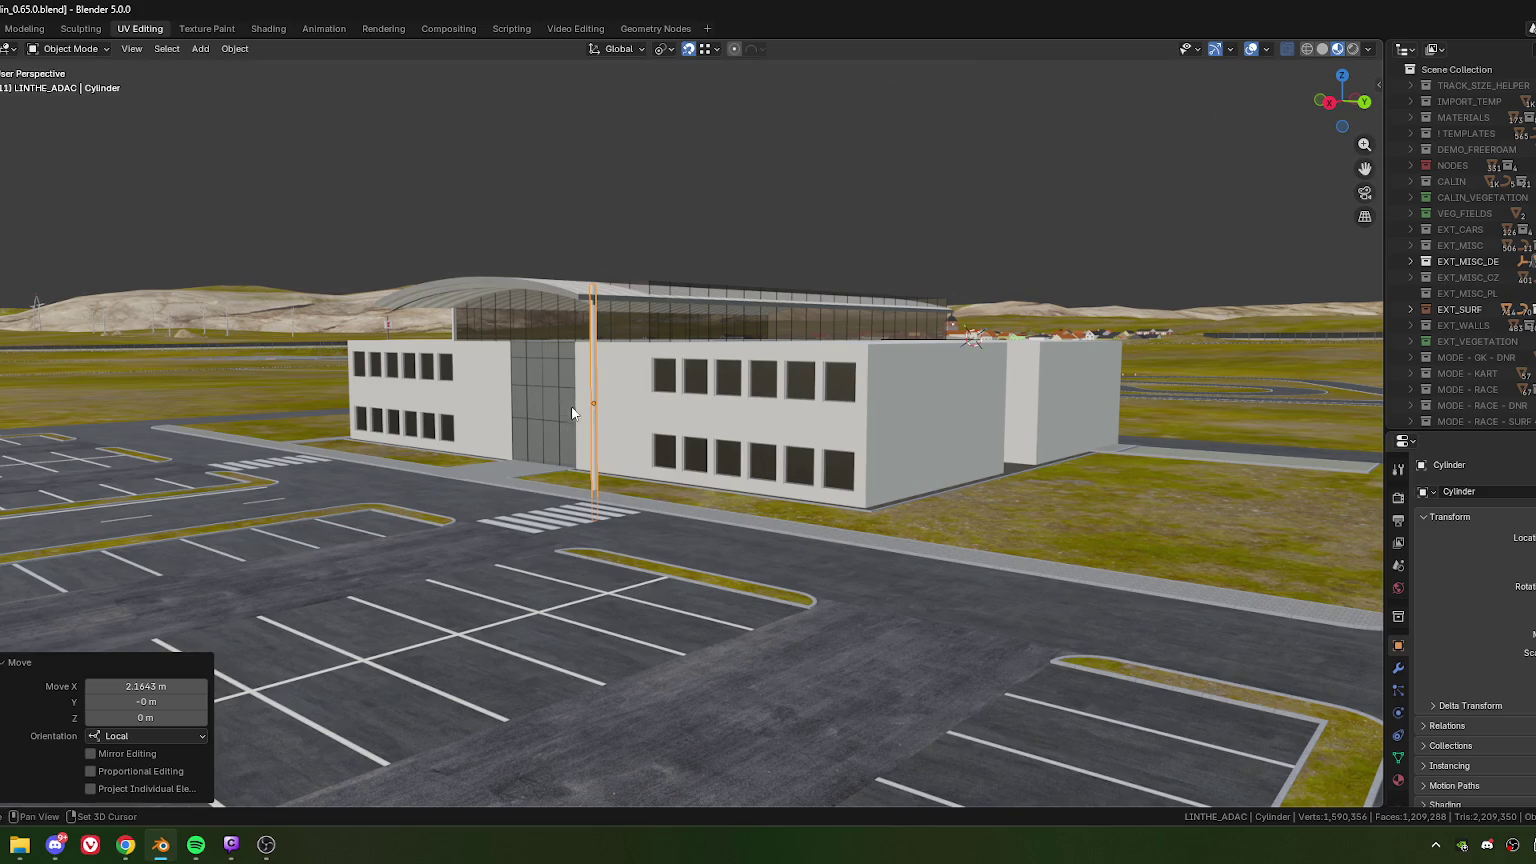
scroll(598, 416, up, 5)
mouse_move(549, 480)
middle_down()
mouse_move(552, 386)
mouse_move(538, 402)
mouse_move(587, 413)
mouse_move(611, 463)
mouse_move(629, 413)
middle_up()
scroll(556, 401, down, 5)
scroll(587, 409, down, 4)
scroll(600, 466, up, 3)
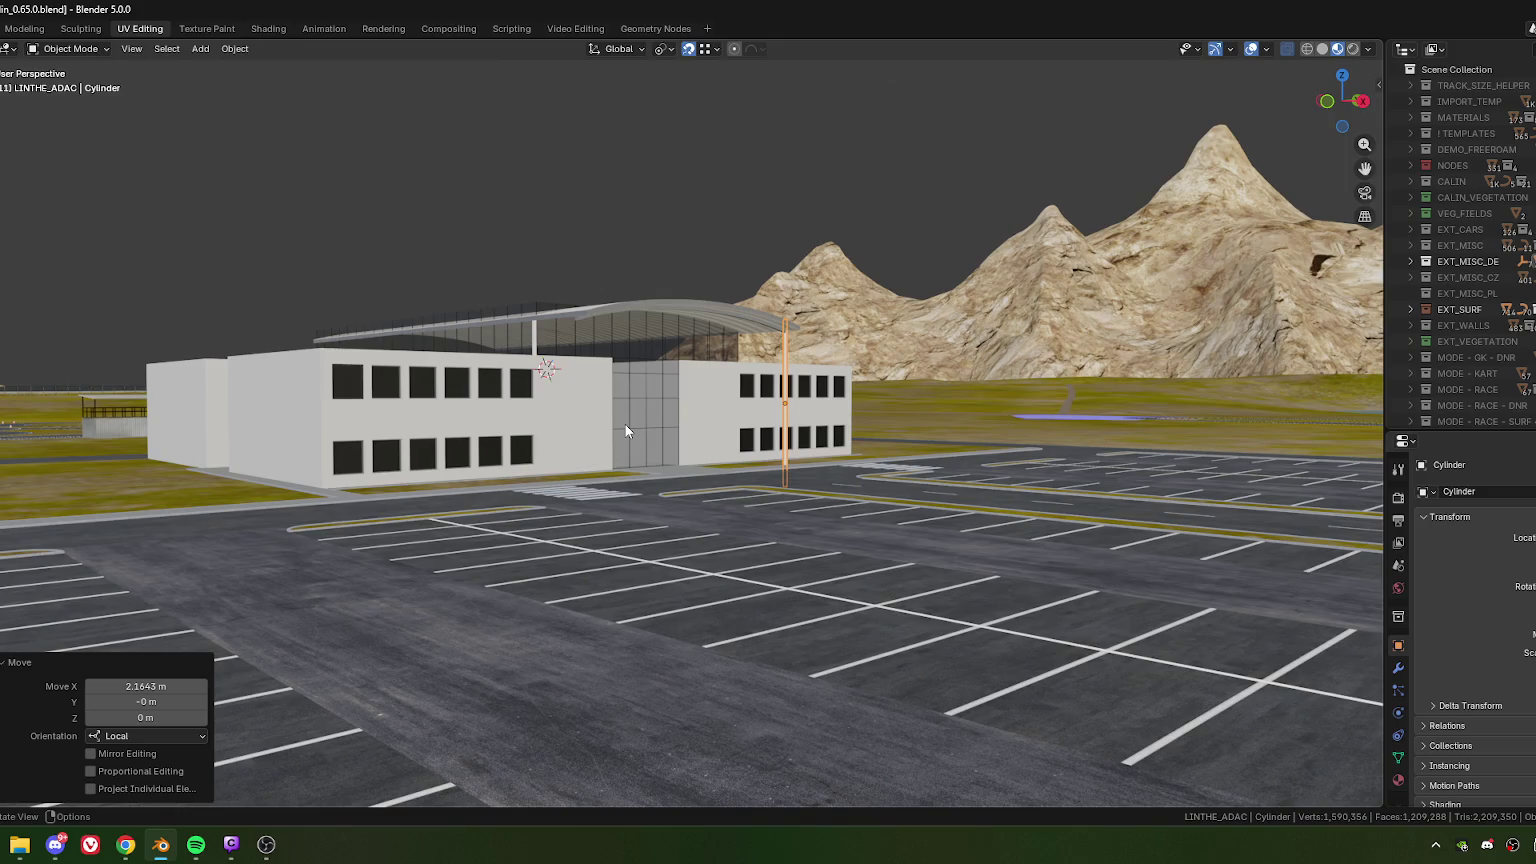
mouse_move(715, 362)
middle_down()
mouse_move(767, 402)
mouse_move(773, 440)
mouse_move(651, 357)
middle_up()
scroll(773, 440, up, 5)
middle_drag(674, 437, 696, 530)
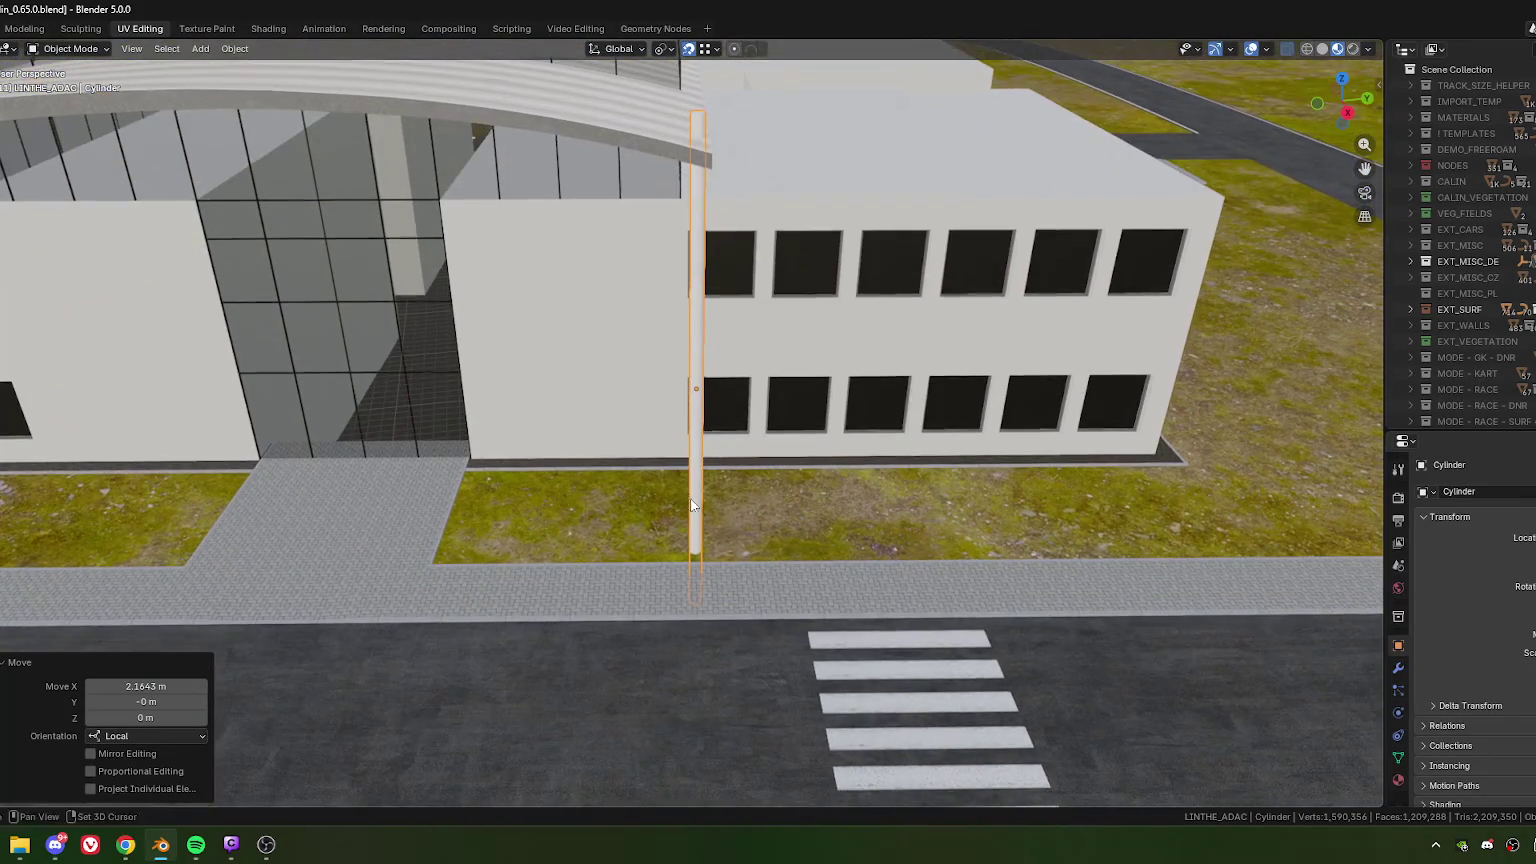
- Move the column along local X, first placing it at 0.82241 m
key(g)
key(x)
key(x)
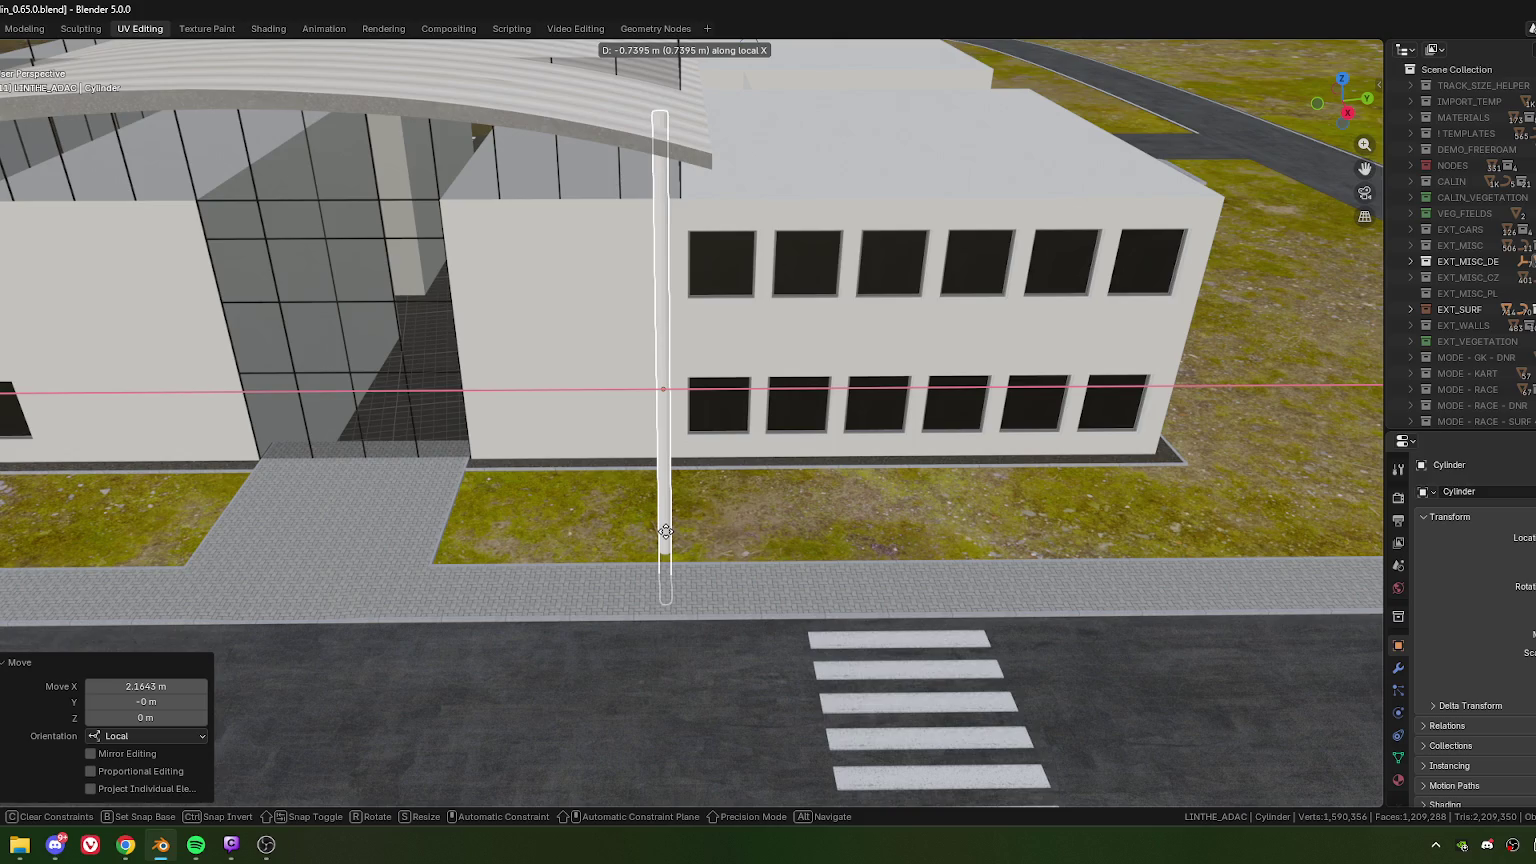
click(670, 505)
key(g)
key(x)
- Readjust the column to -0.63142 m along local X and check it against the canopy
key(x)
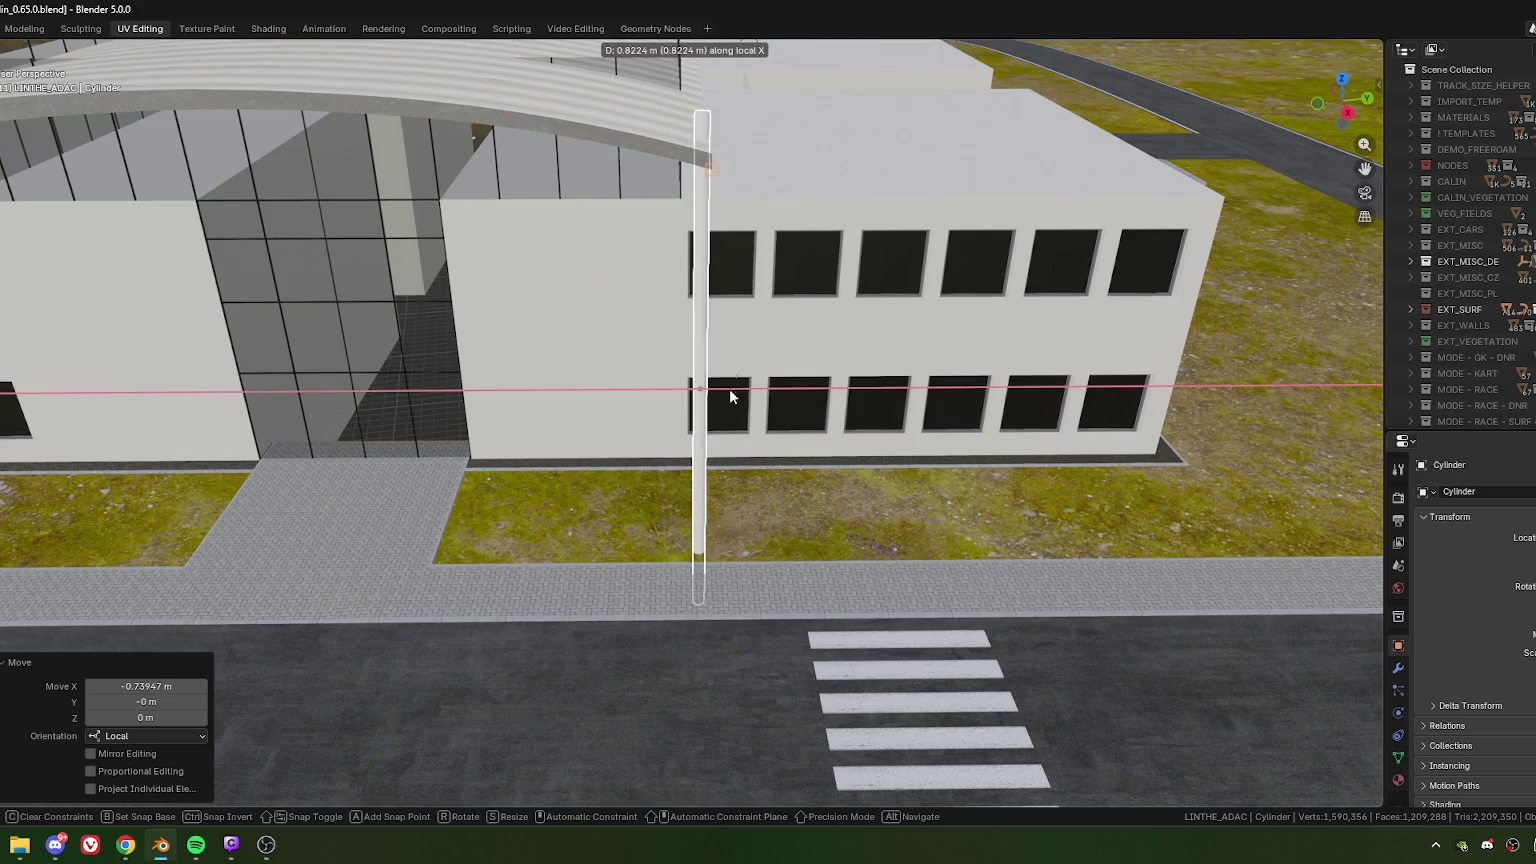
click(730, 388)
key(g)
key(x)
key(x)
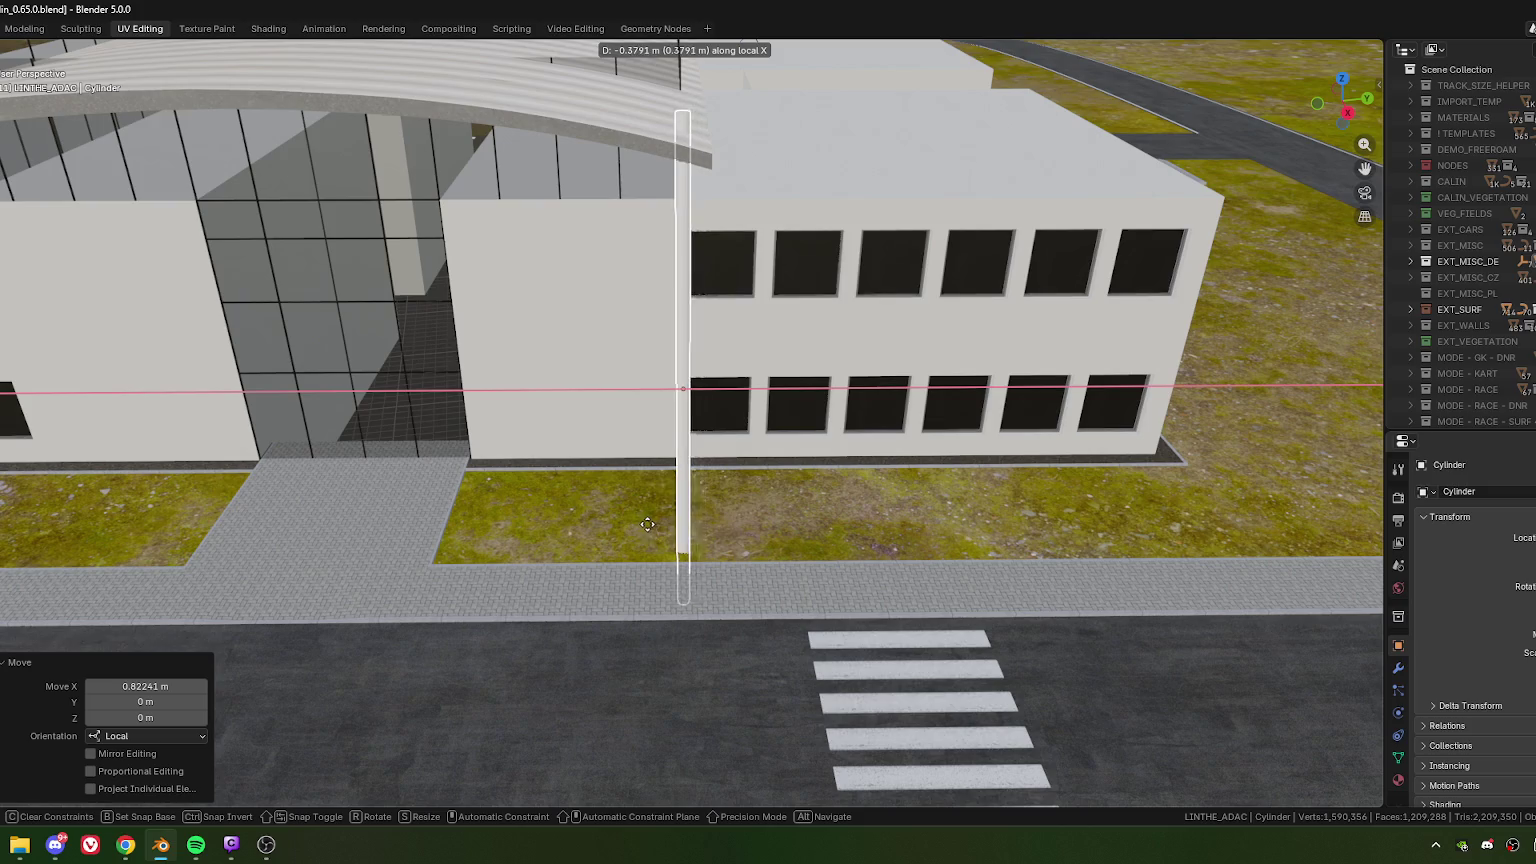
click(602, 553)
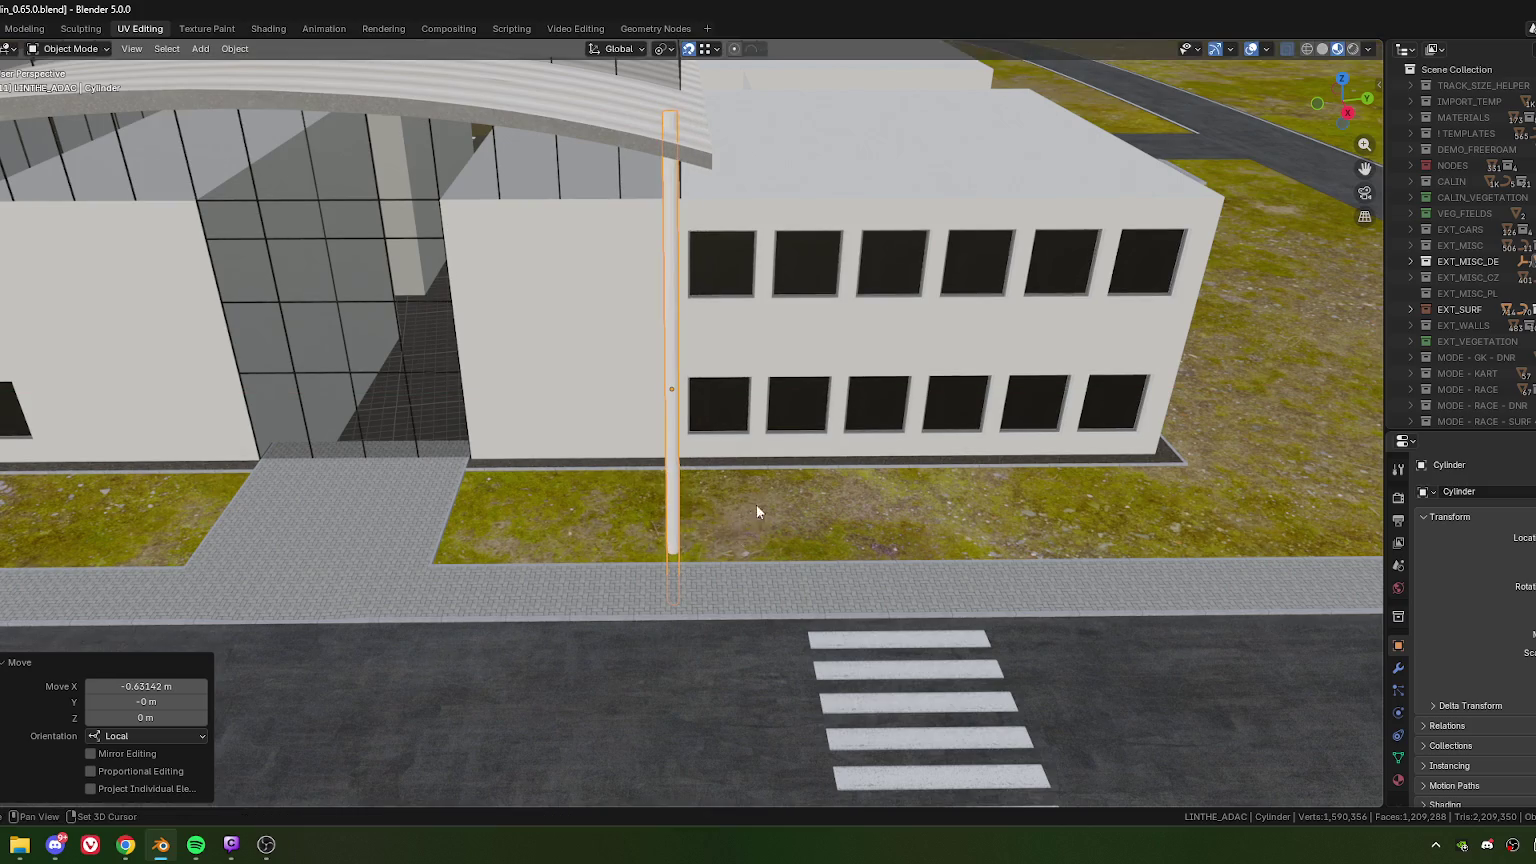
shift+scroll(770, 508, up, 2)
key(alt+Tab)
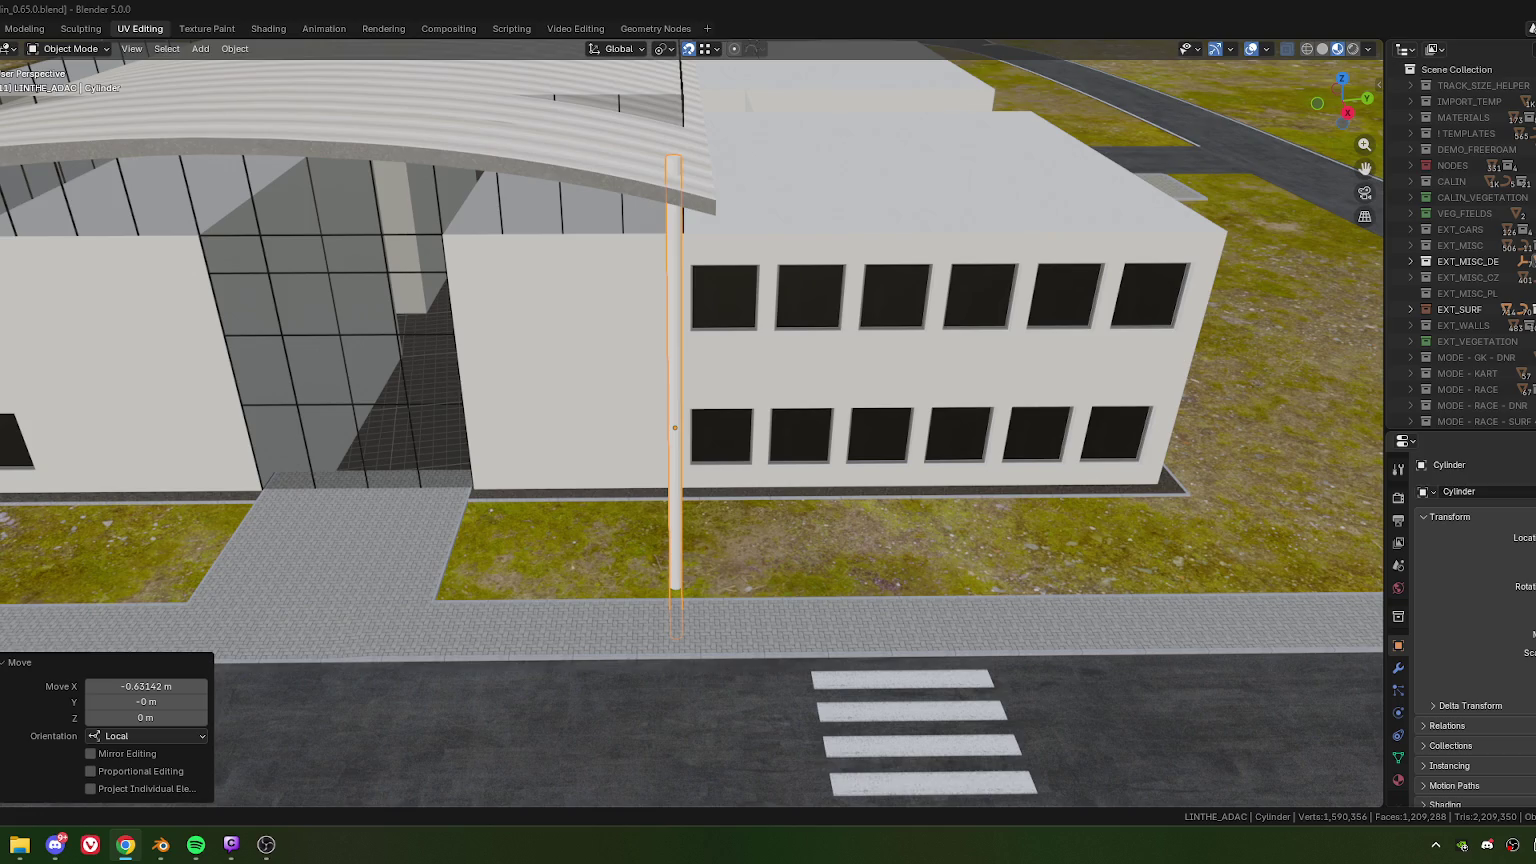
middle_drag(1104, 333, 620, 238)
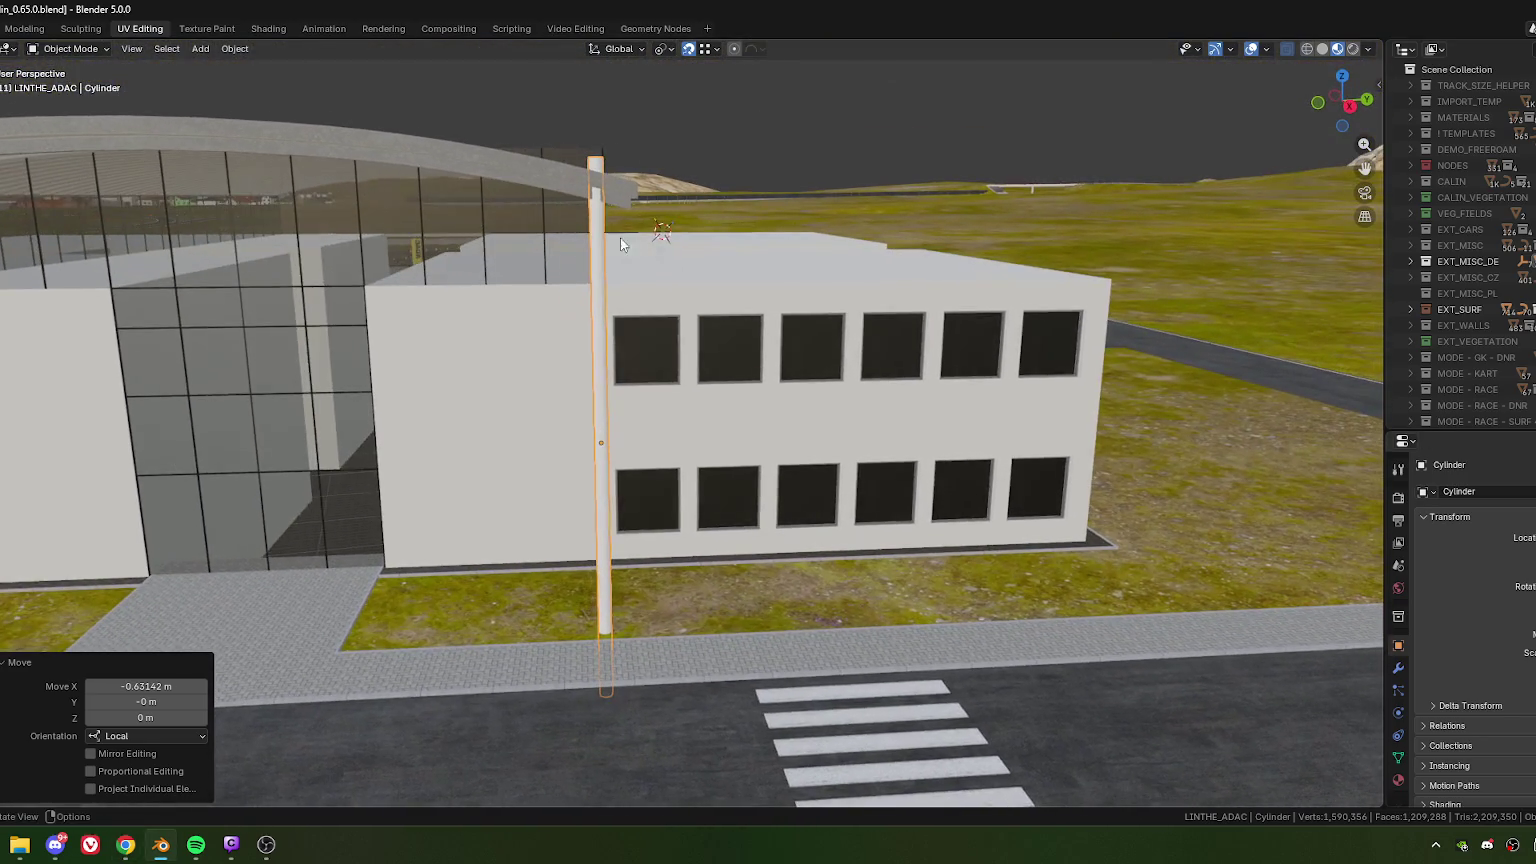
middle_drag(600, 208, 620, 280)
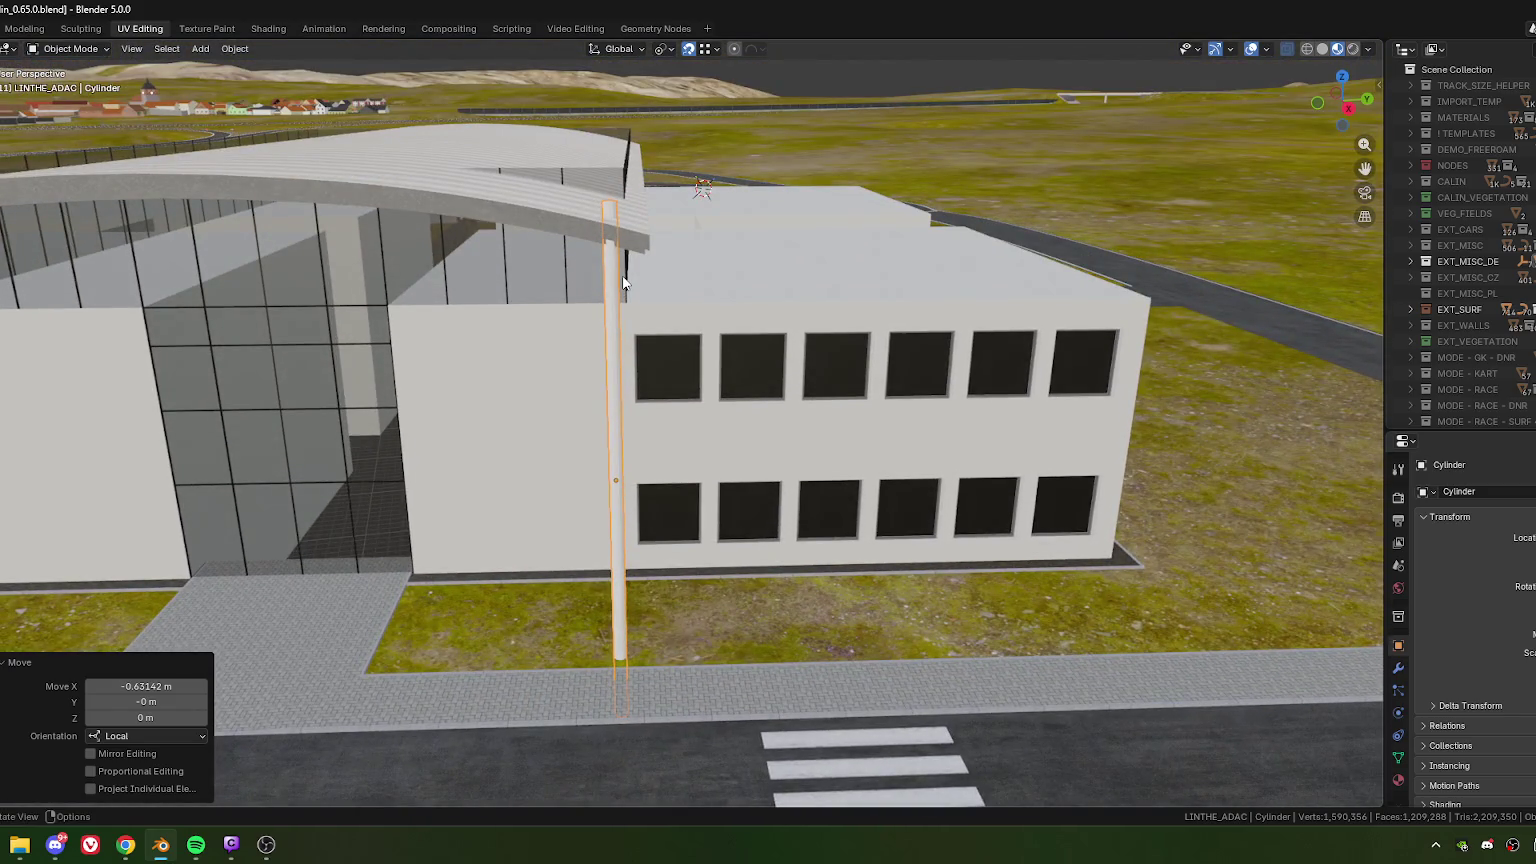
- Enter Edit Mode on the canopy and frame one of its edges in top view
click(647, 218)
key(Tab)
mouse_move(647, 218)
middle_down()
mouse_move(634, 278)
mouse_move(550, 322)
middle_up()
key(2)
click(550, 325)
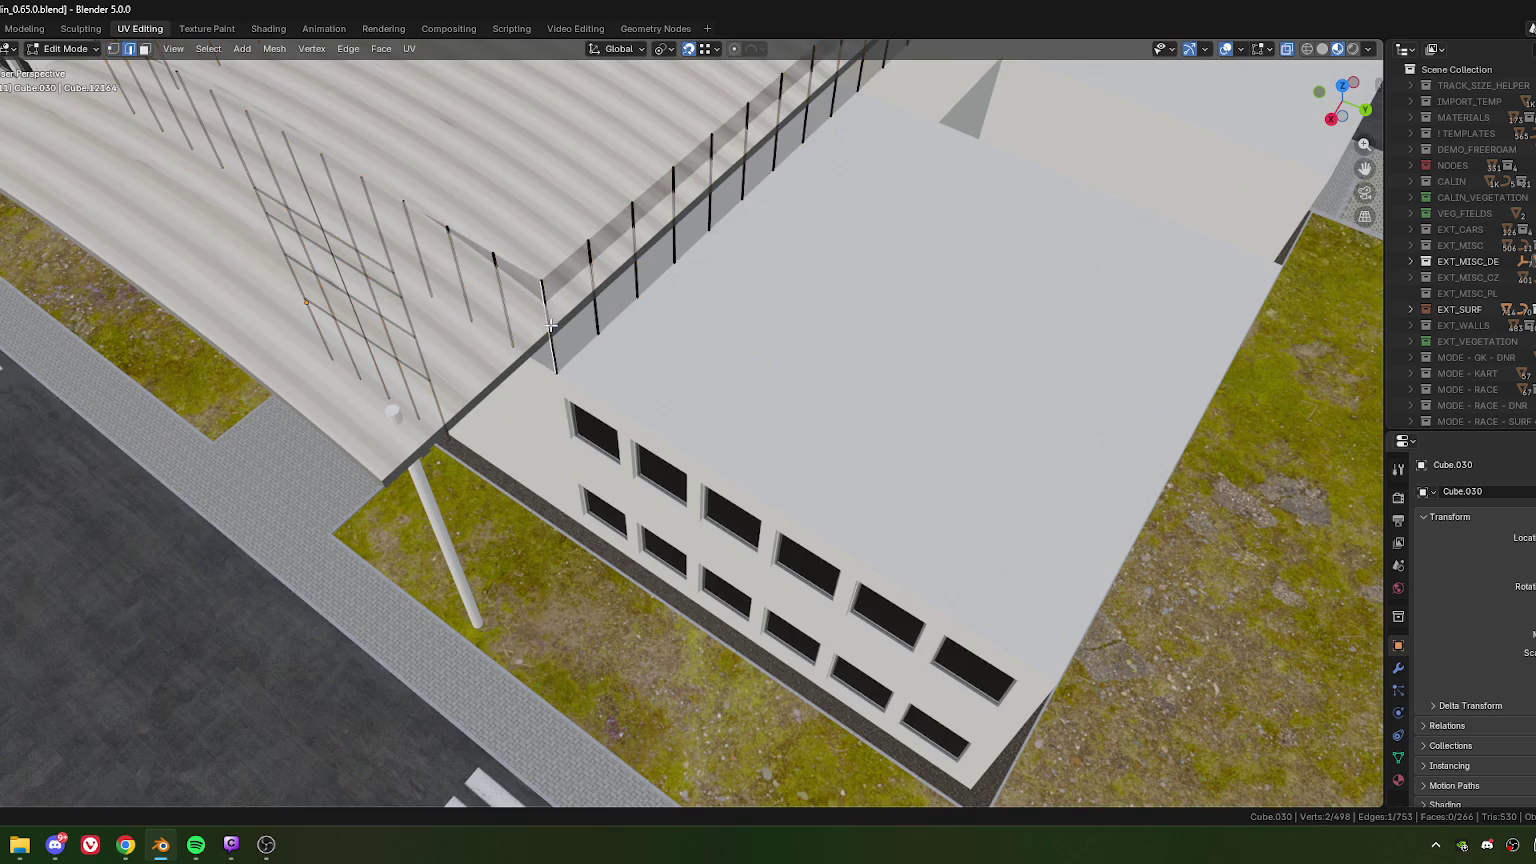
key(KP_Decimal)
key(KP_7)
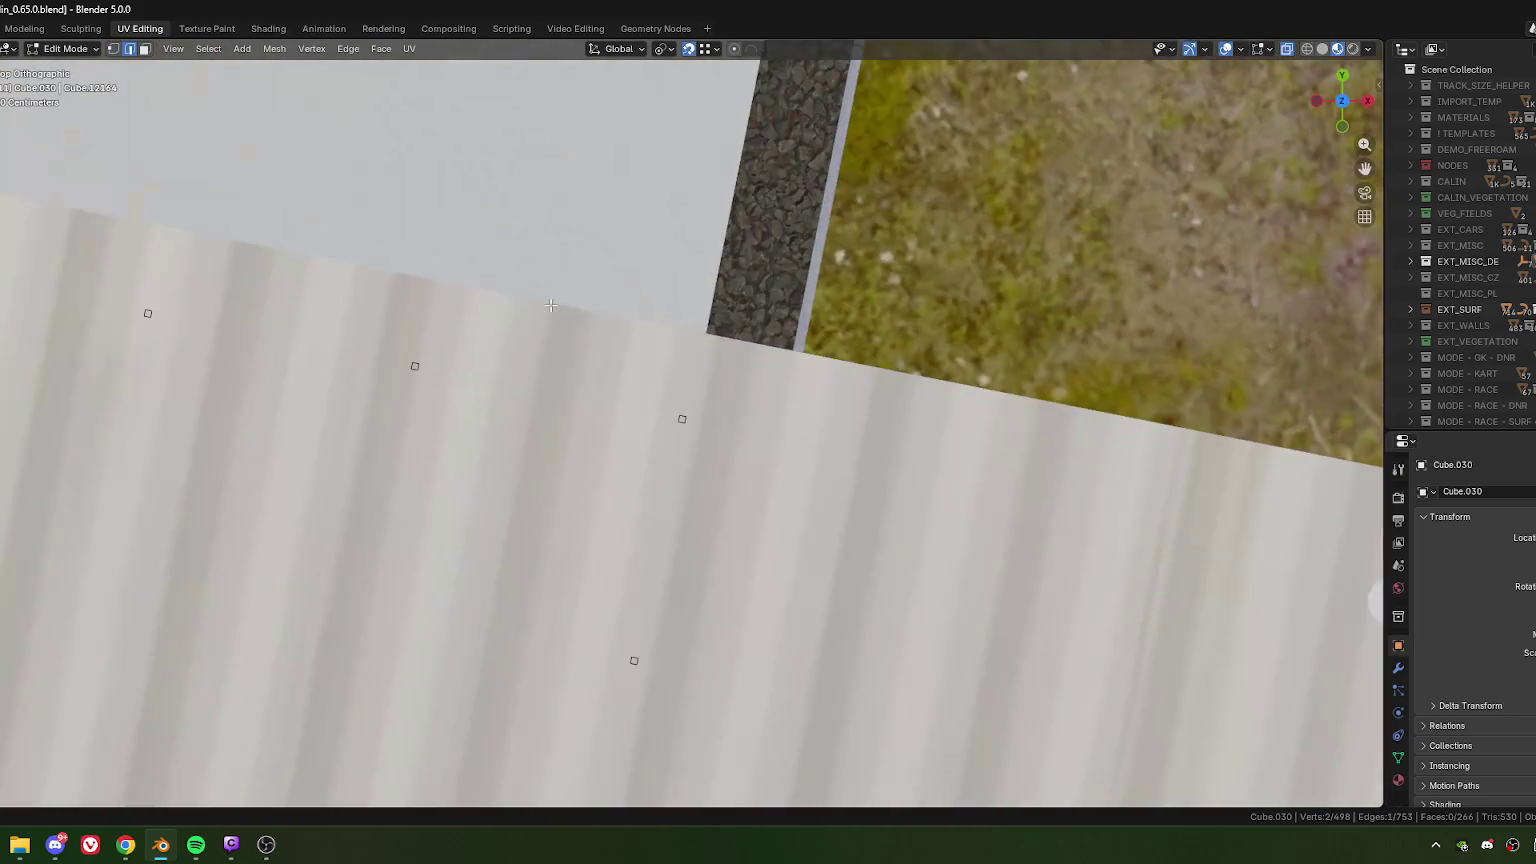
scroll(745, 350, down, 5)
scroll(741, 390, down, 3)
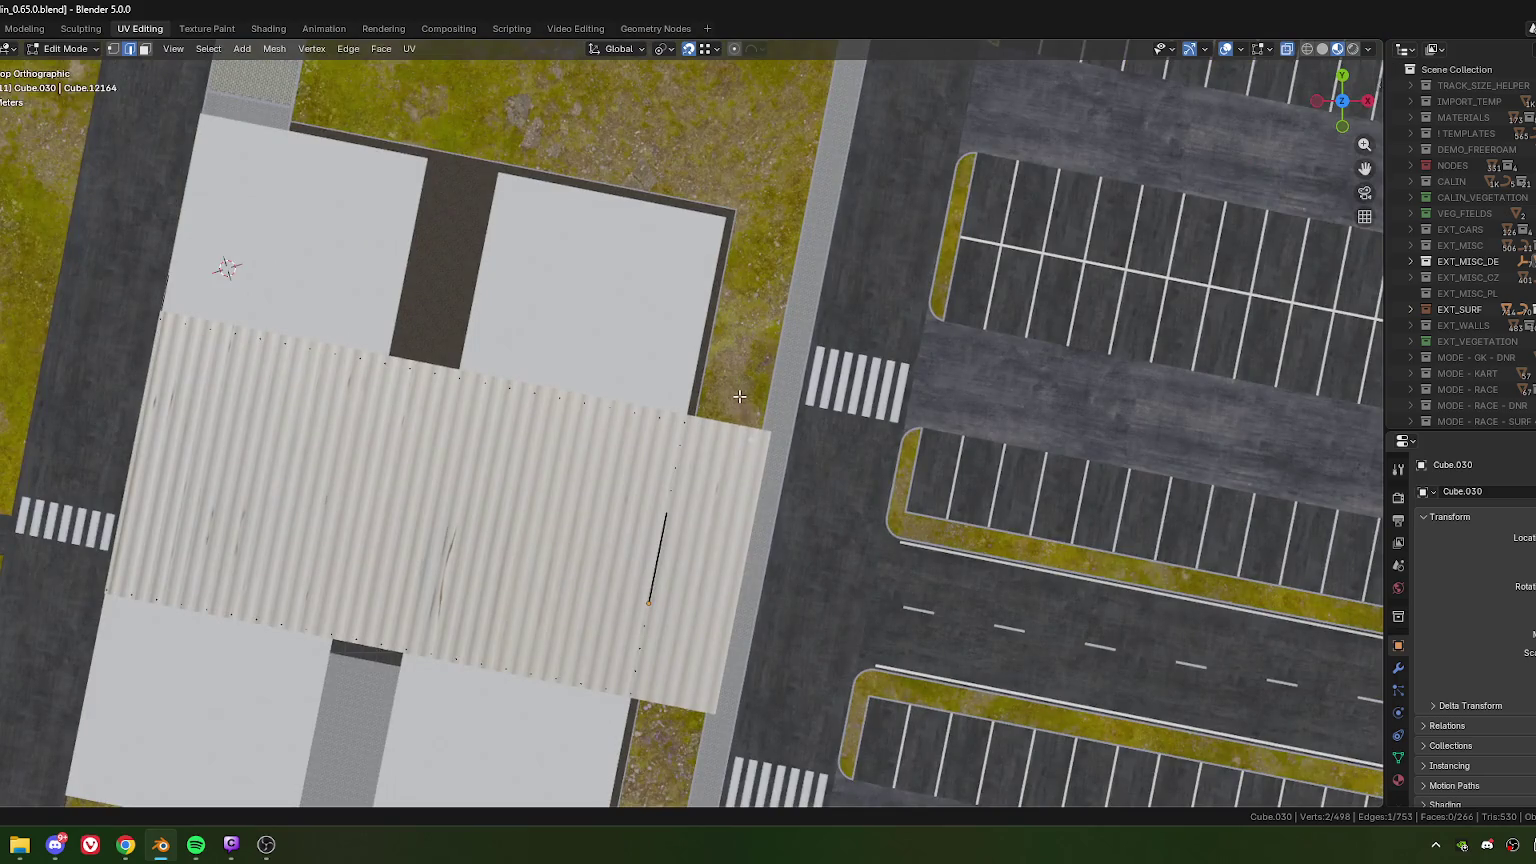
scroll(717, 434, up, 5)
scroll(689, 421, up, 4)
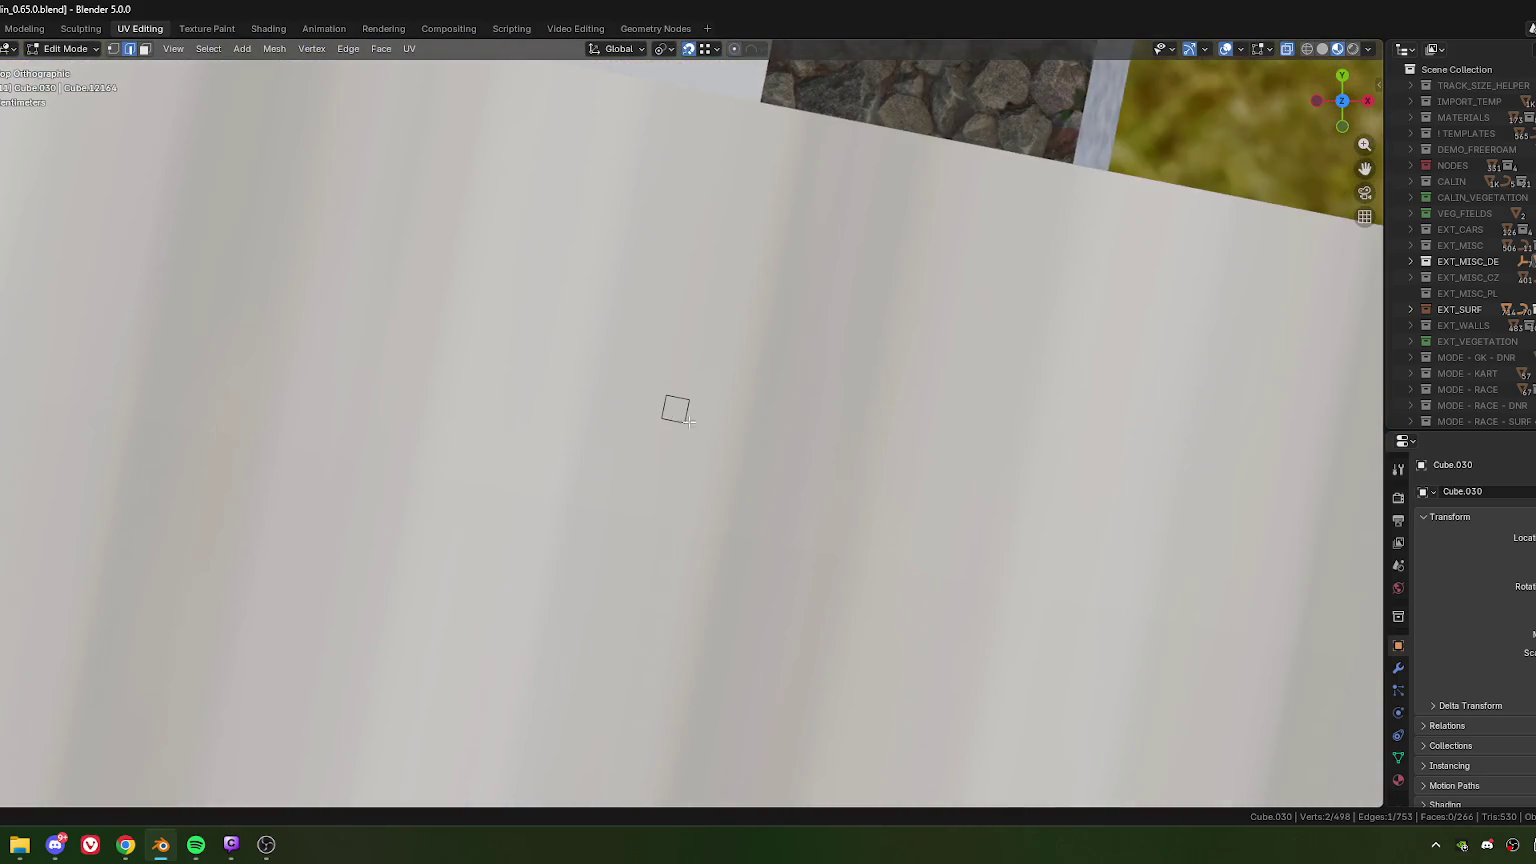
- Add a loop cut across the canopy, offset -4.6182 m in Y
key(3)
scroll(716, 445, down, 4)
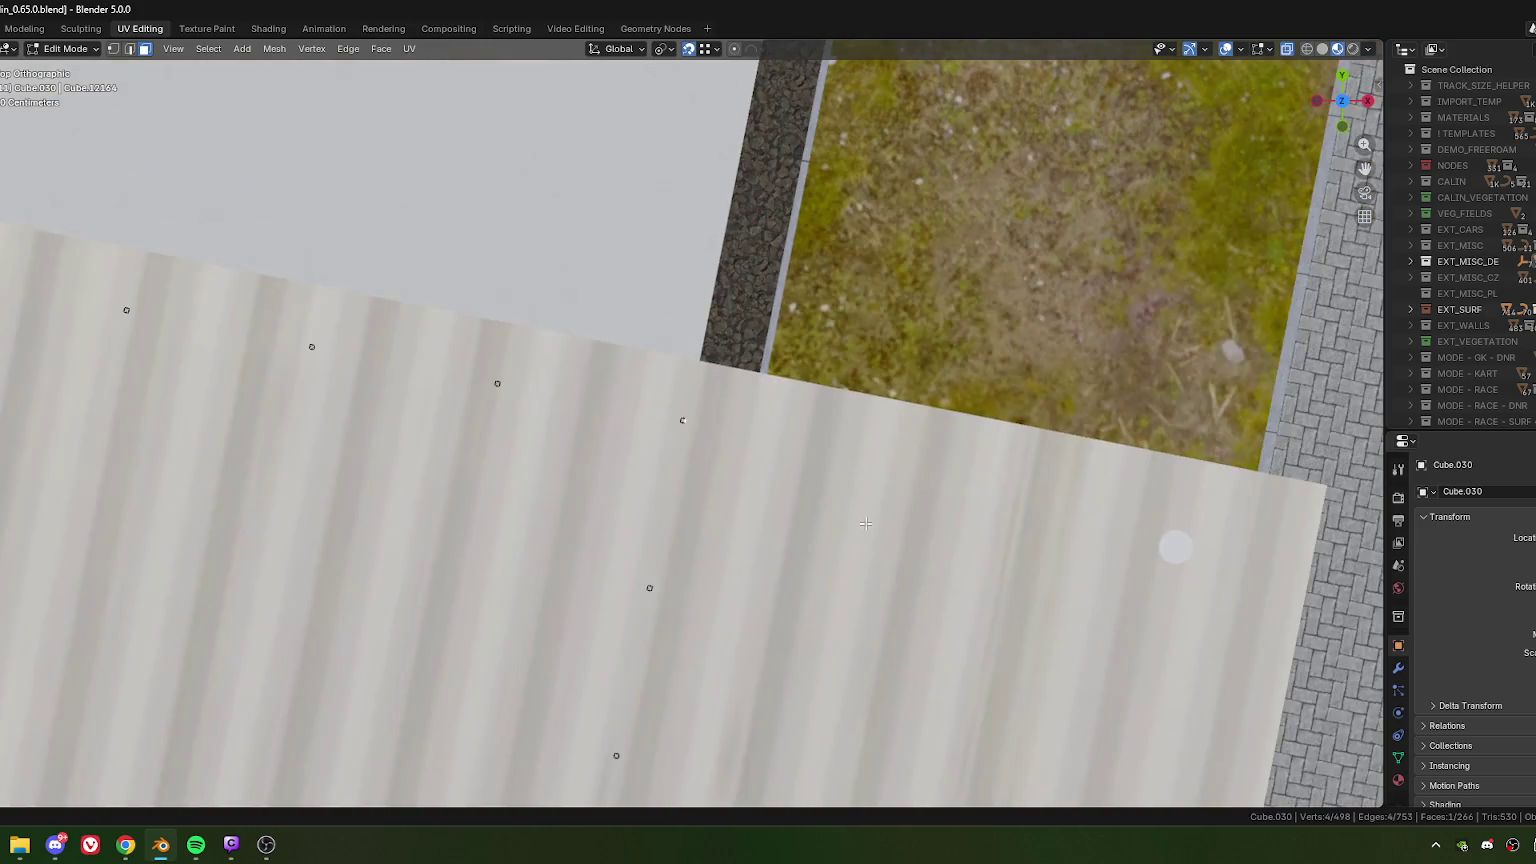
scroll(640, 420, down, 2)
scroll(572, 393, down, 1)
key(ctrl+r)
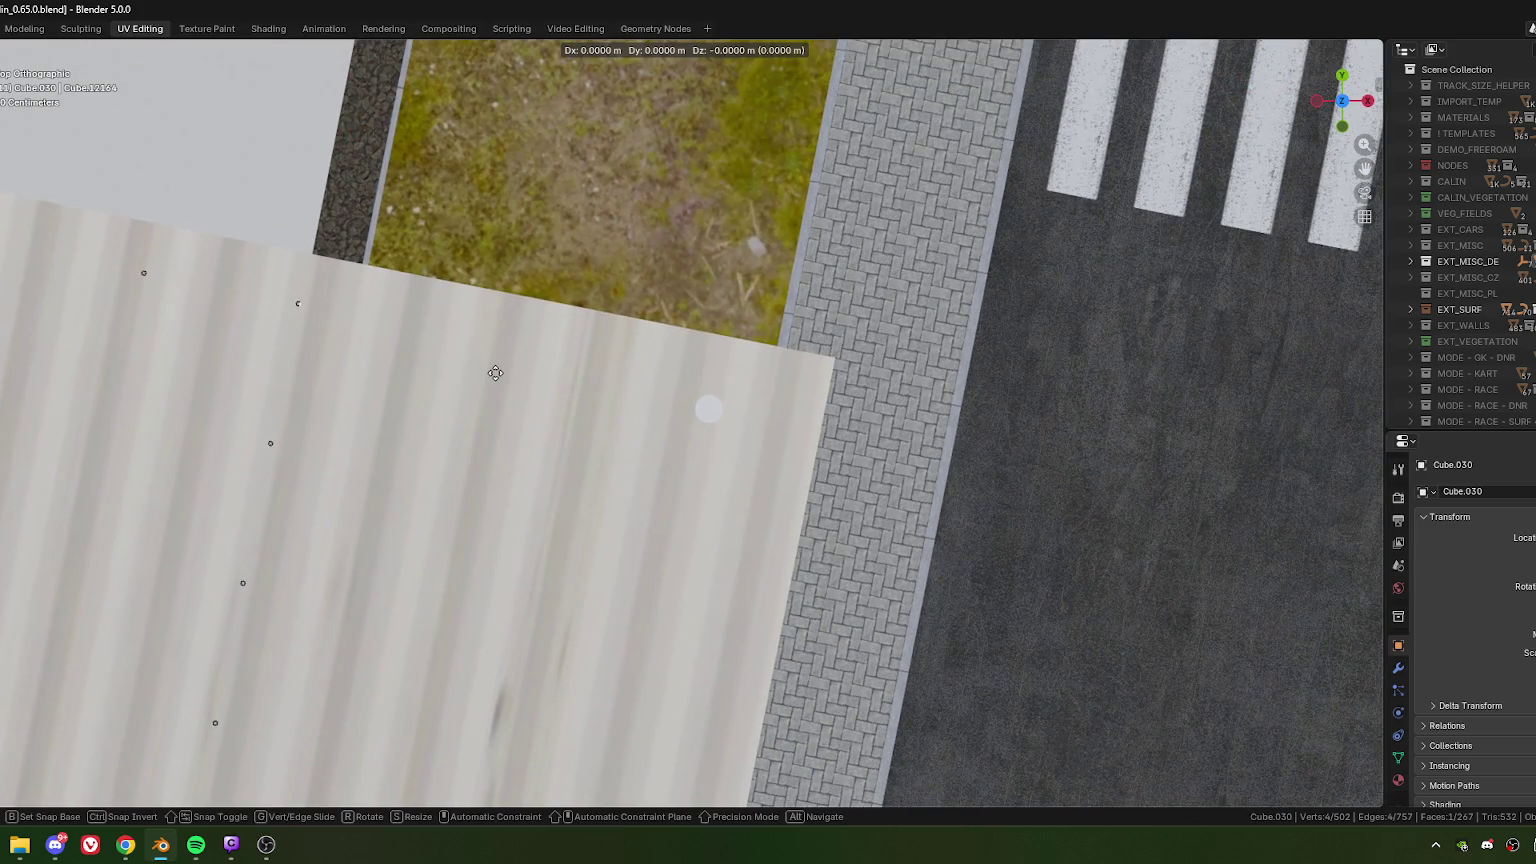
click(755, 432)
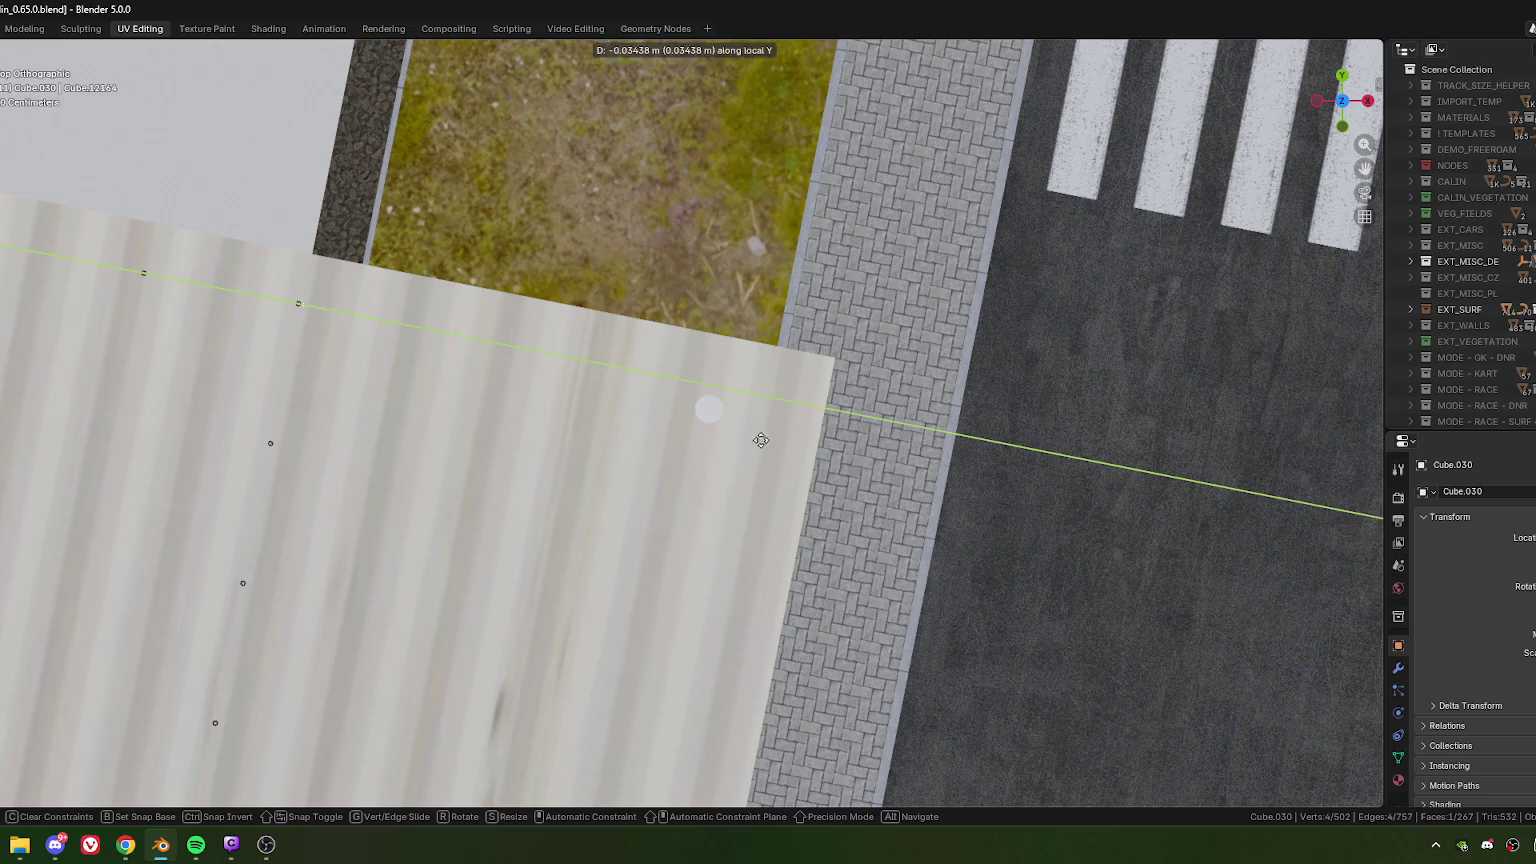
click(922, 481)
scroll(760, 430, up, 3)
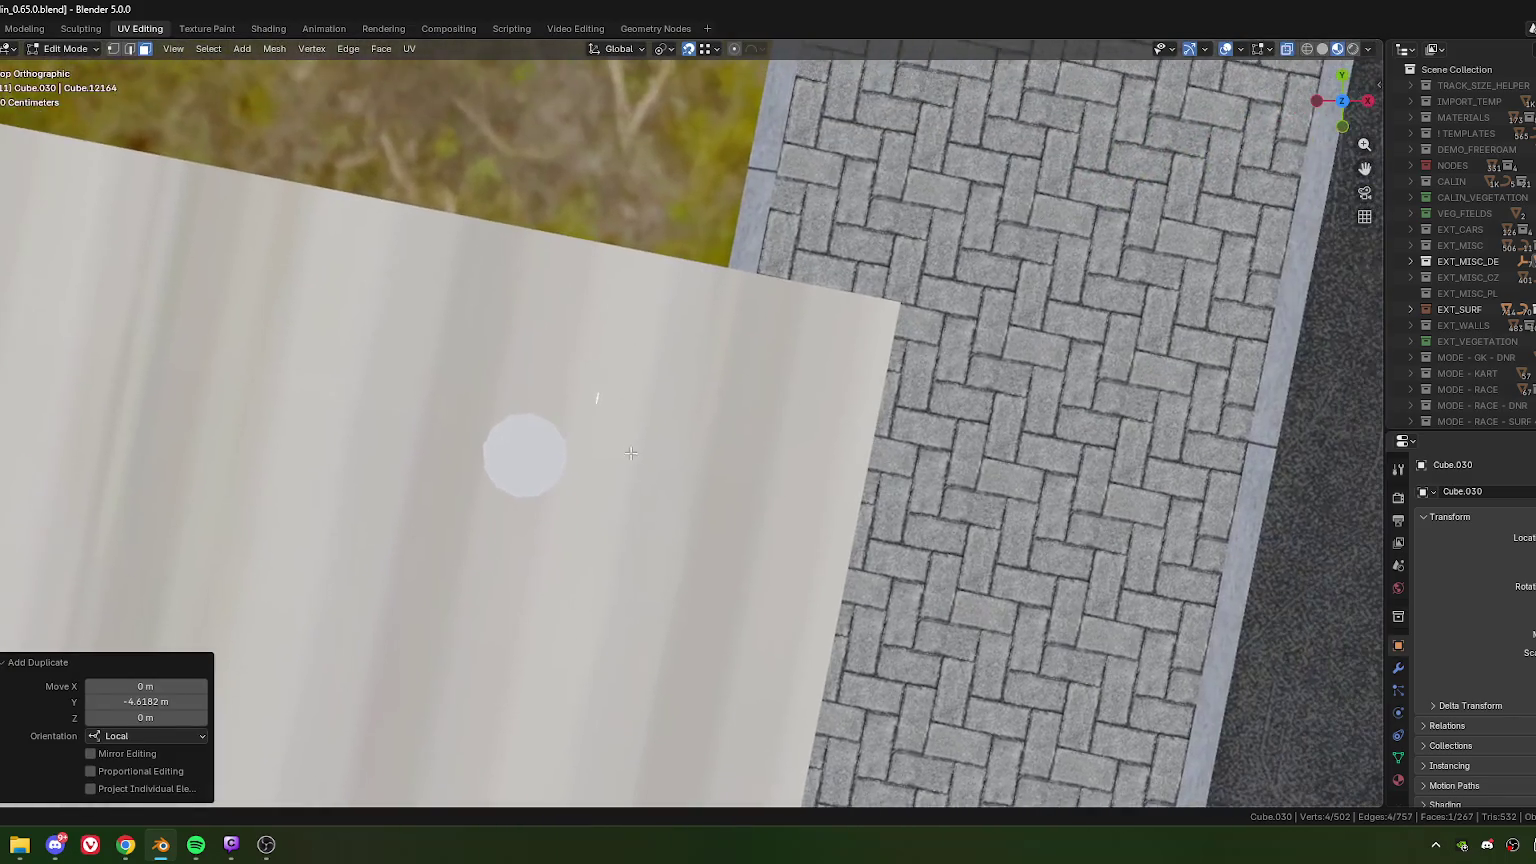
scroll(634, 448, up, 2)
scroll(640, 426, down, 5)
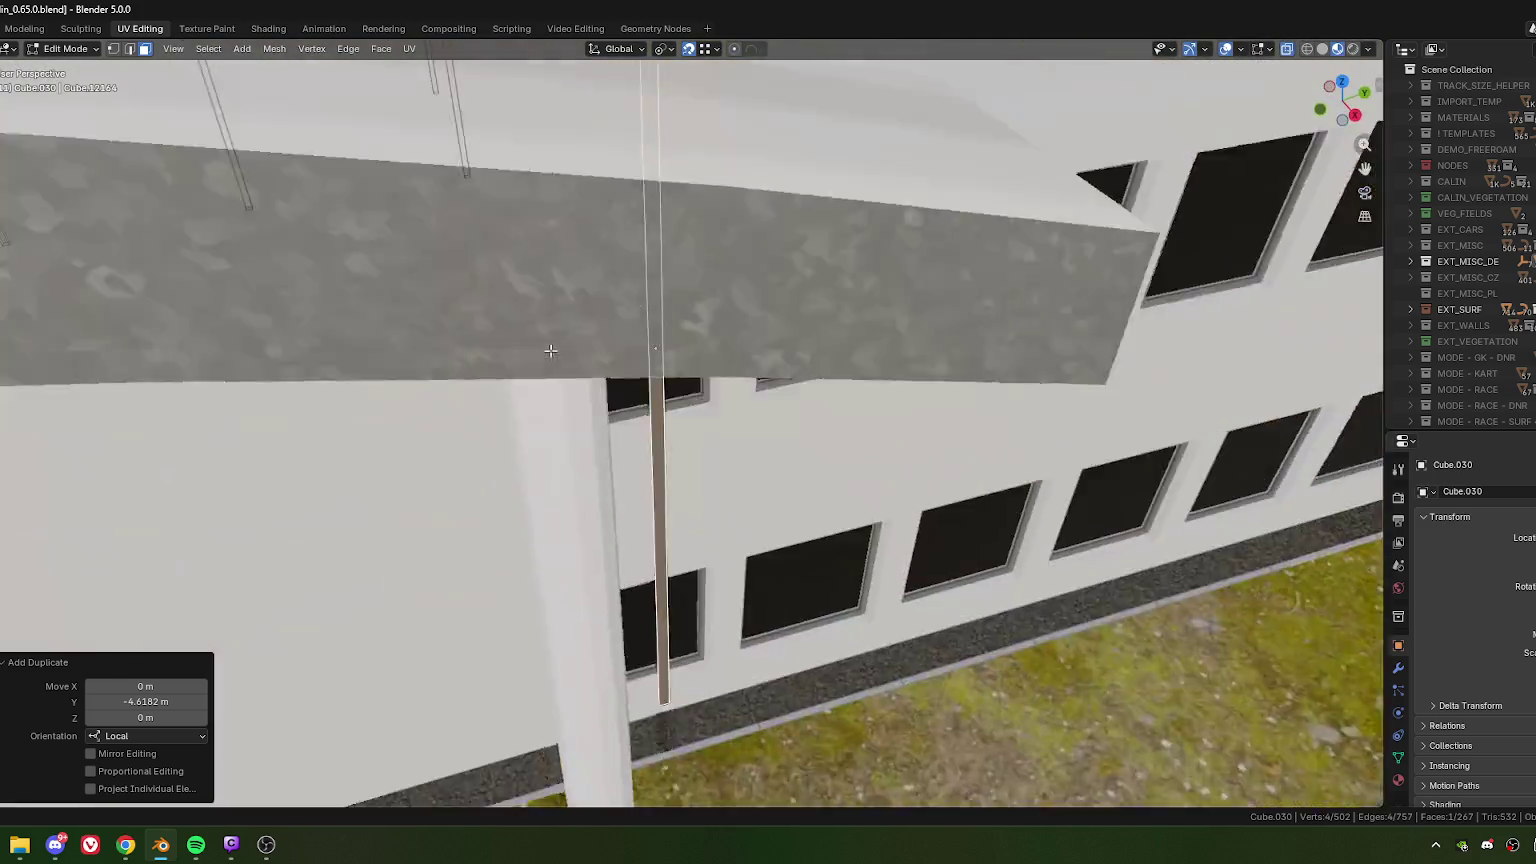
- Merge the selected canopy vertices at center and return to Object Mode
middle_drag(640, 426, 656, 251)
key(1)
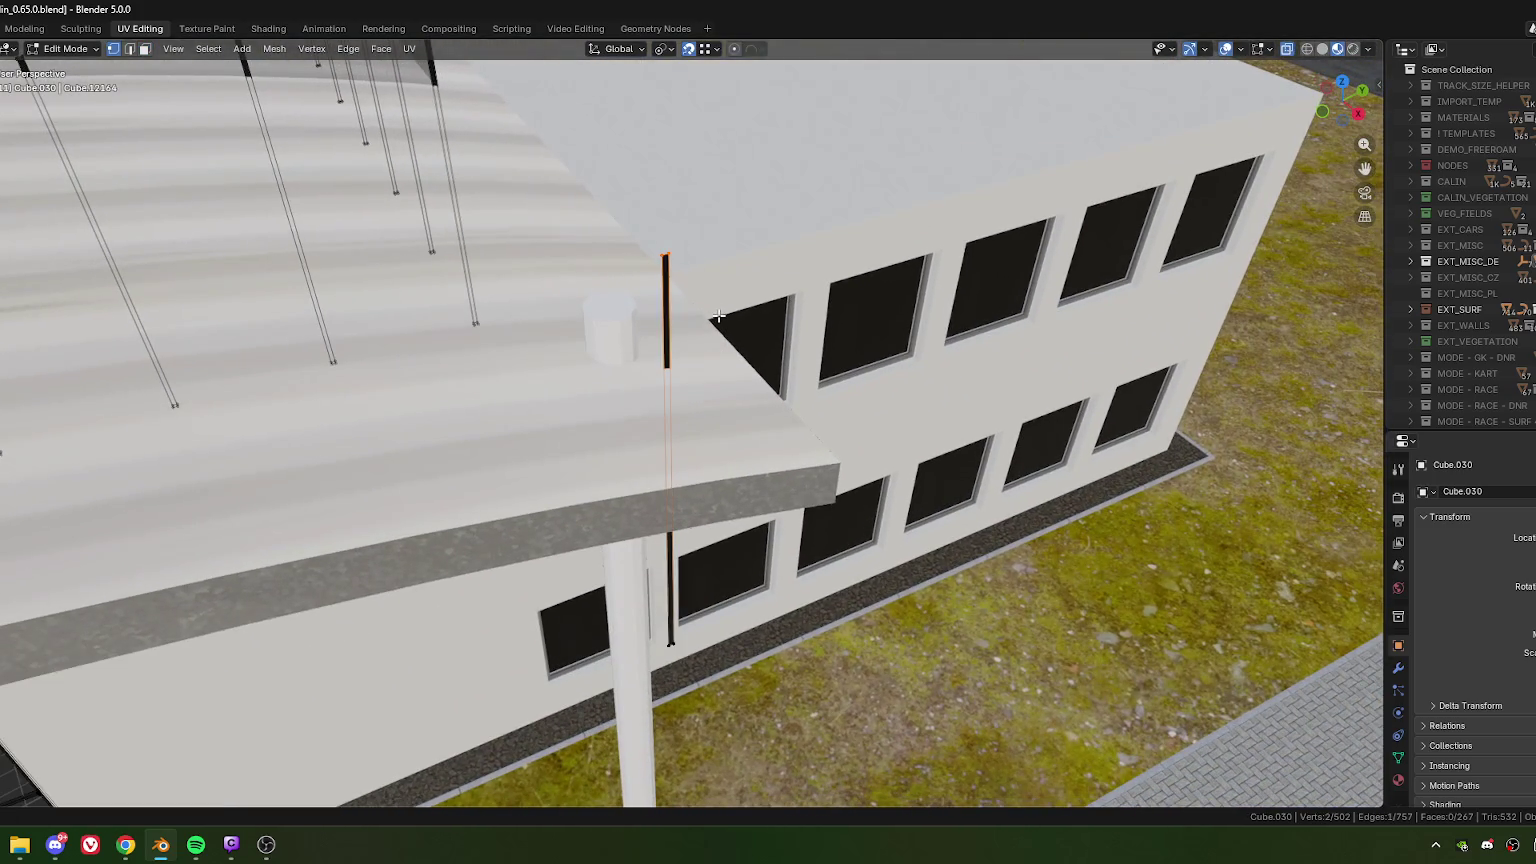
key(m)
click(680, 378)
key(m)
key(Return)
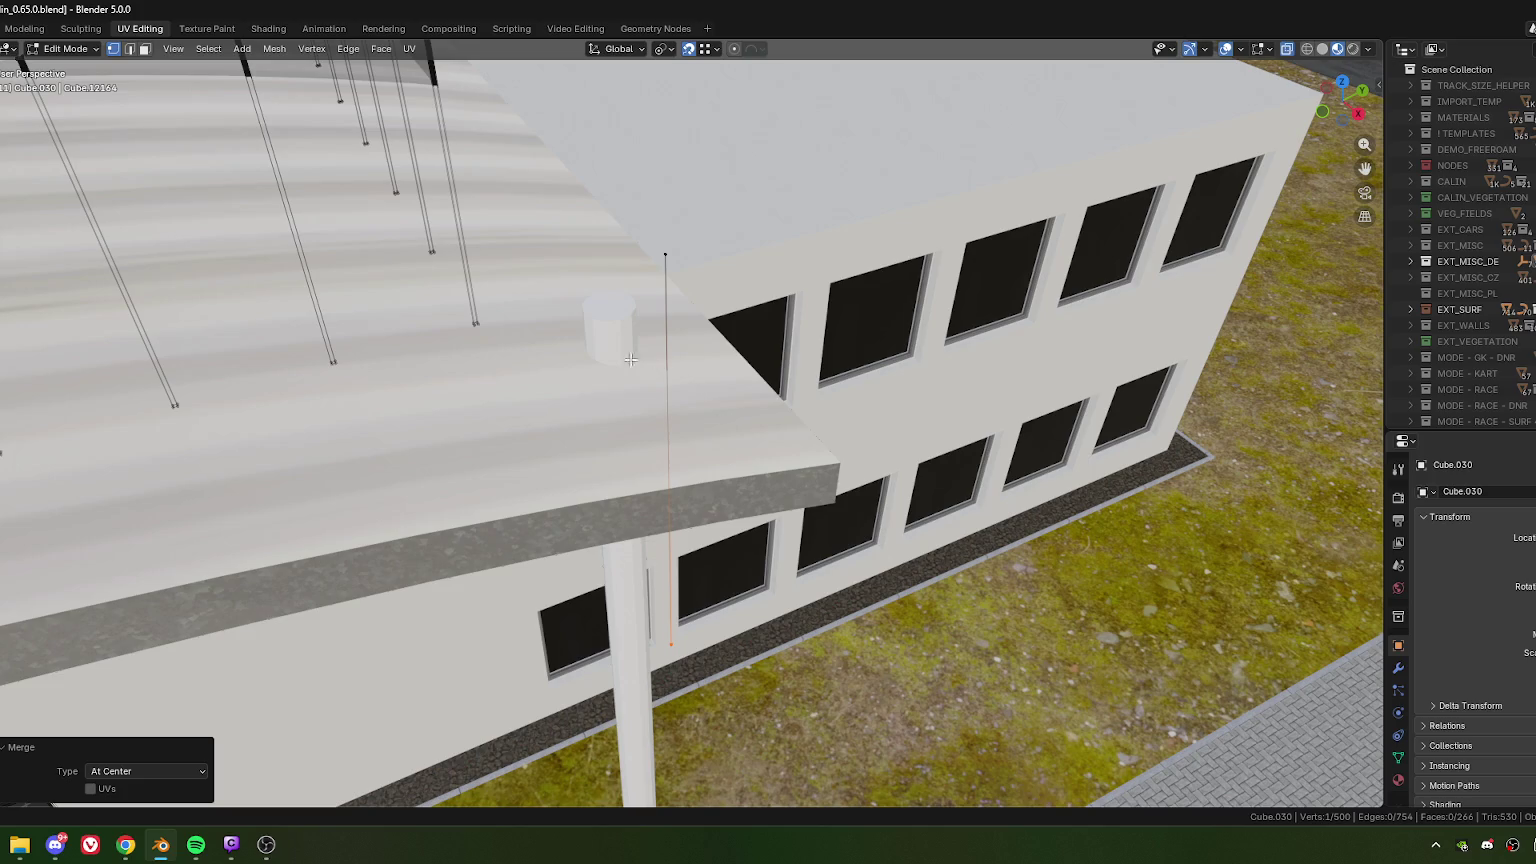
key(Tab)
mouse_move(641, 392)
middle_down()
mouse_move(720, 292)
mouse_move(668, 374)
mouse_move(678, 458)
middle_up()
click(668, 374)
- Nudge the column along local X, leaving it at 0.16221 m
key(g)
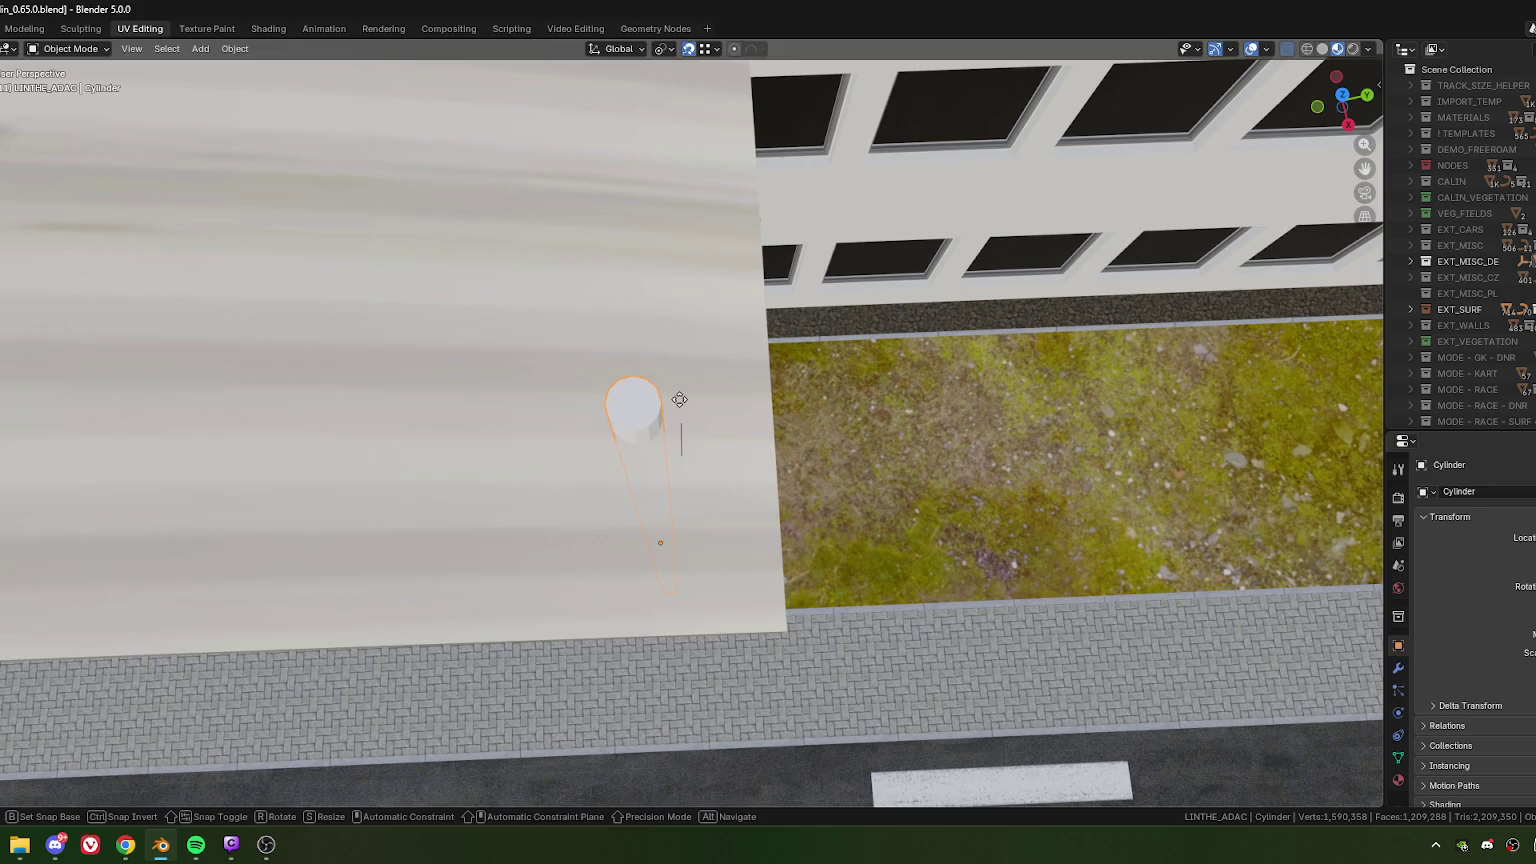
key(x)
key(x)
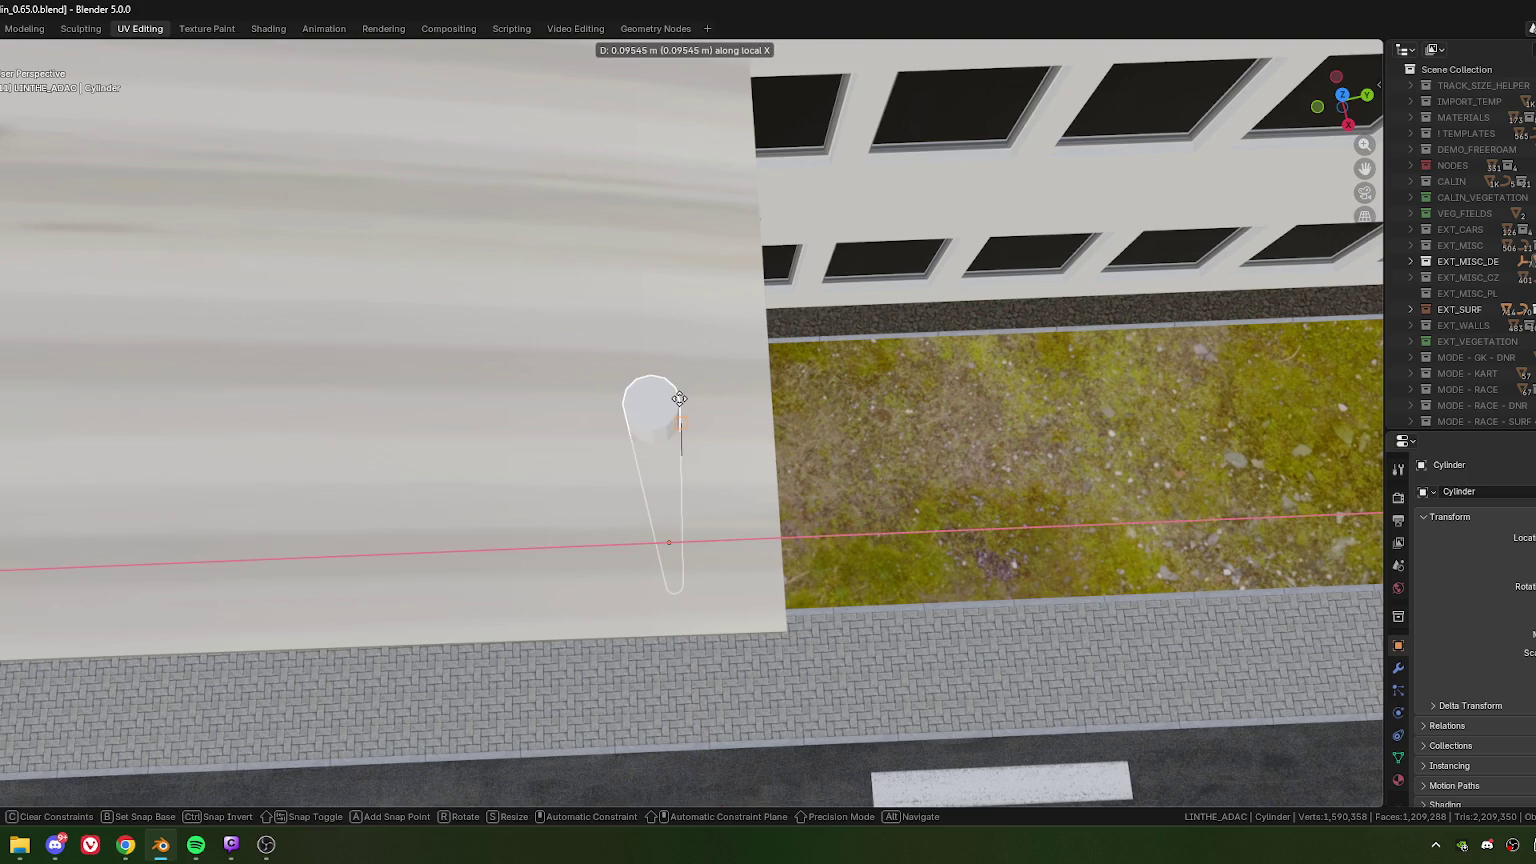
click(808, 511)
key(g)
key(x)
key(x)
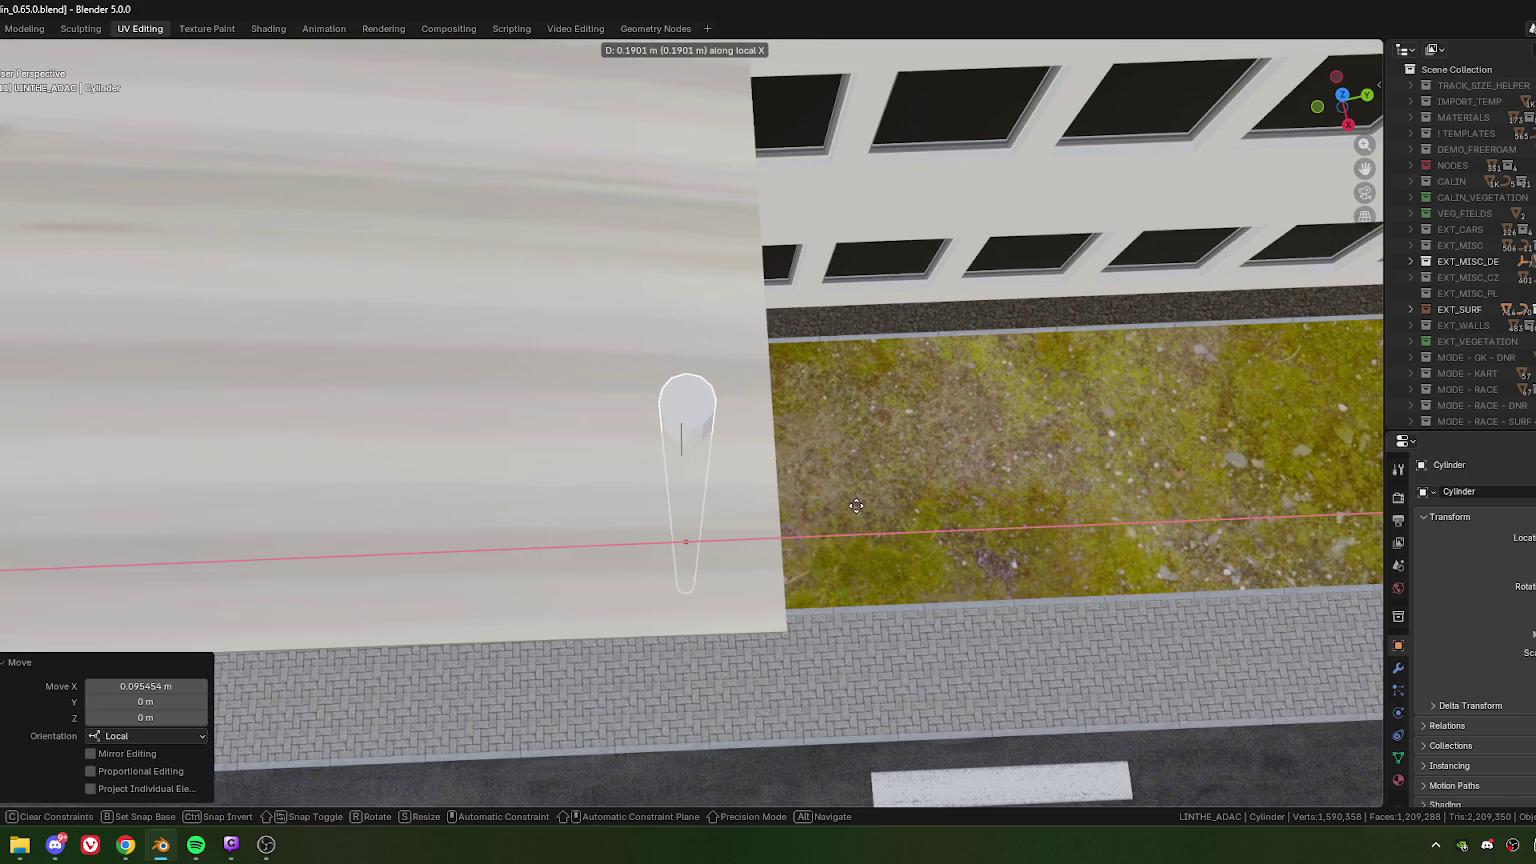
click(853, 506)
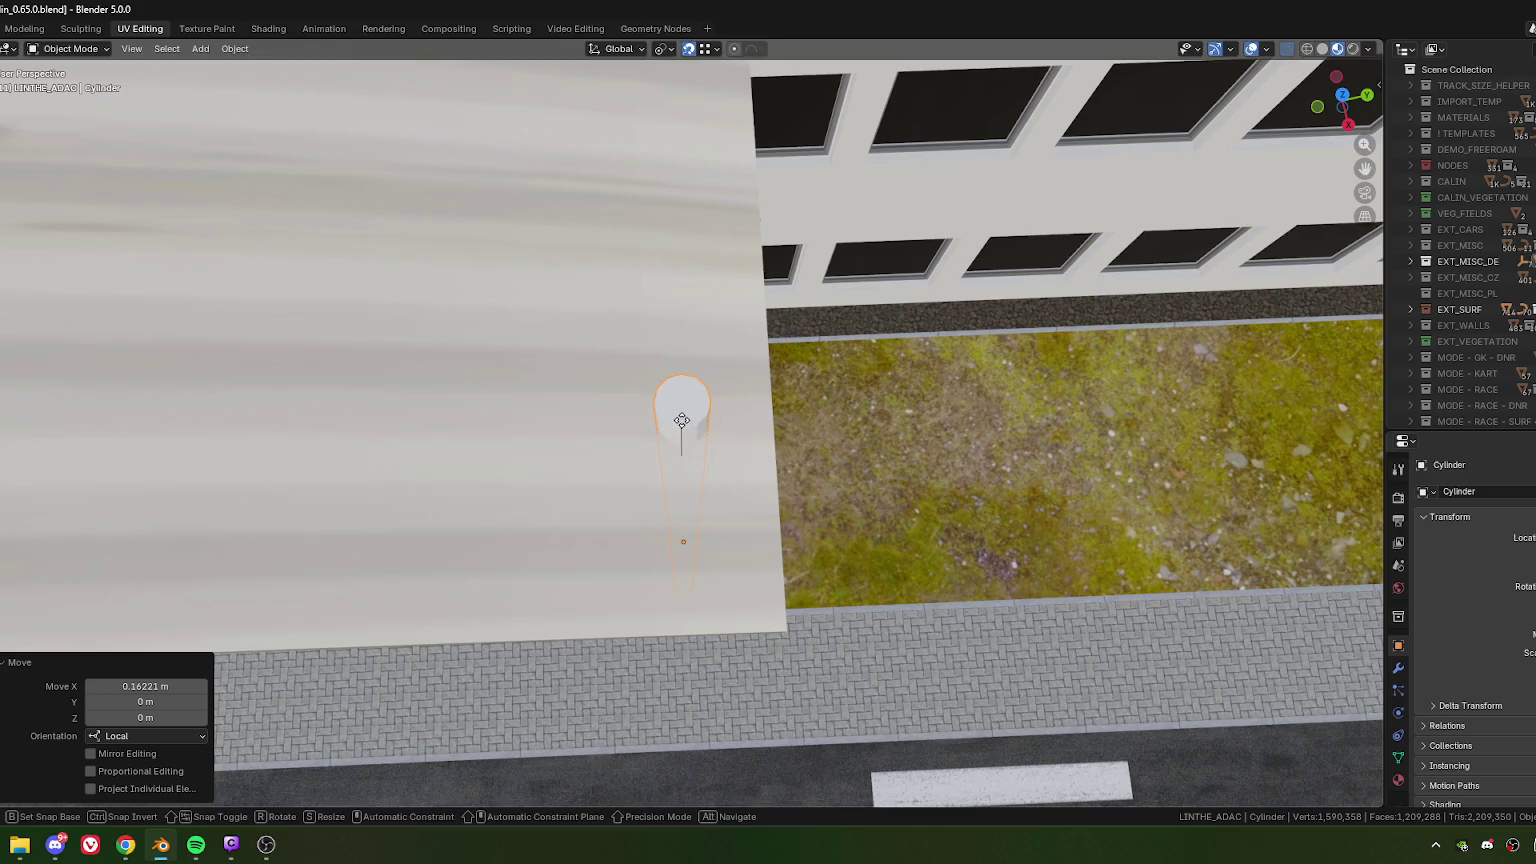
key(g)
key(x)
key(x)
key(Escape)
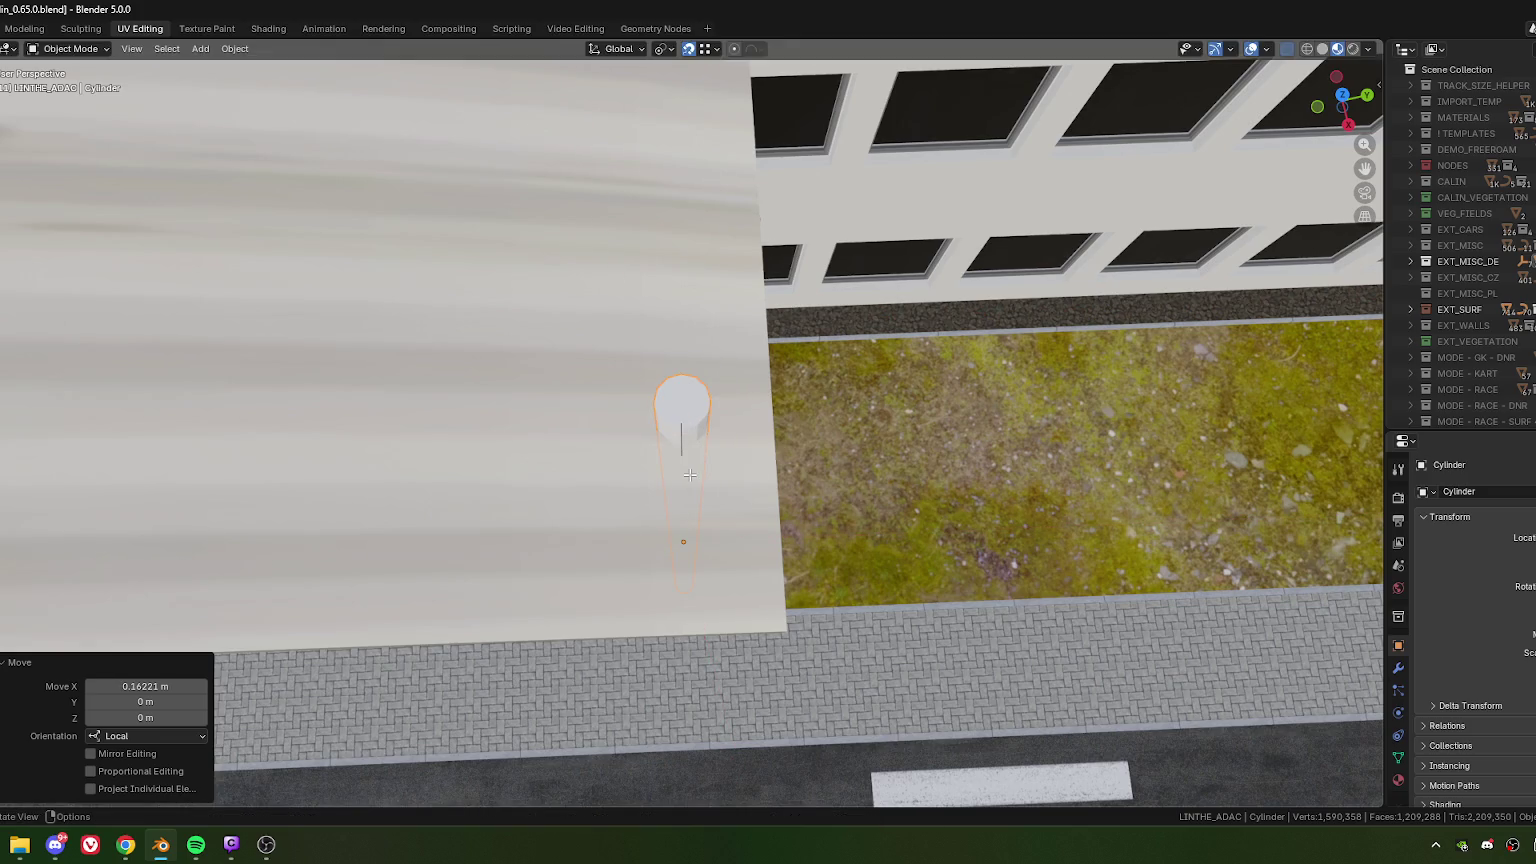
- Shift the column's whole mesh slightly along local X and inspect its top cap
key(Tab)
key(a)
key(g)
key(x)
key(x)
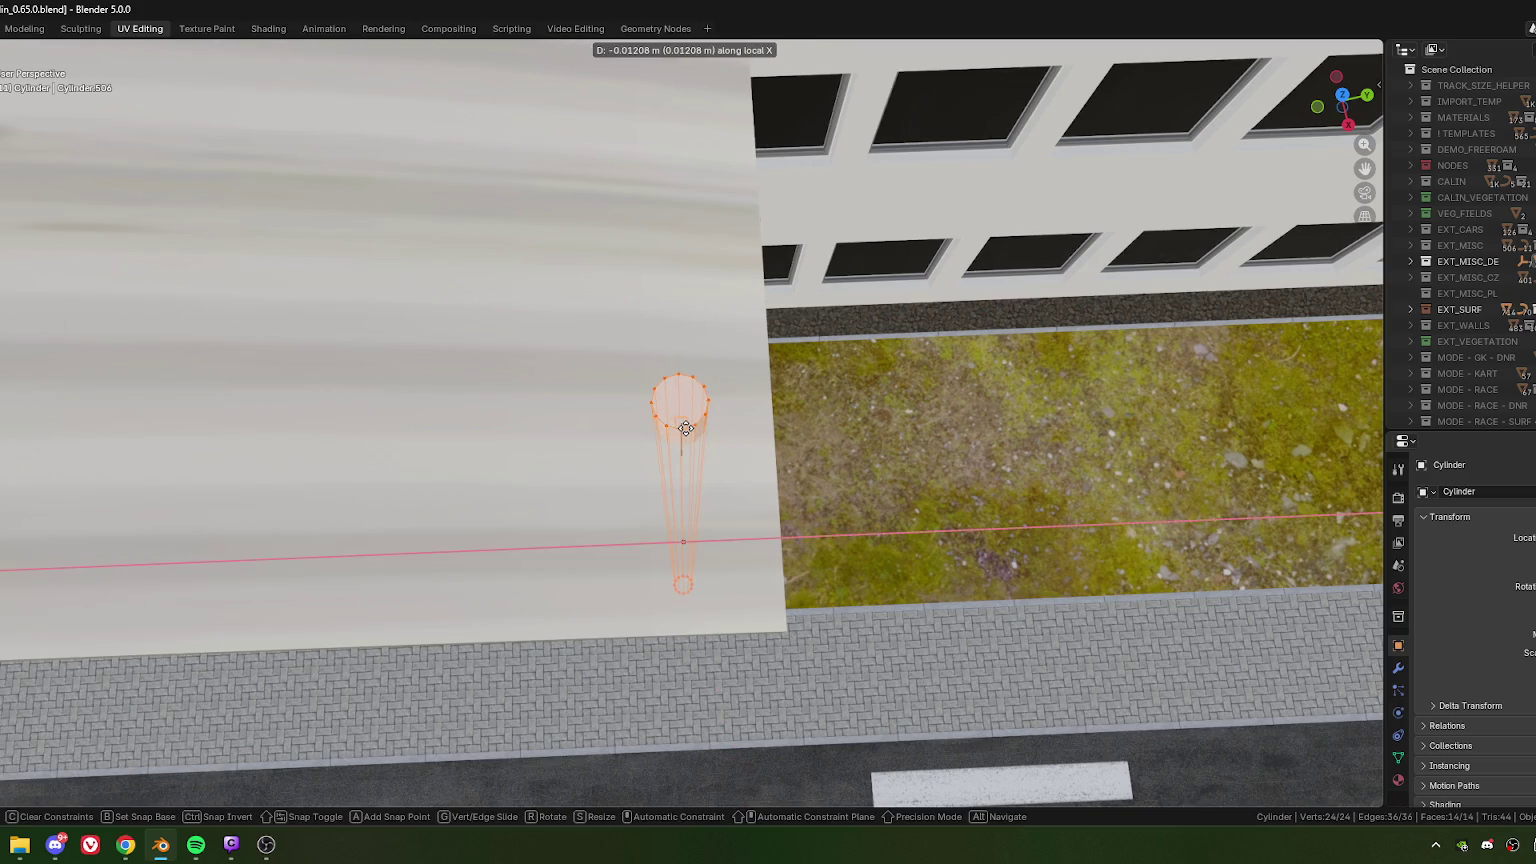
click(685, 428)
mouse_move(694, 508)
middle_down()
mouse_move(679, 524)
mouse_move(611, 440)
mouse_move(645, 442)
middle_up()
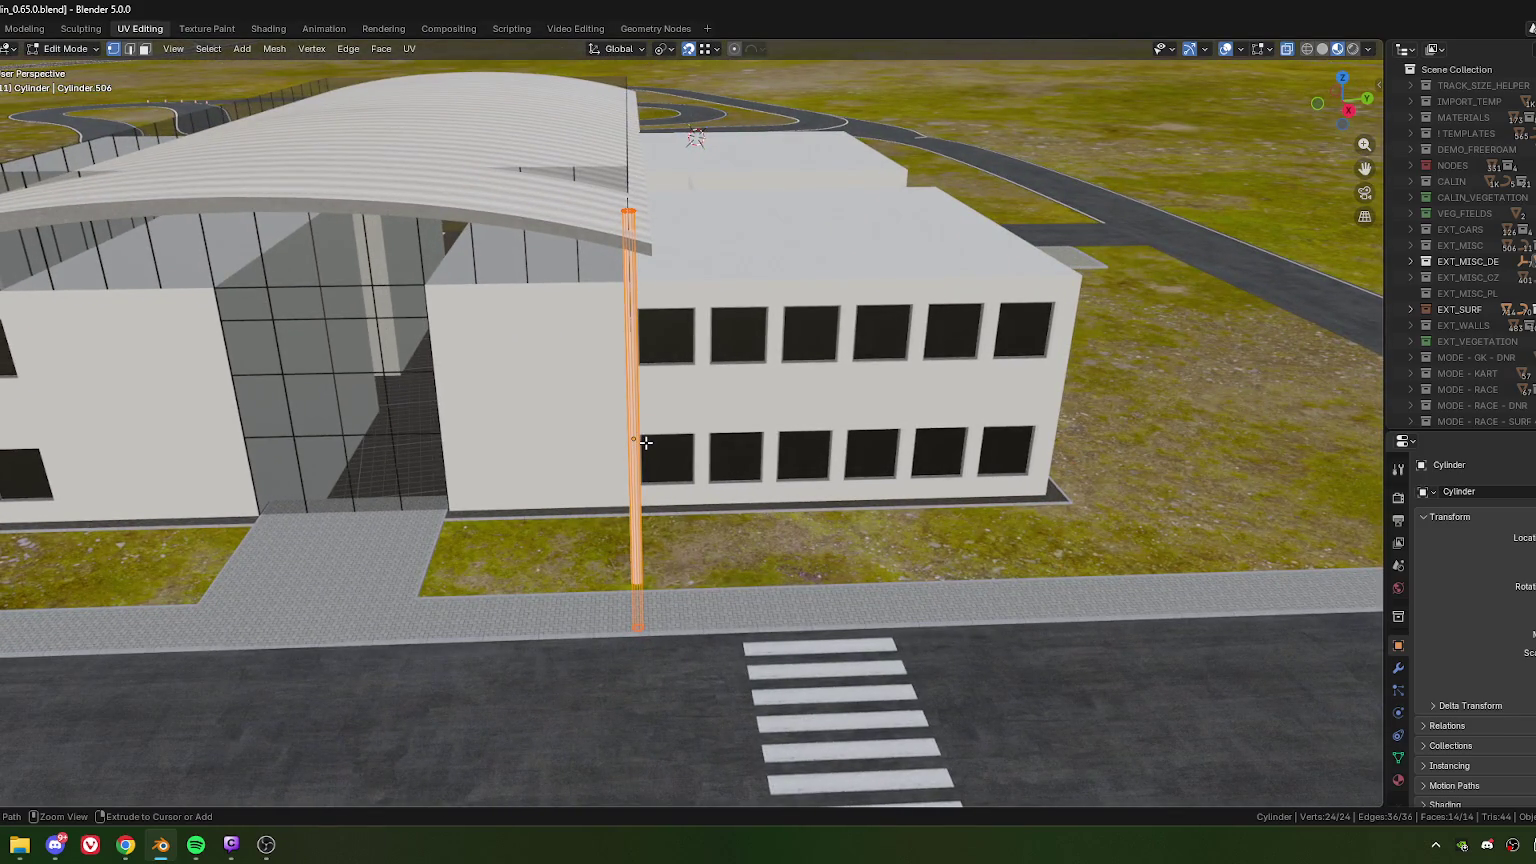
click(628, 203)
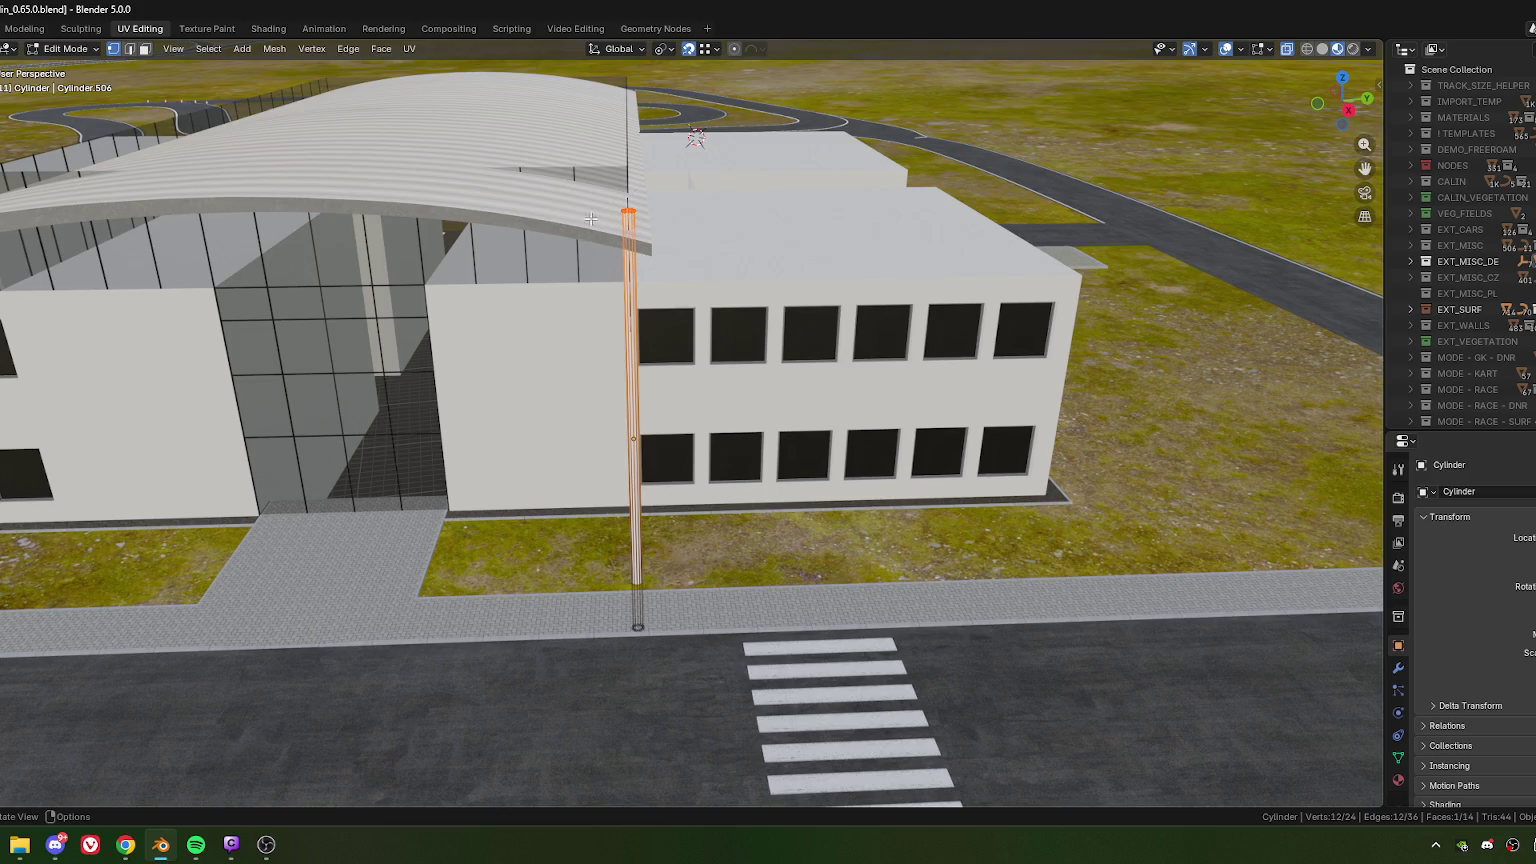
ctrl+middle_drag(591, 218, 703, 255)
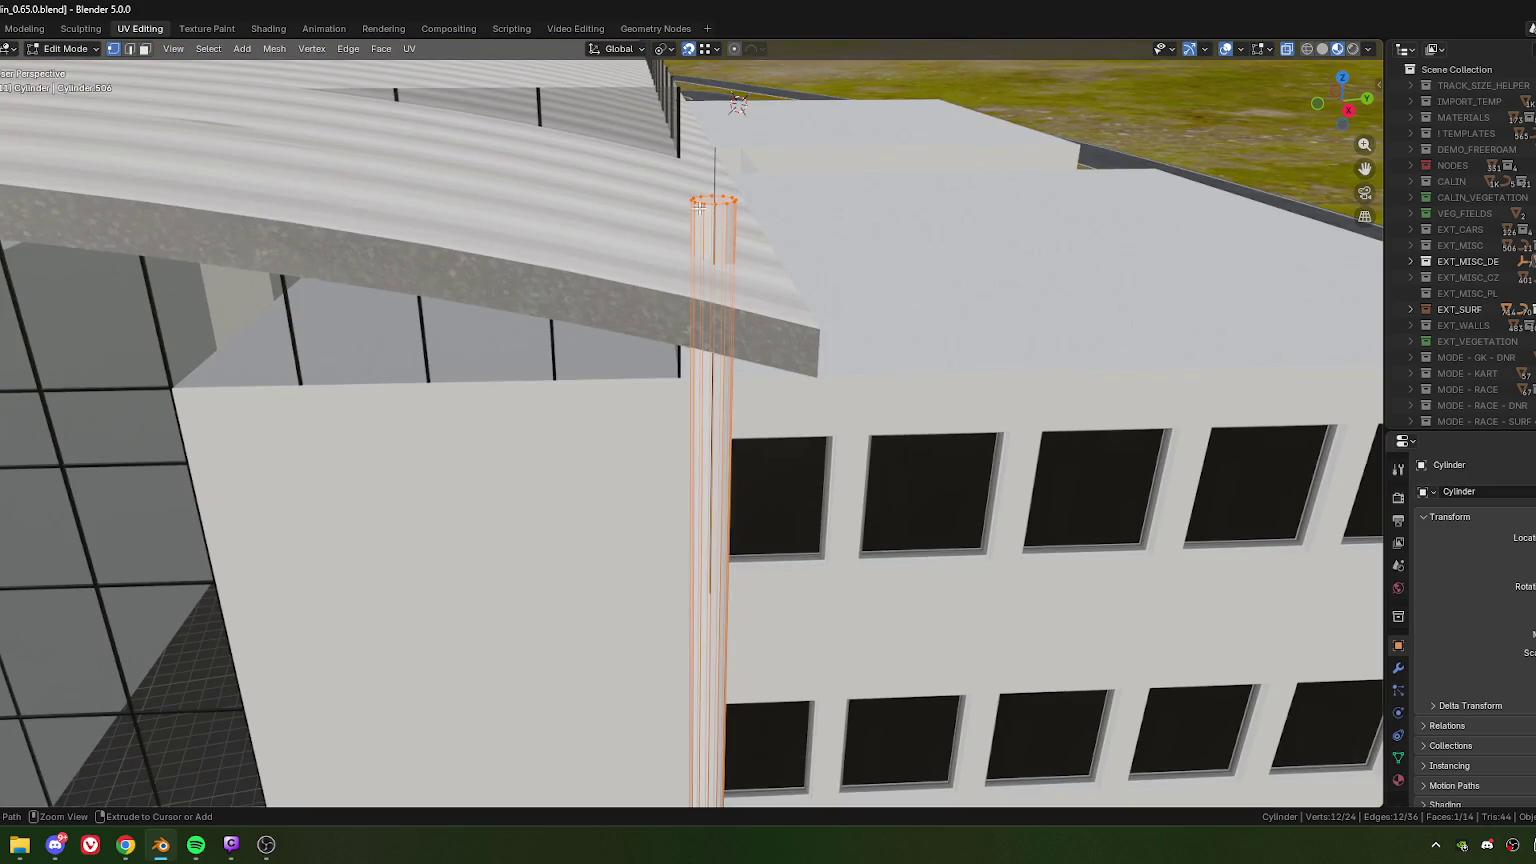
key(Tab)
- Delete the stray vertical edge from the canopy mesh
click(722, 231)
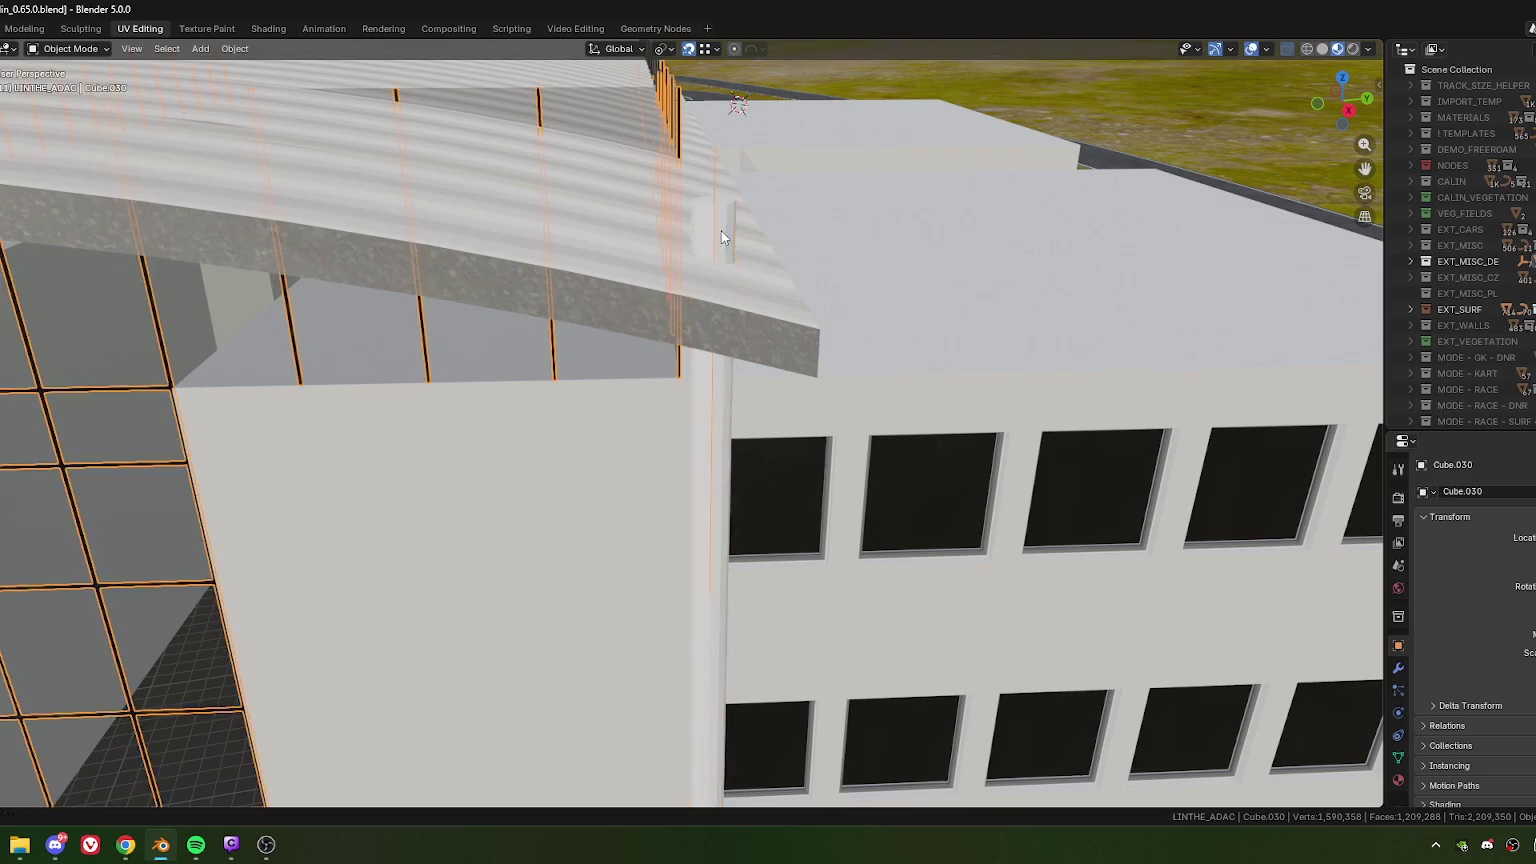
scroll(721, 231, down, 5)
scroll(706, 350, up, 3)
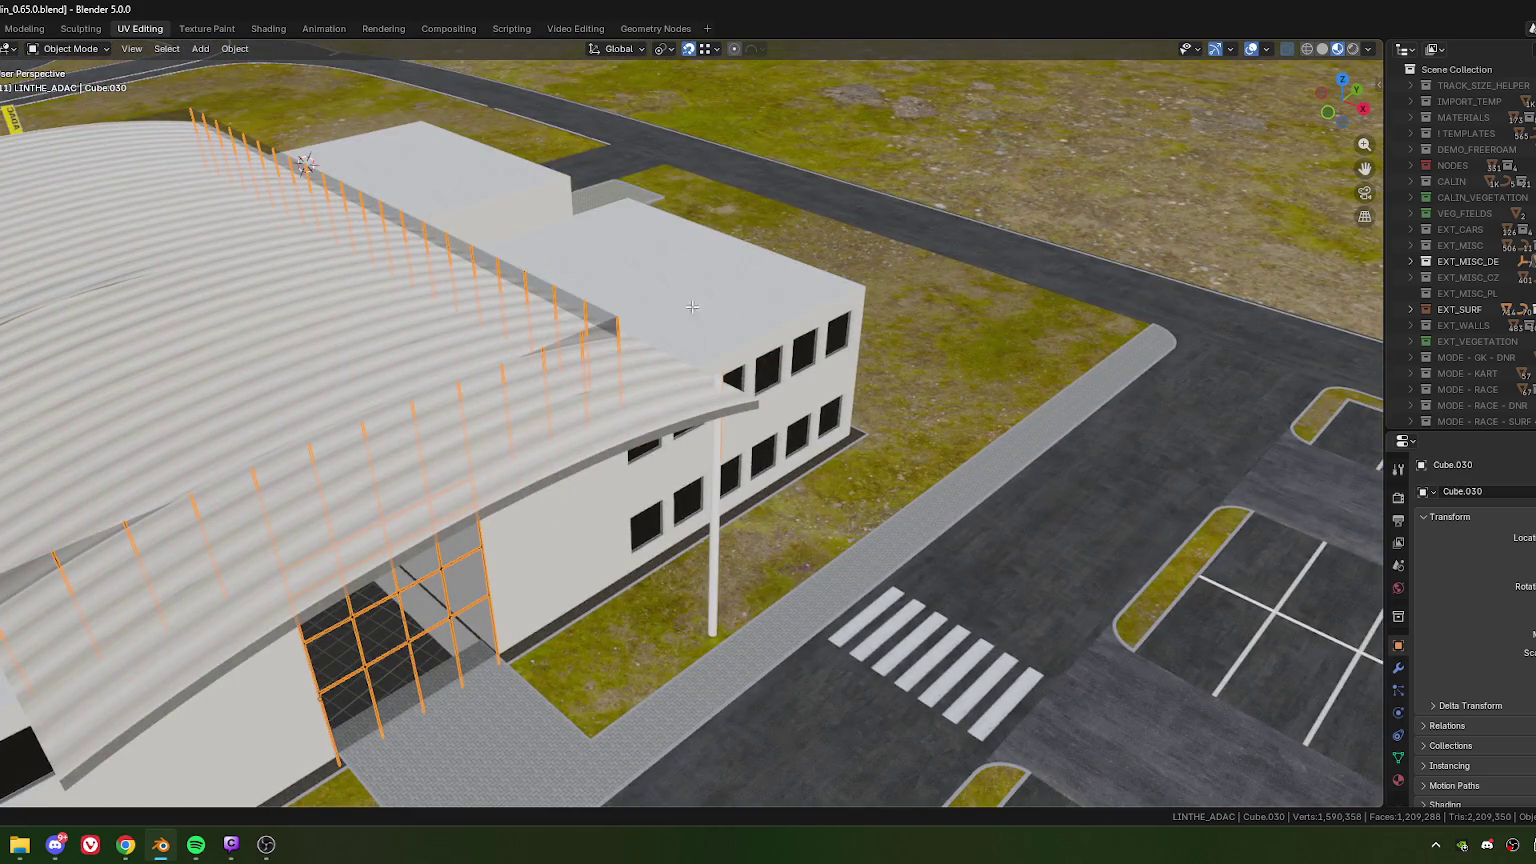
key(Tab)
key(x)
click(748, 505)
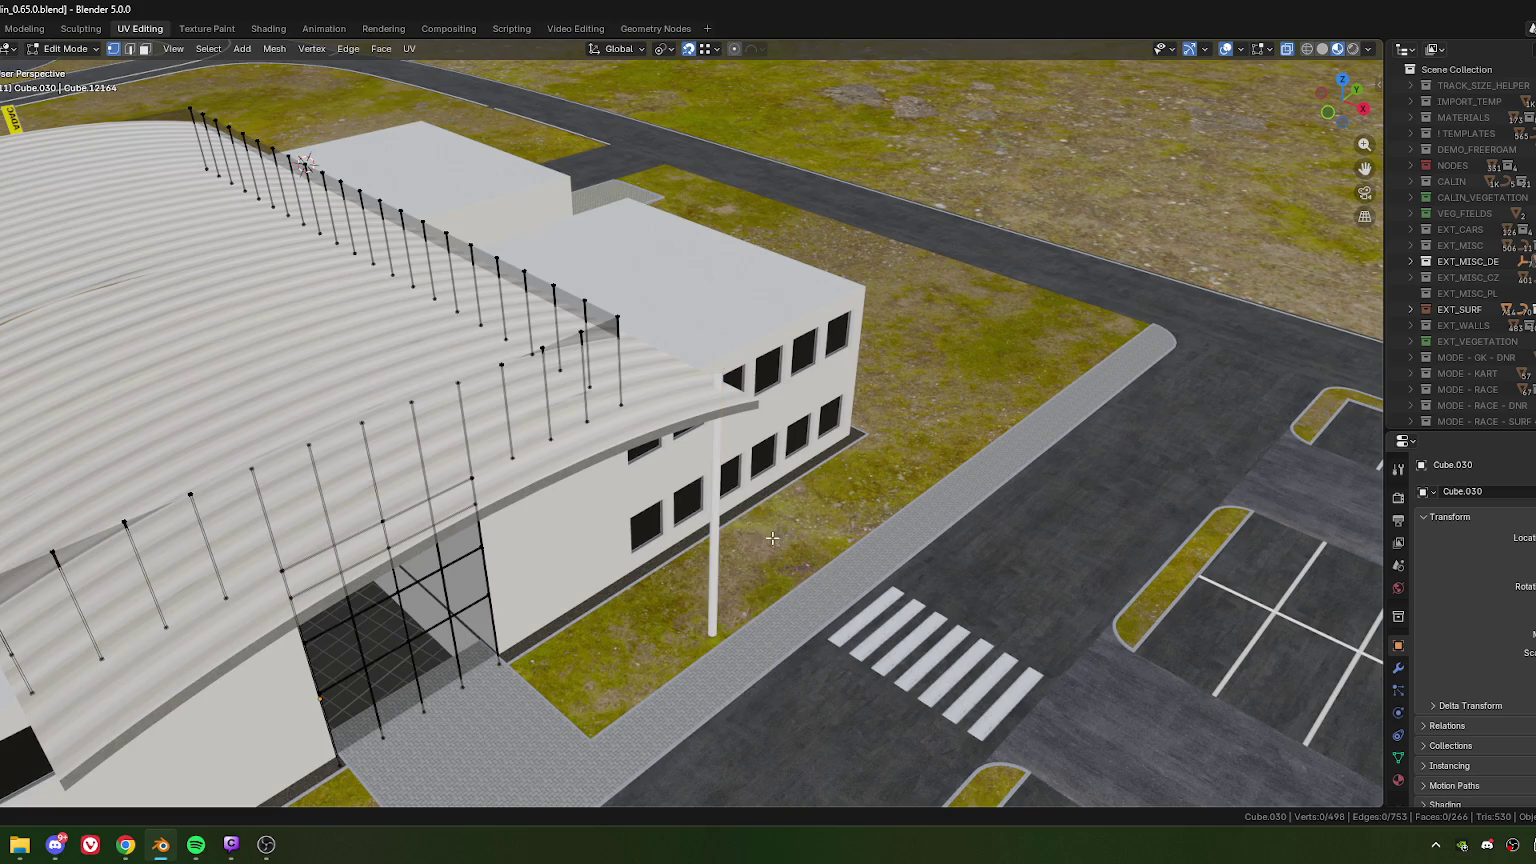
scroll(640, 450, up, 2)
scroll(620, 425, up, 3)
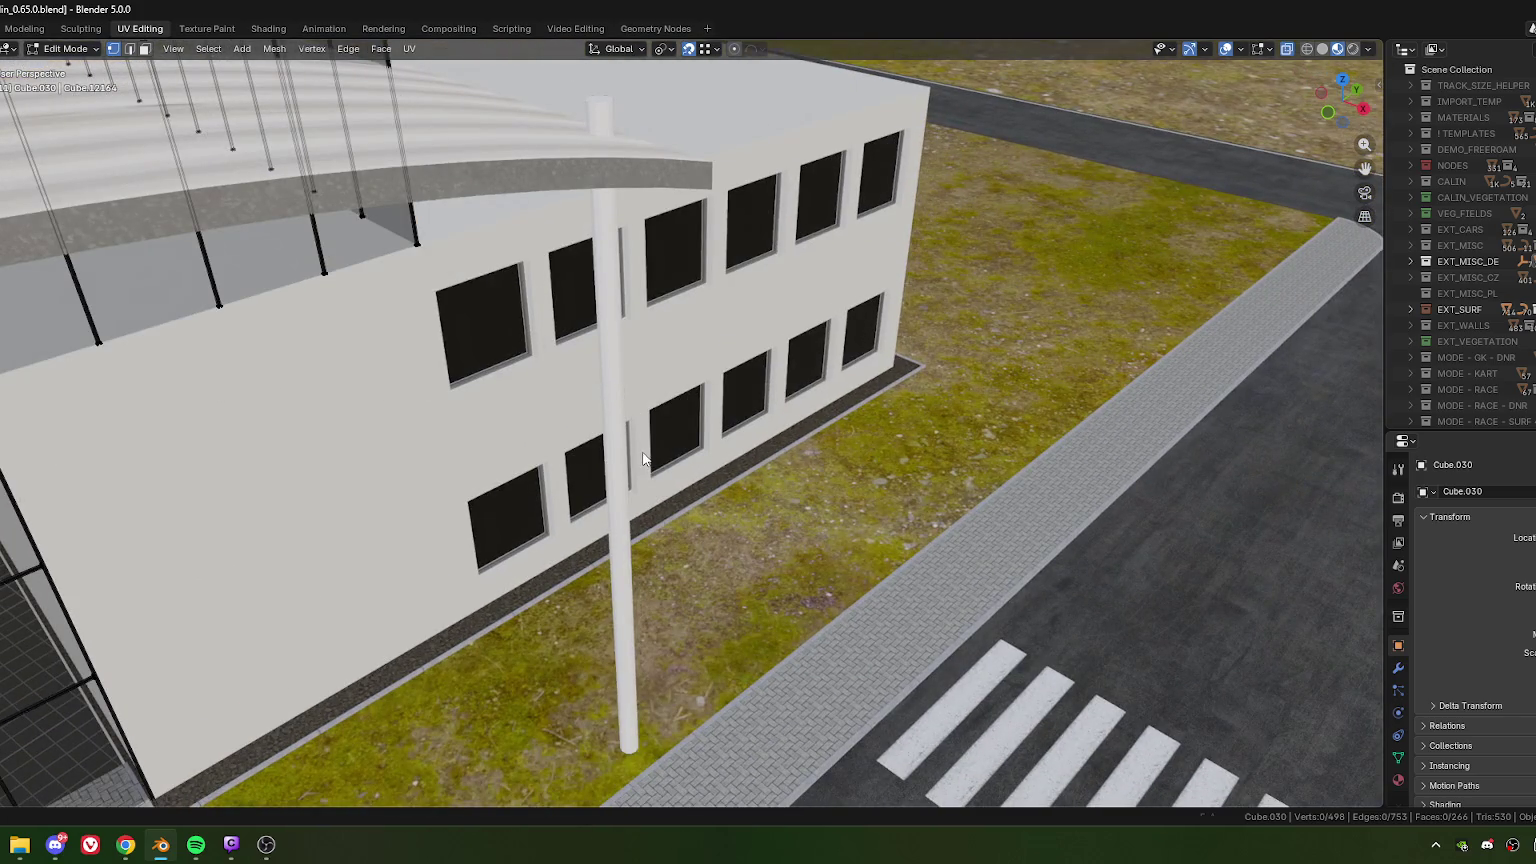
key(Tab)
- Slide the column along local X toward the canopy's end
click(620, 430)
mouse_move(620, 430)
middle_down()
mouse_move(665, 507)
mouse_move(617, 379)
mouse_move(686, 409)
mouse_move(700, 235)
mouse_move(706, 302)
middle_up()
key(g)
key(x)
key(x)
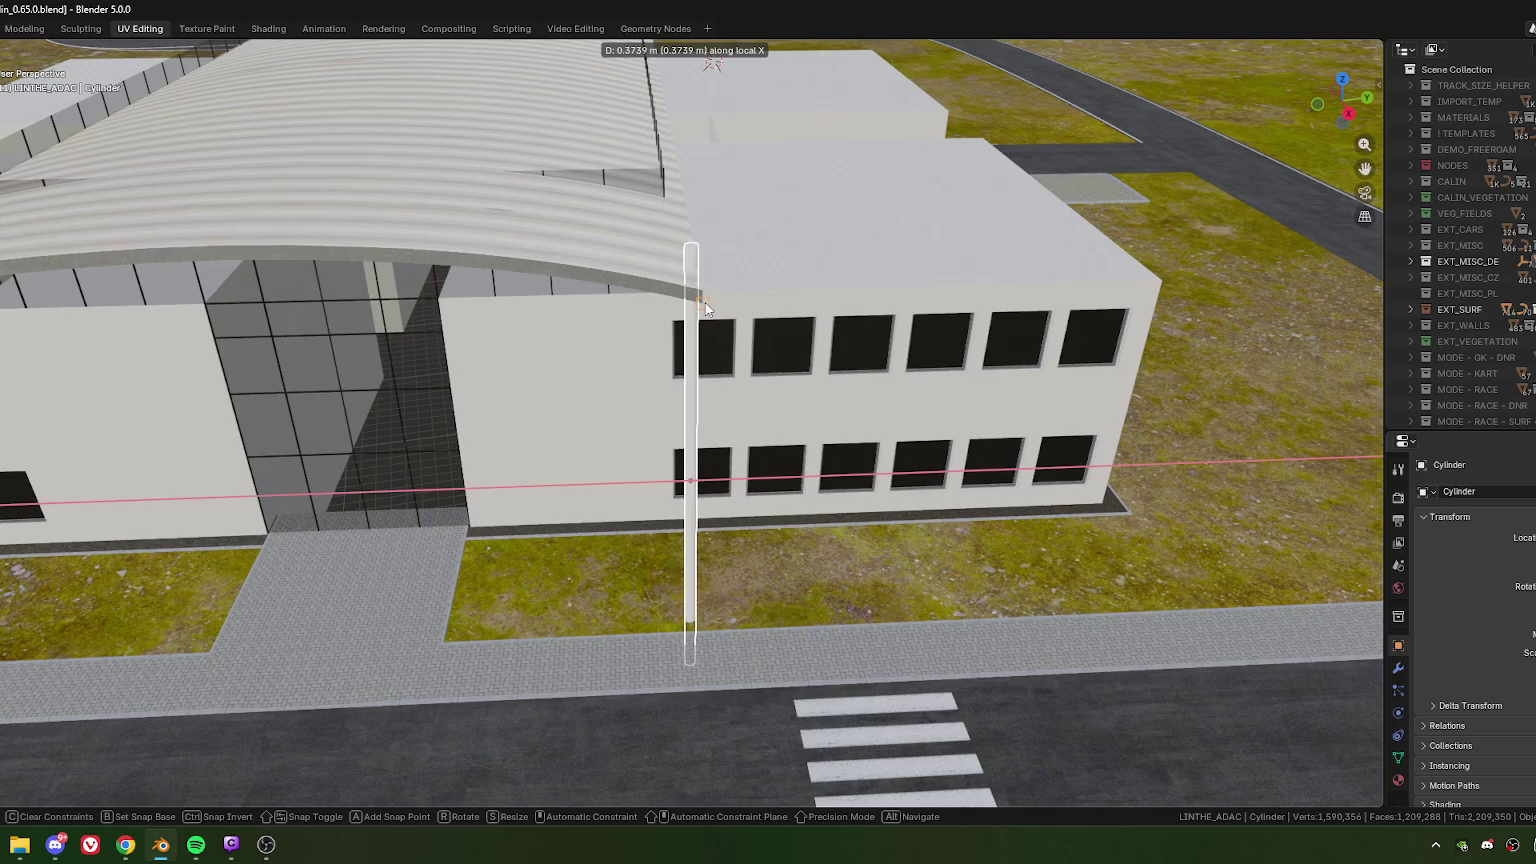
click(706, 302)
middle_drag(725, 540, 748, 504)
key(g)
key(x)
key(x)
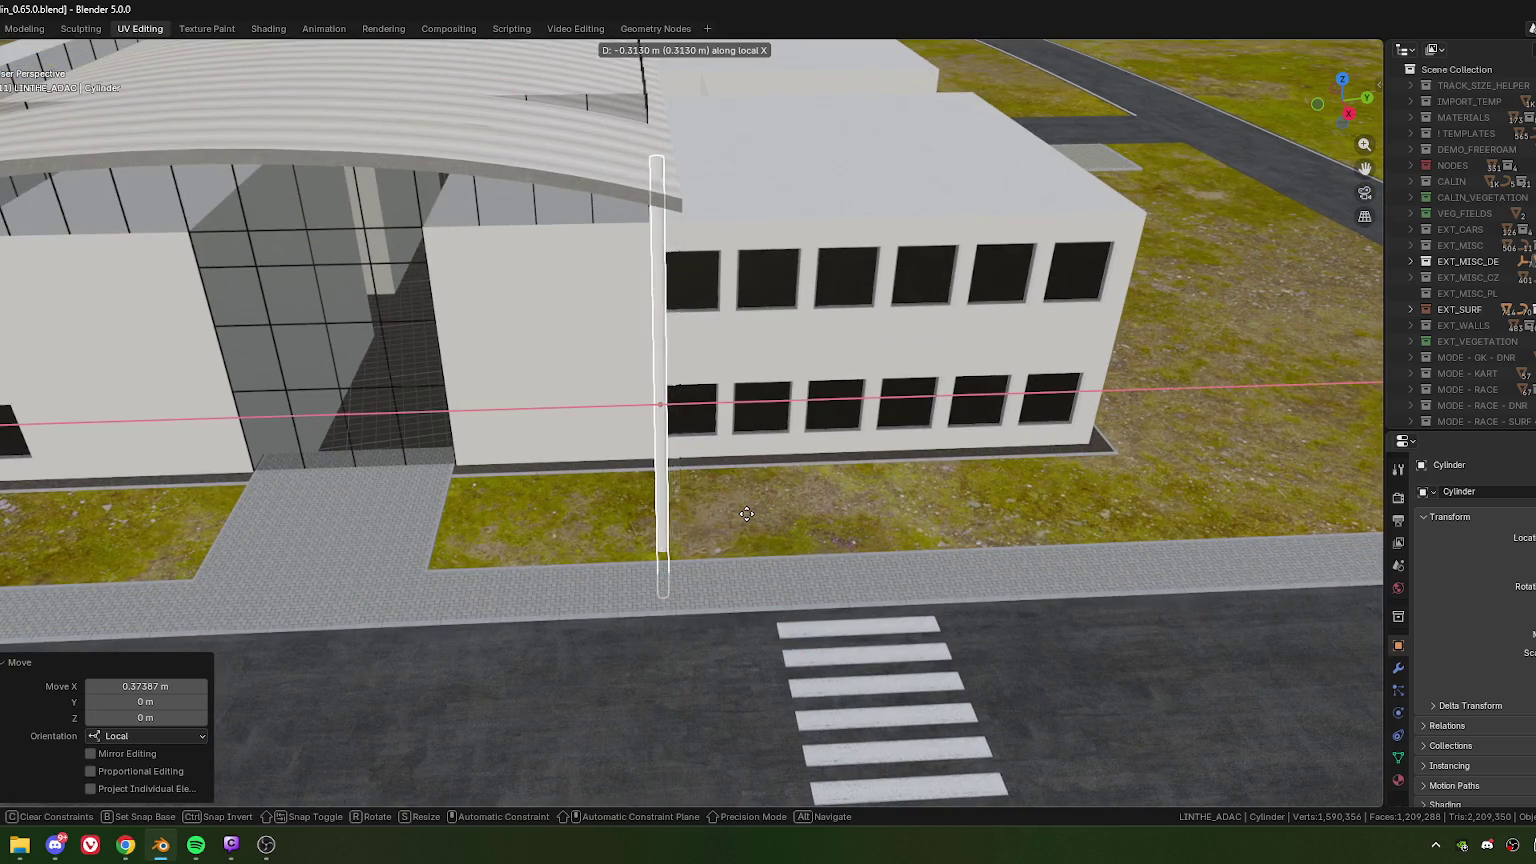
click(668, 511)
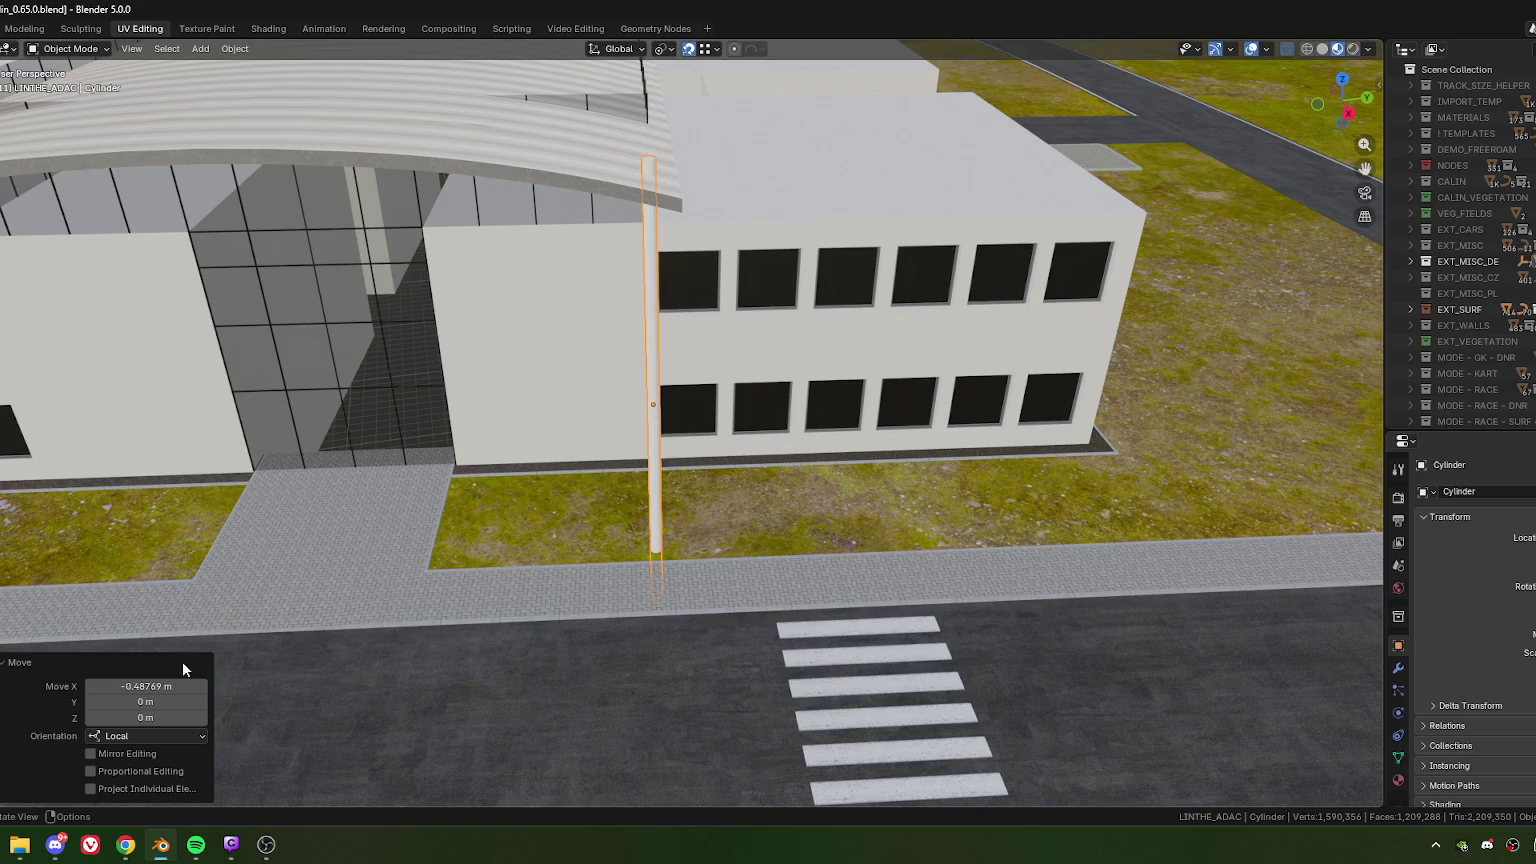
mouse_move(789, 557)
middle_down()
mouse_move(761, 517)
mouse_move(780, 524)
middle_up()
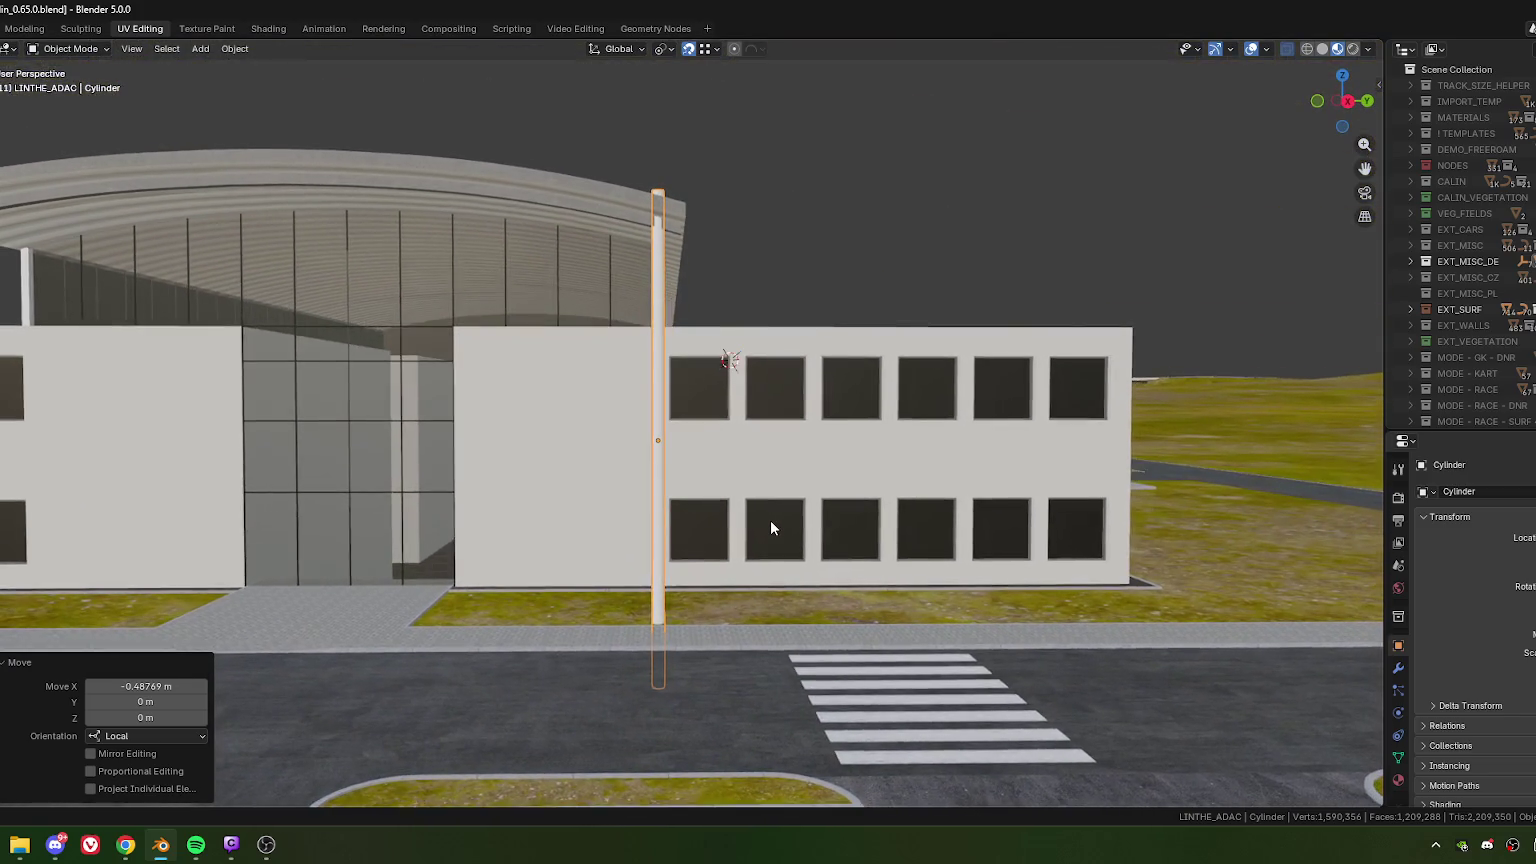
- Set the Move panel's X offset to -0.6 m, then -0.8 m
click(138, 685)
text(-0.6)
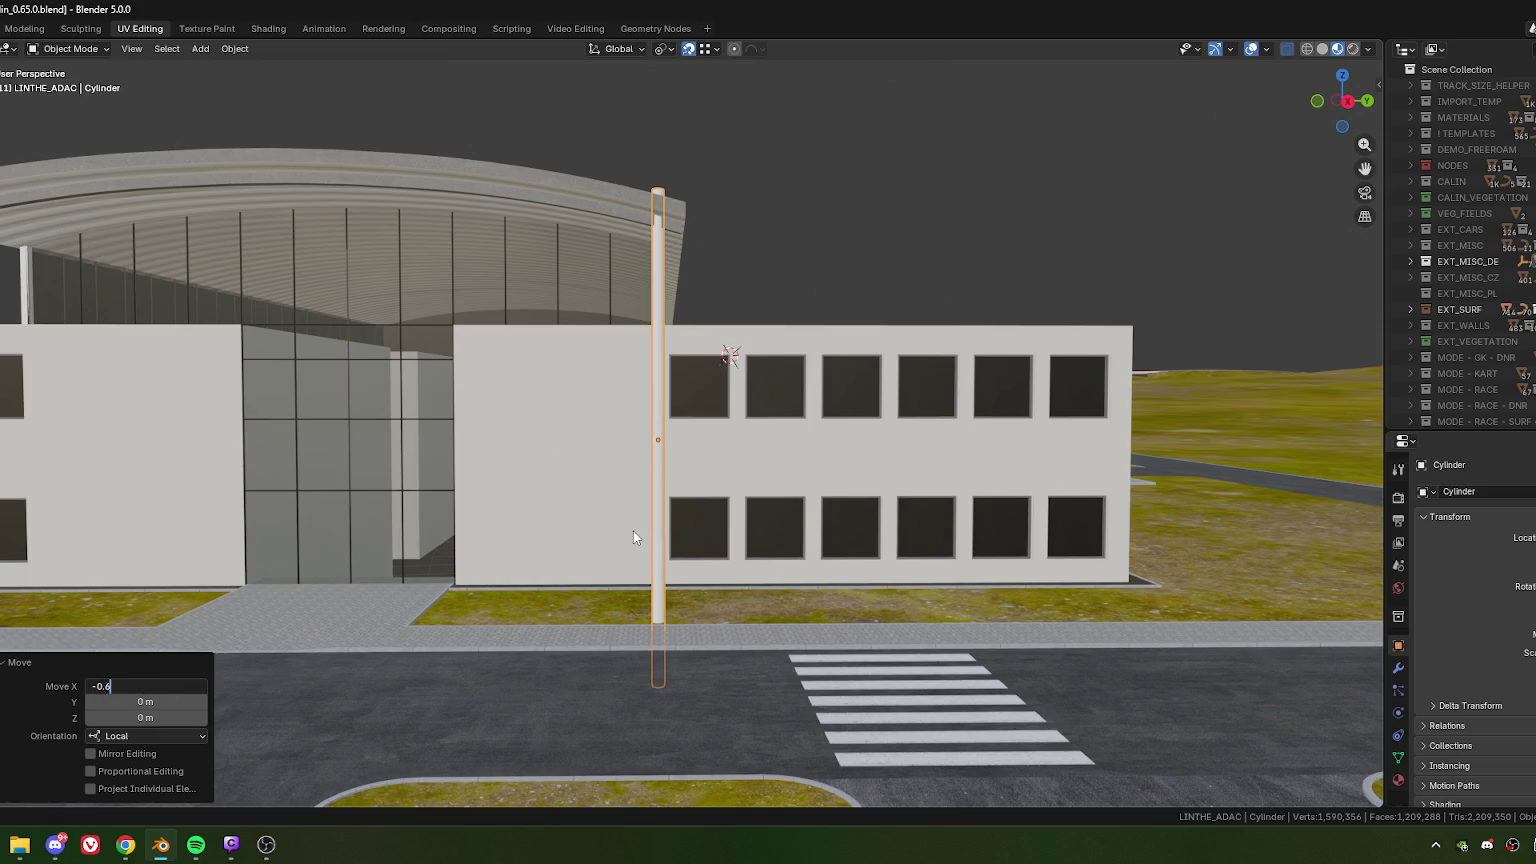
key(Return)
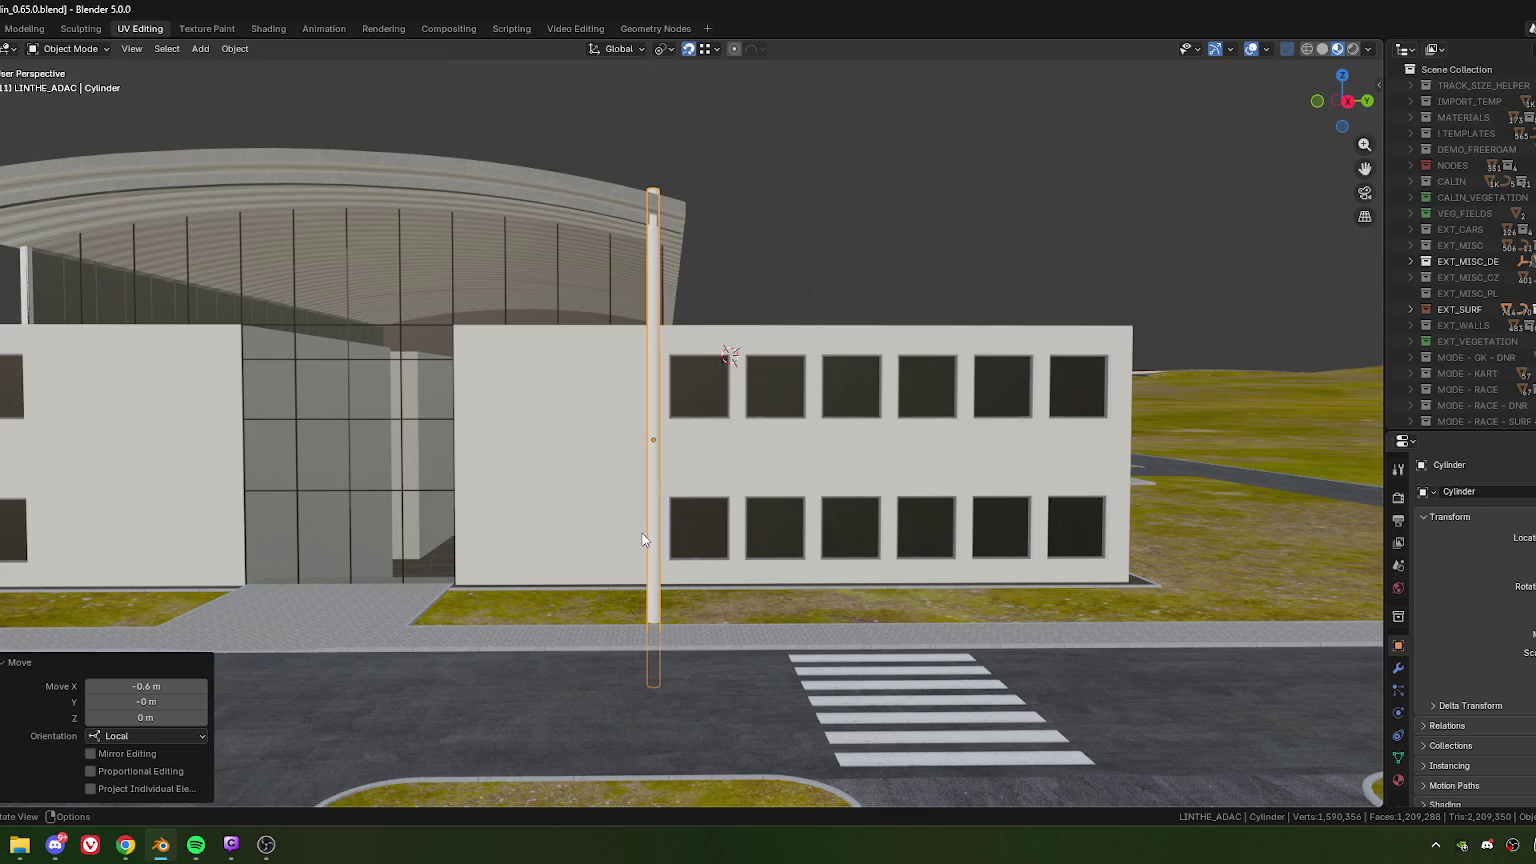
click(141, 686)
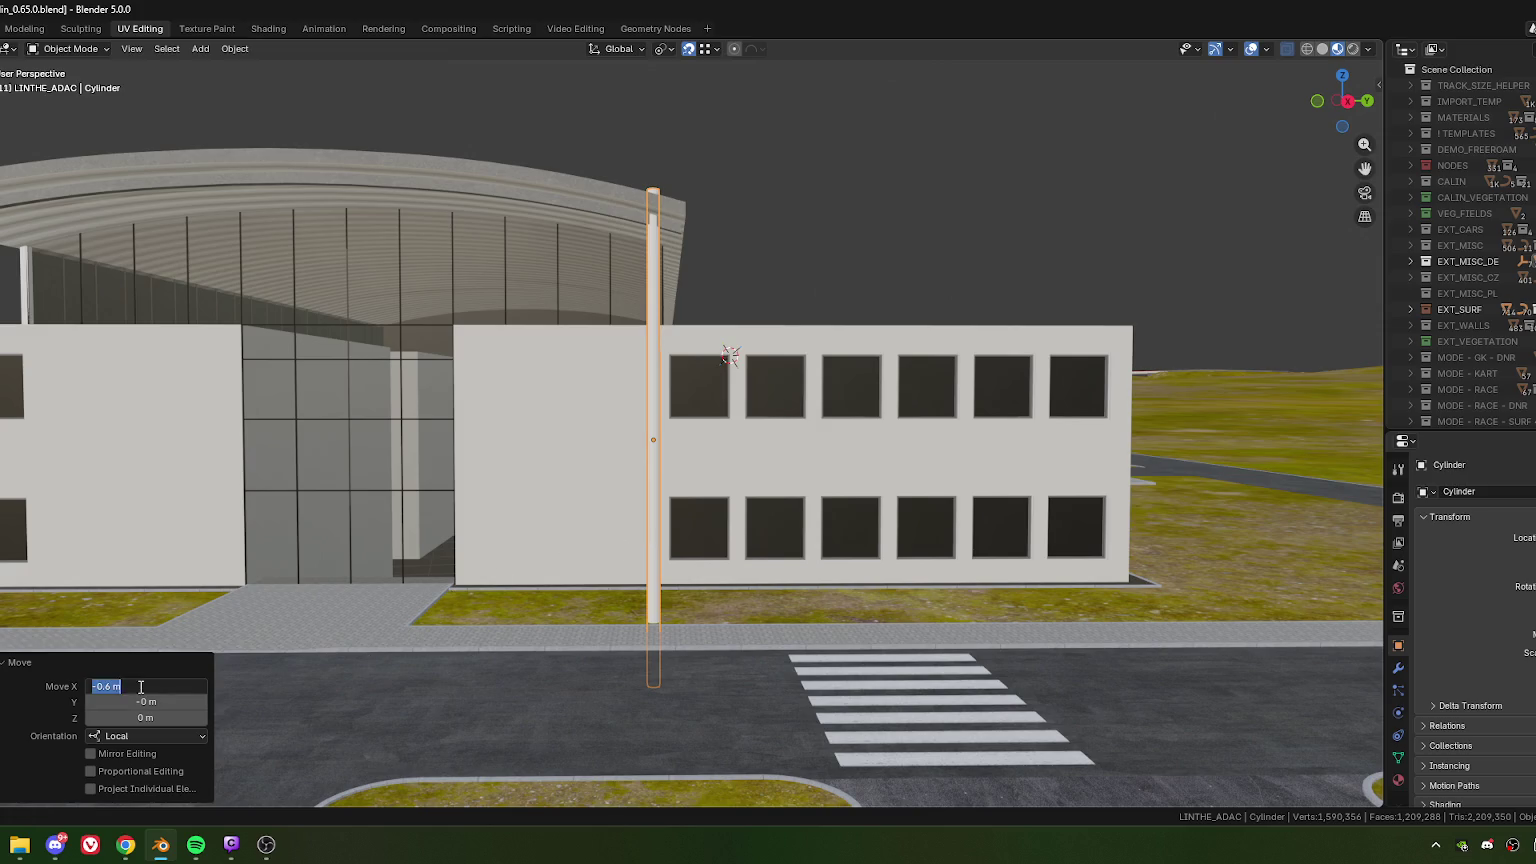
drag(104, 686, 131, 687)
text(8)
key(Return)
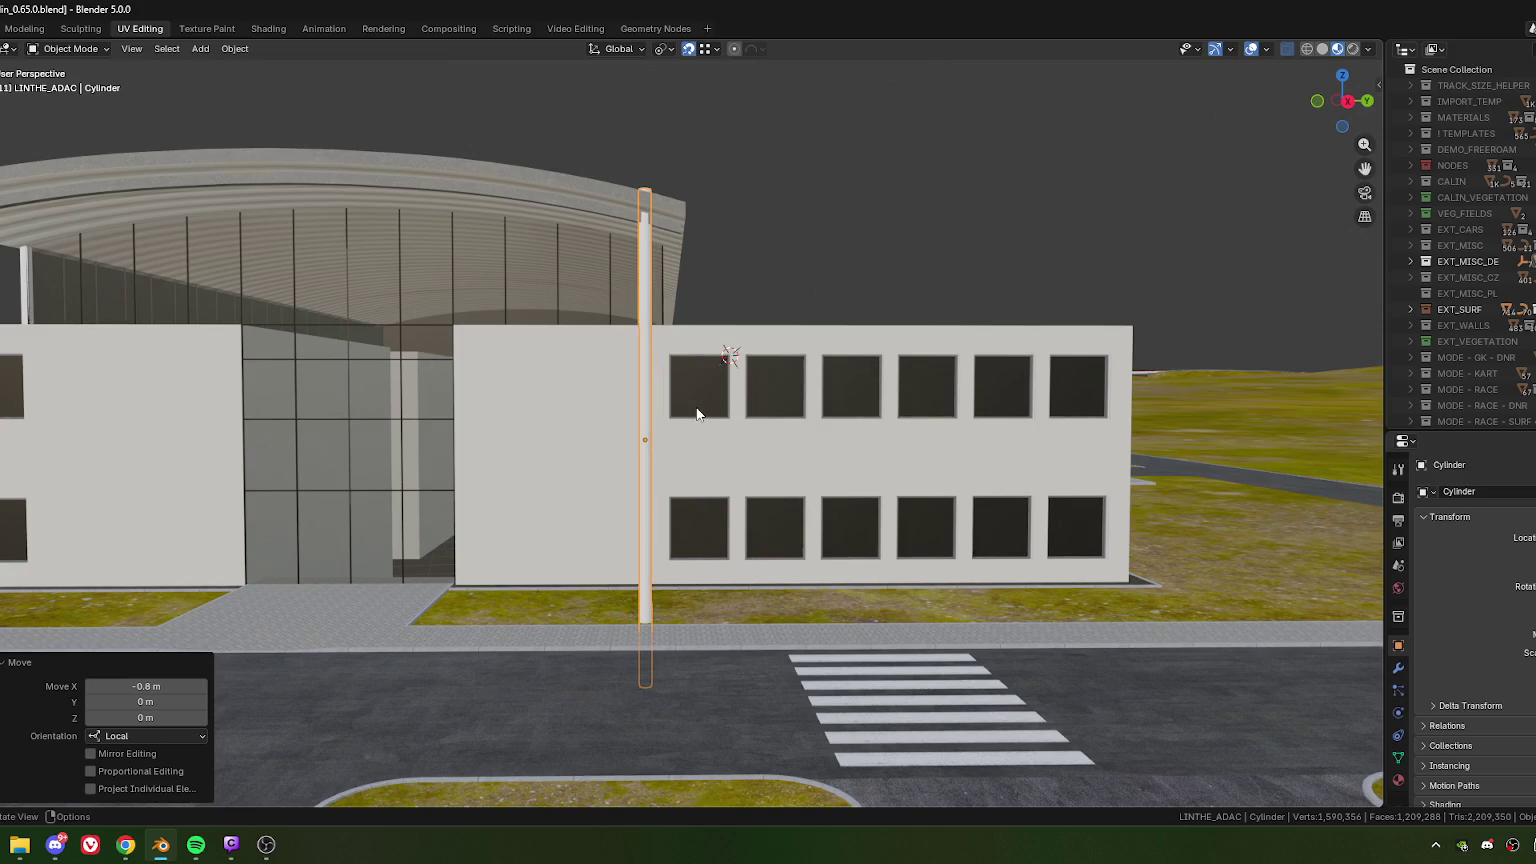
scroll(692, 280, up, 1)
scroll(672, 260, up, 2)
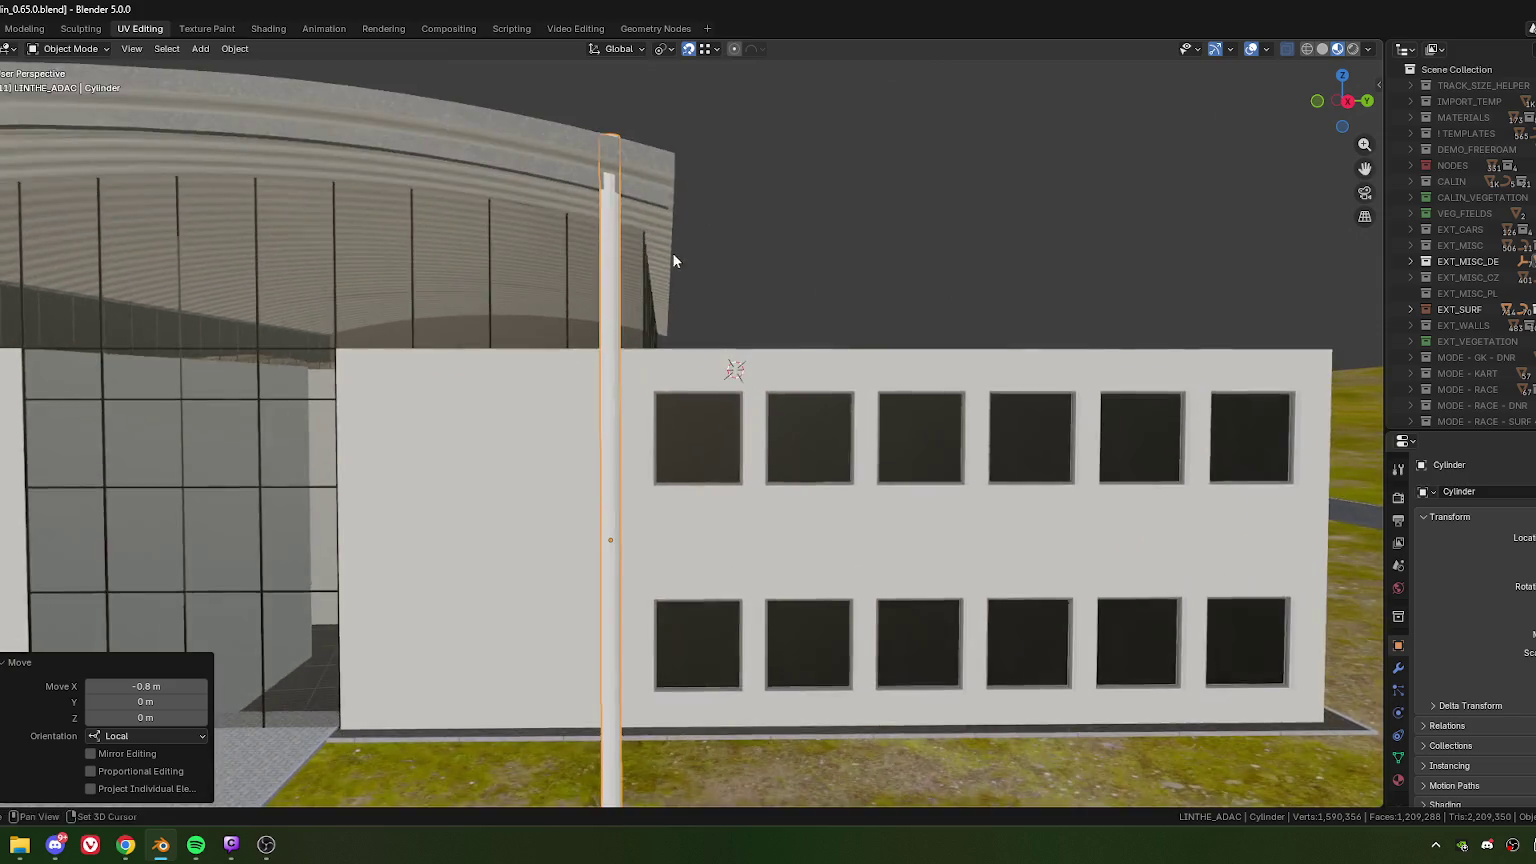
scroll(718, 272, up, 2)
scroll(710, 376, down, 5)
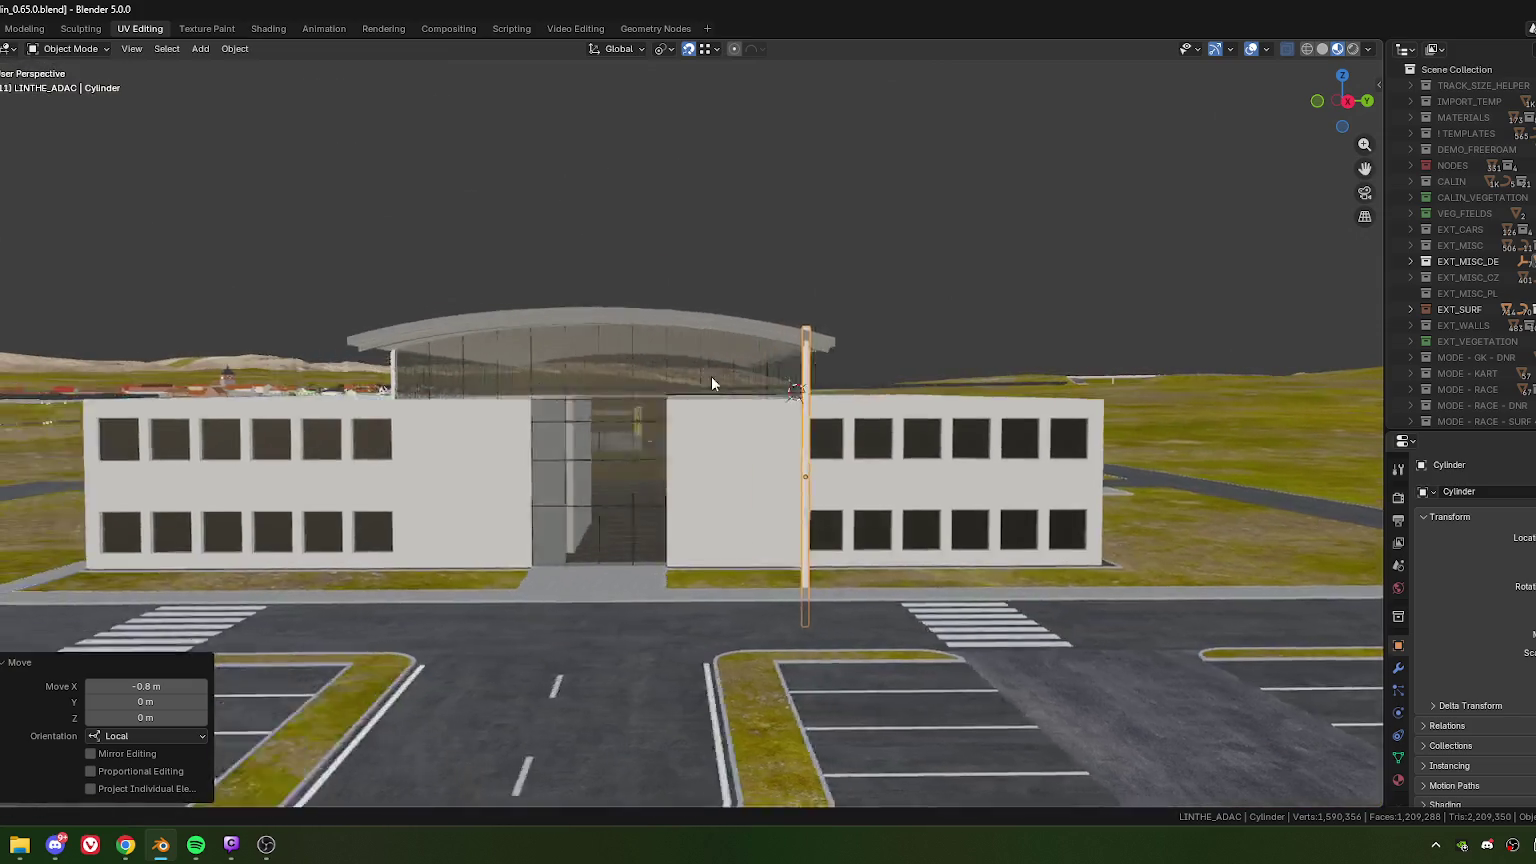
scroll(692, 355, up, 1)
scroll(700, 330, up, 2)
scroll(648, 325, up, 3)
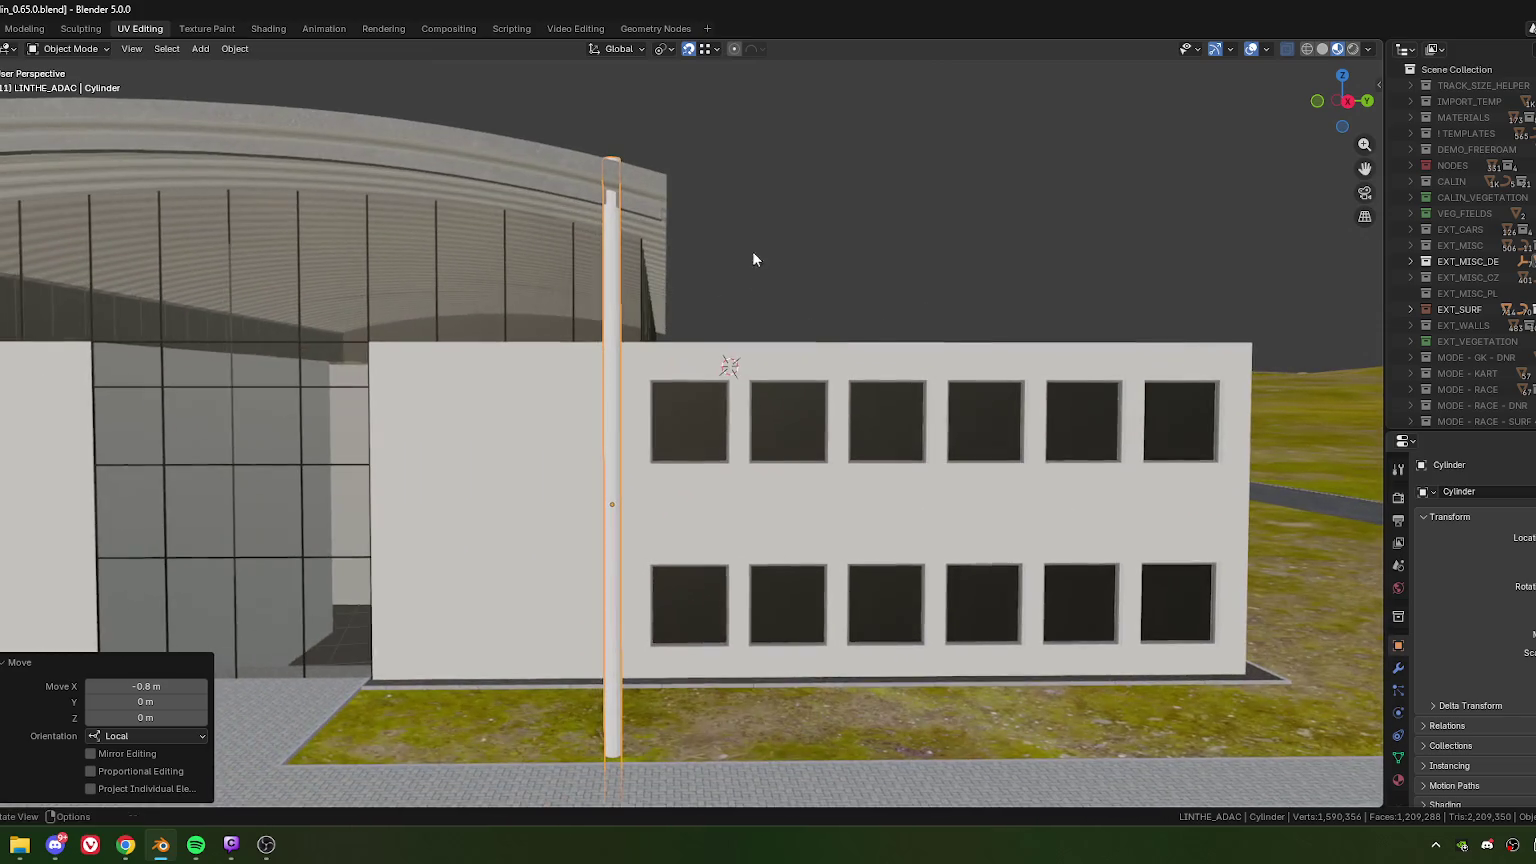
- Move the pole vertically along Z until its top sits just below the canopy edge
key(g)
key(z)
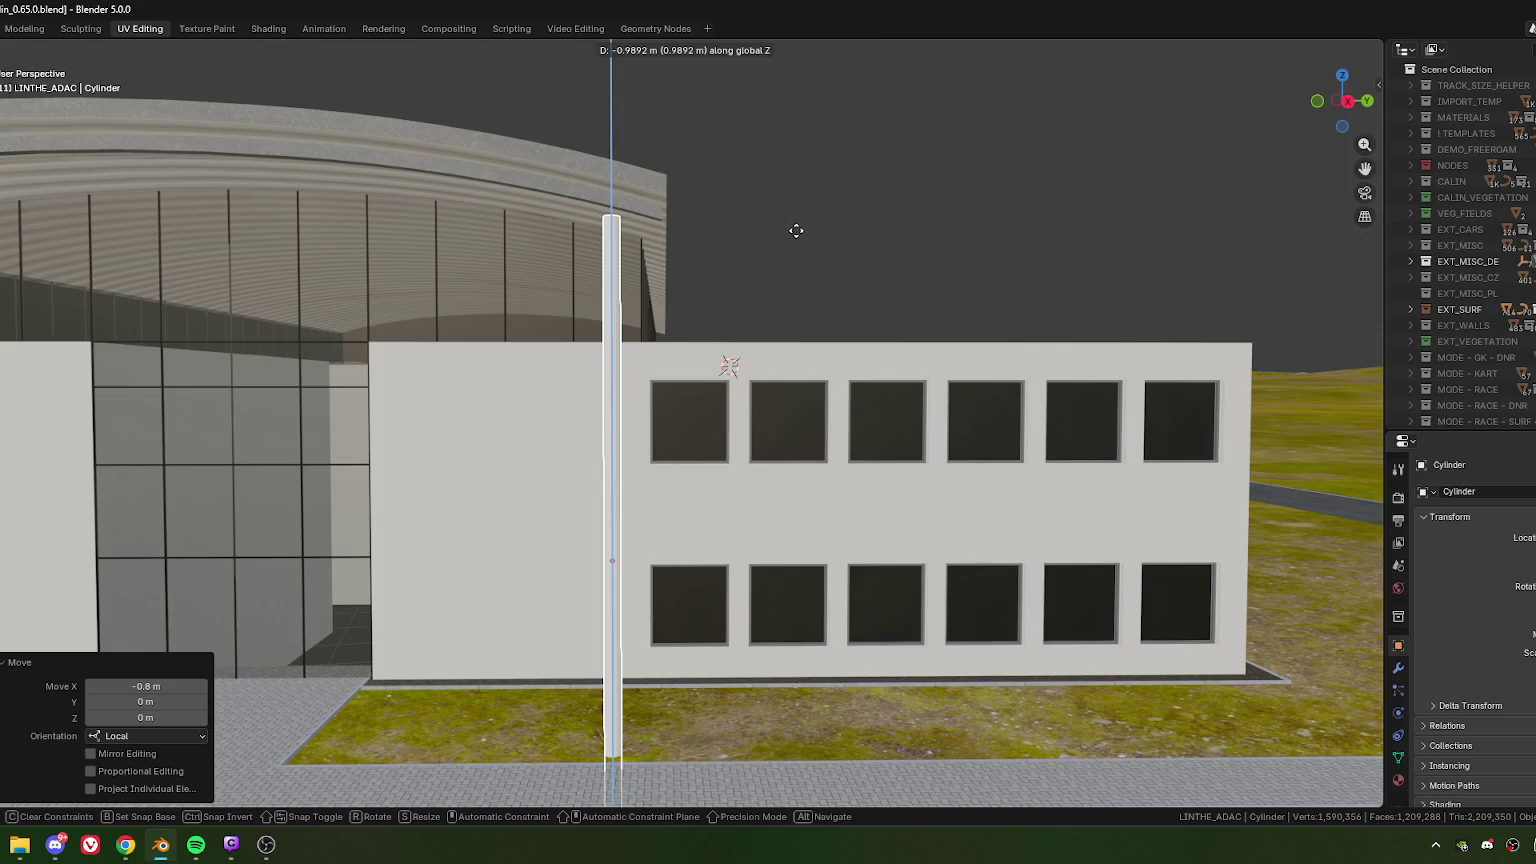
click(716, 232)
key(g)
key(z)
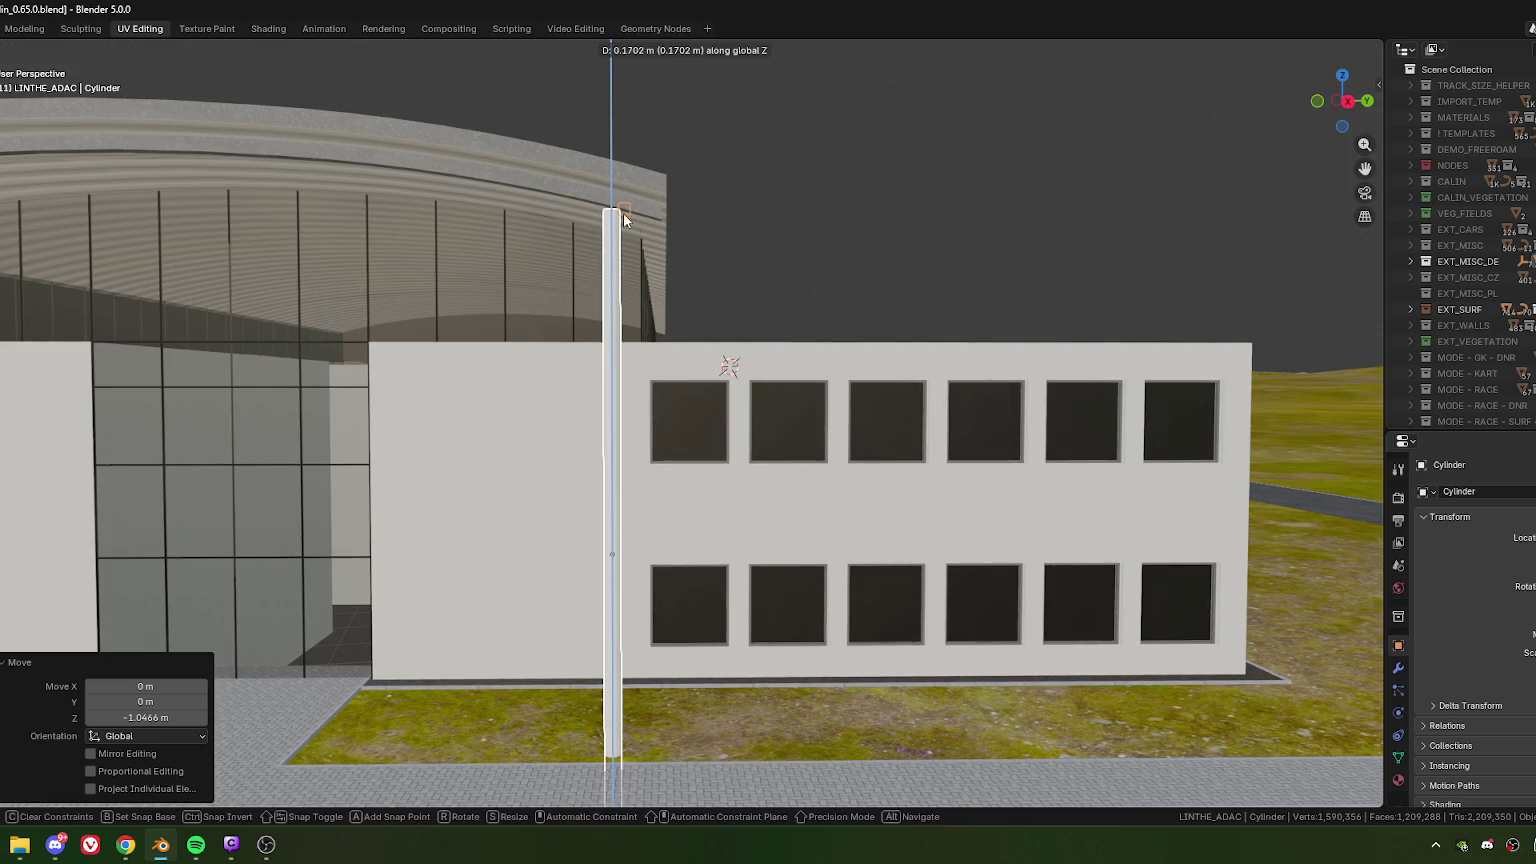
click(790, 220)
key(g)
key(z)
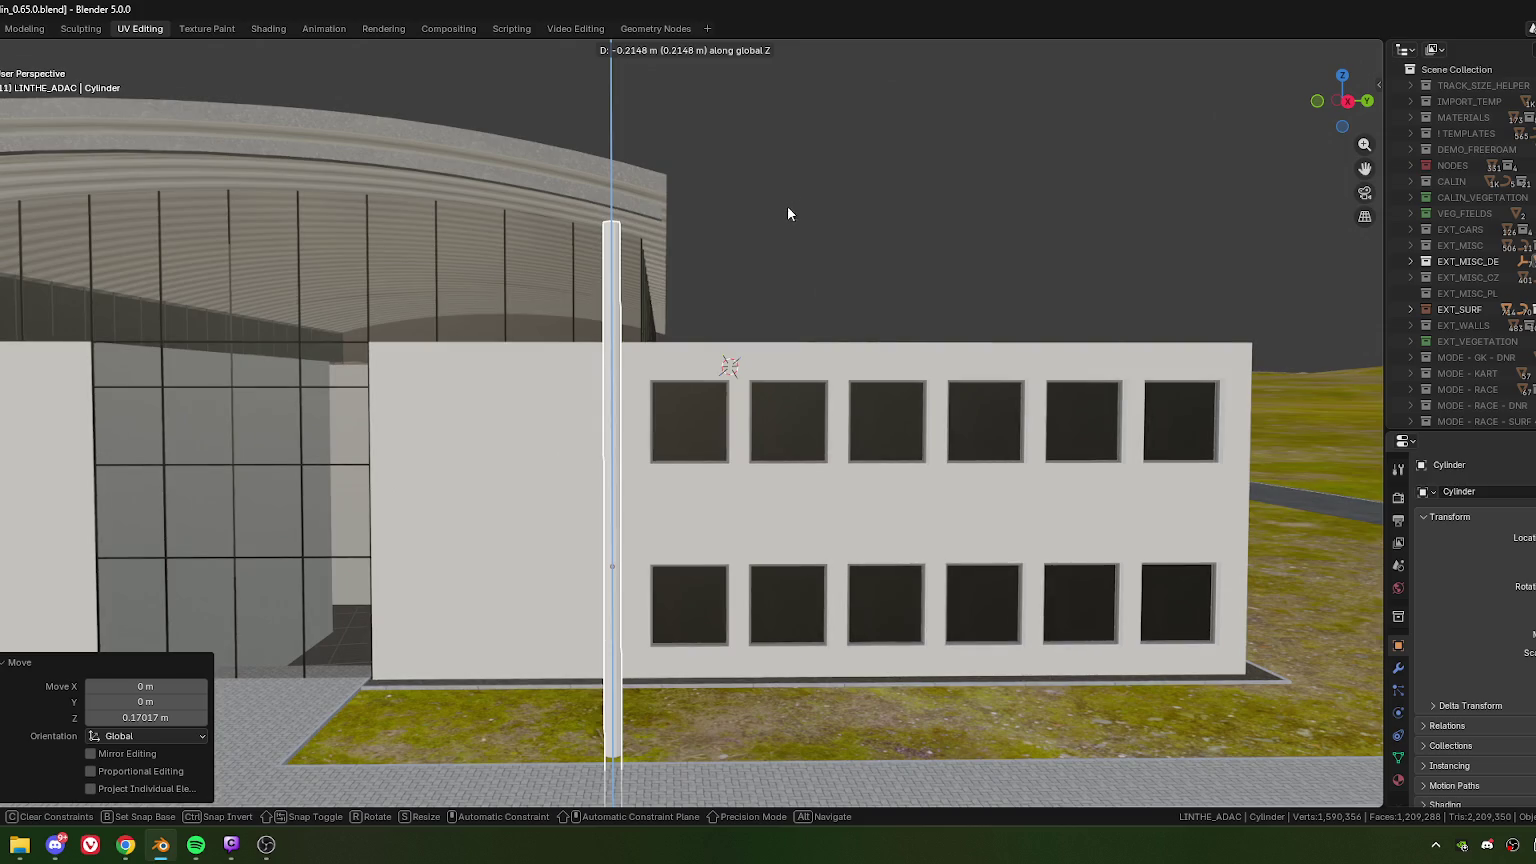
click(788, 213)
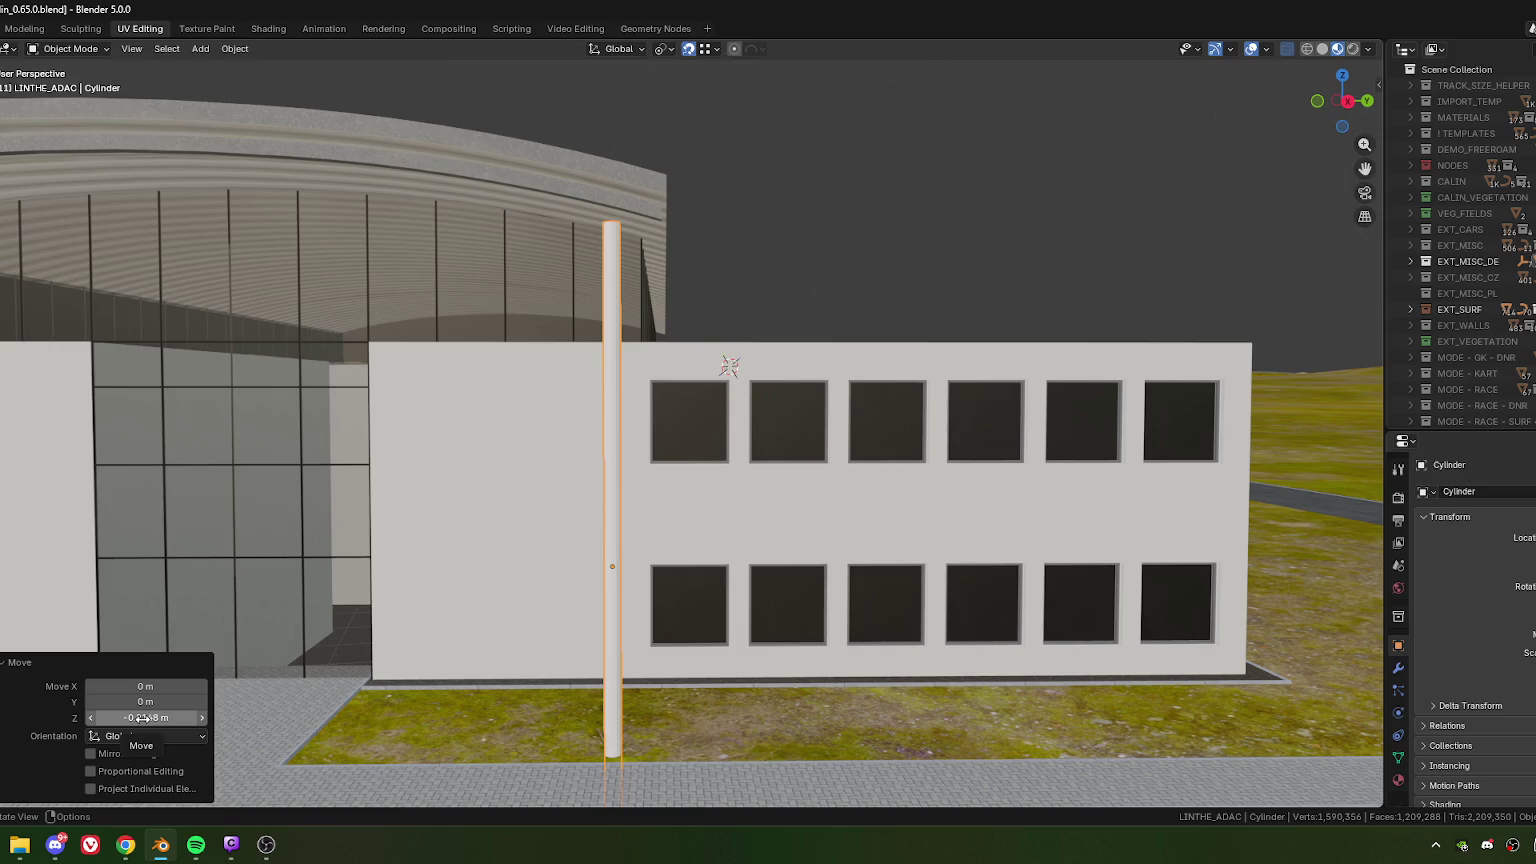
- Set the vertical offset to exactly -0.2 m in the Move panel
click(128, 718)
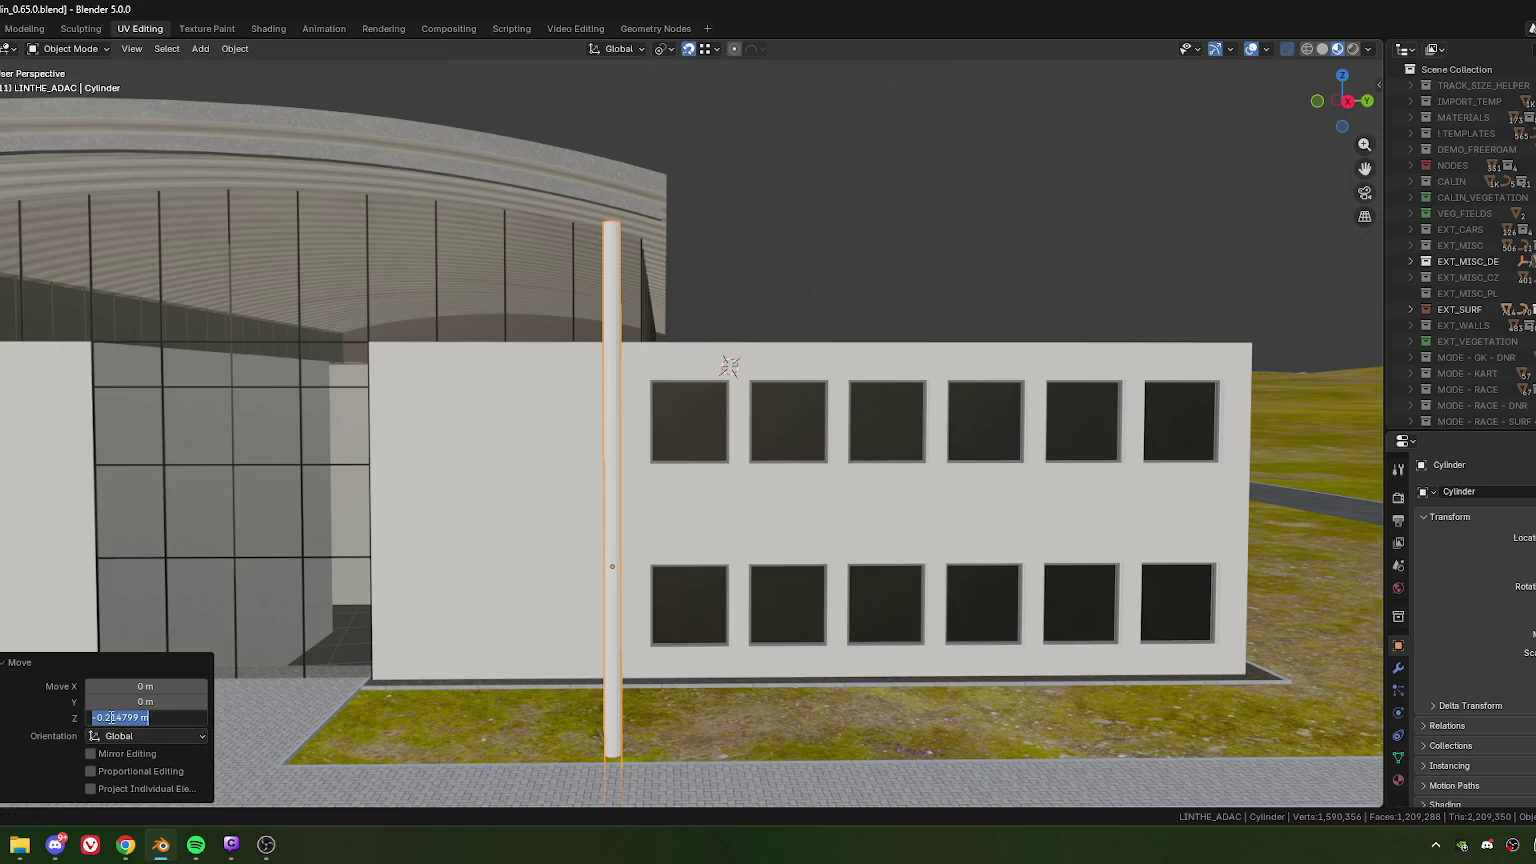
text(-0.2)
key(Return)
scroll(658, 346, down, 3)
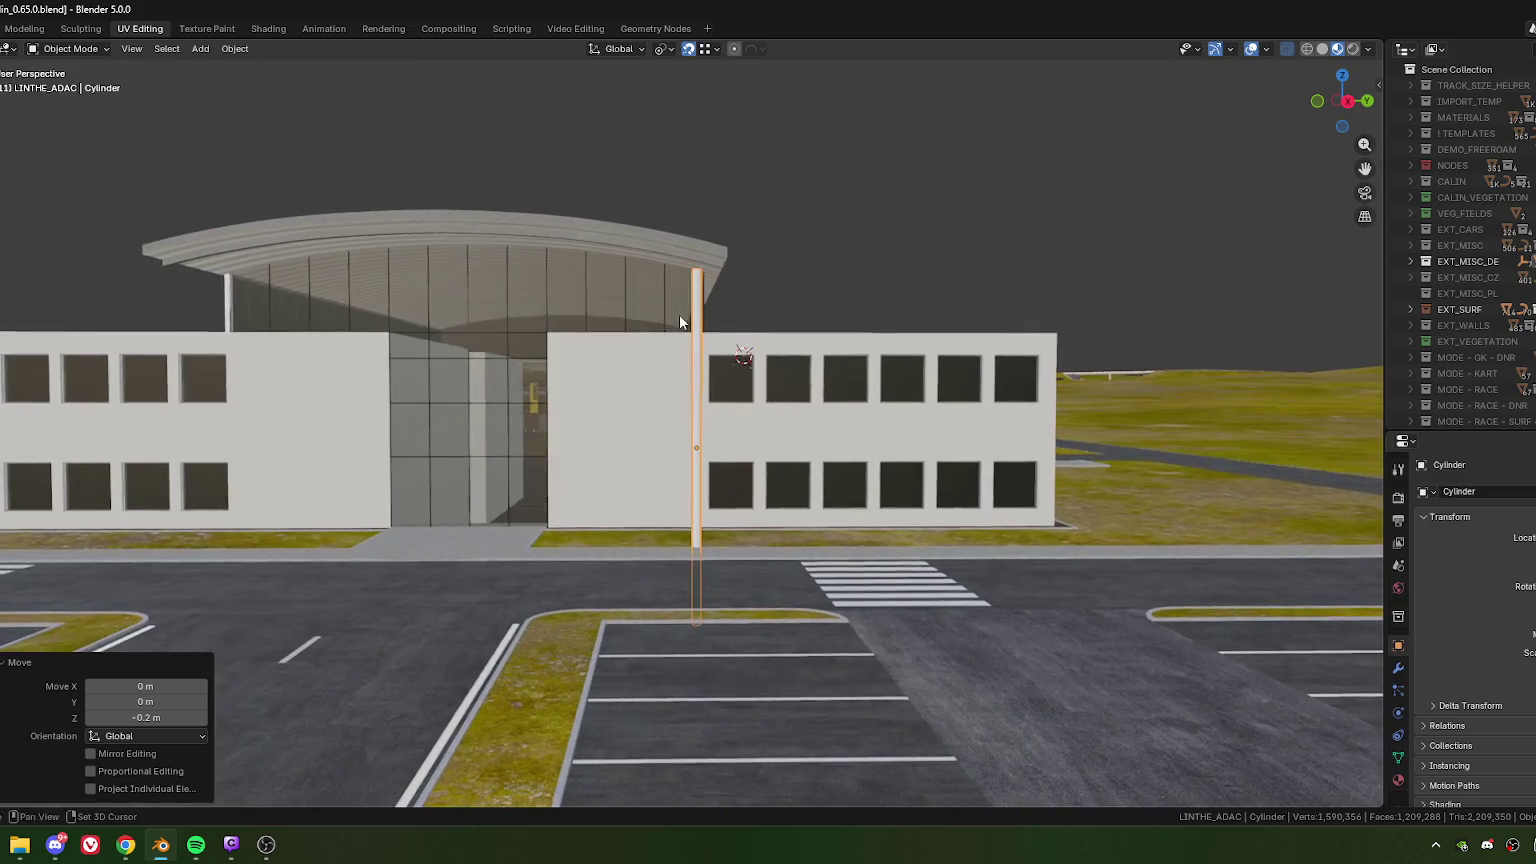
mouse_move(679, 321)
middle_down()
mouse_move(631, 357)
mouse_move(641, 384)
mouse_move(571, 407)
mouse_move(769, 408)
mouse_move(751, 440)
middle_up()
scroll(696, 411, up, 3)
scroll(668, 345, up, 3)
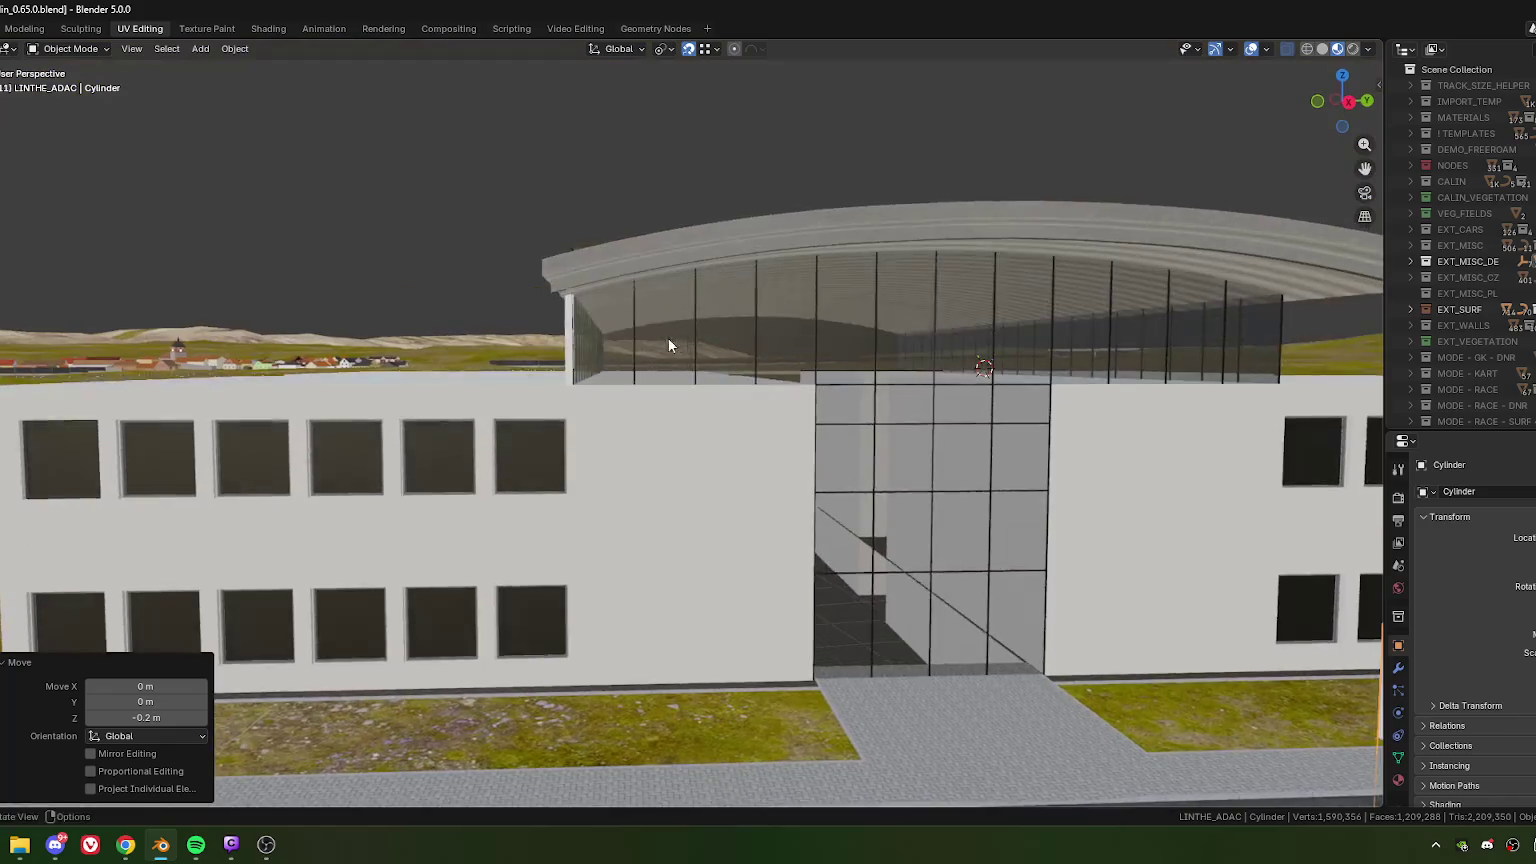
scroll(668, 345, down, 2)
mouse_move(648, 336)
middle_down()
mouse_move(630, 368)
mouse_move(703, 348)
middle_up()
scroll(624, 370, up, 2)
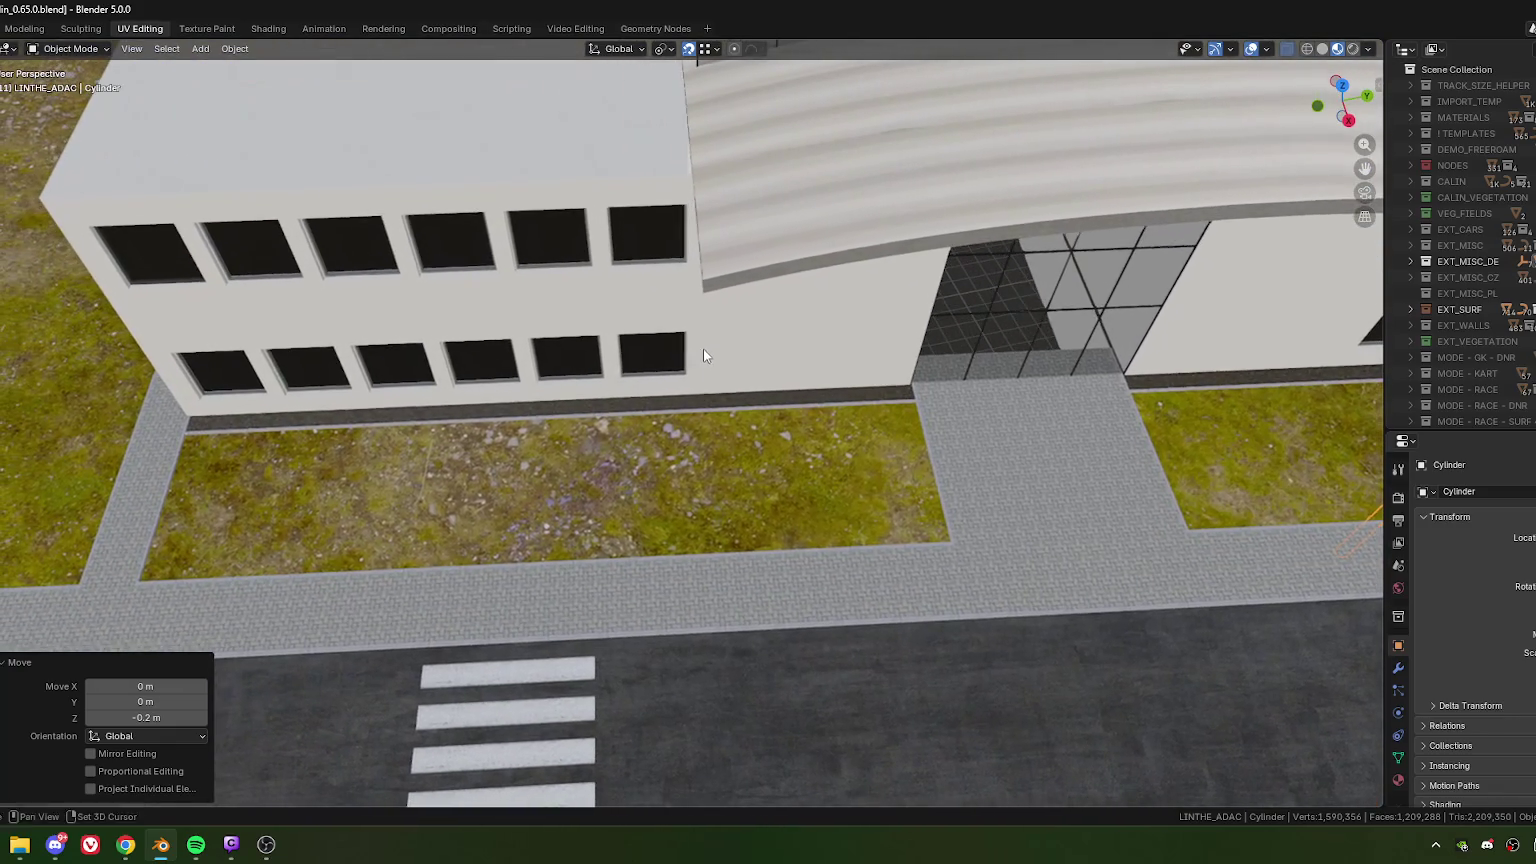
- Duplicate the pole and move the copy 0.8 m along local X to the canopy's far end
key(shift+d)
key(x)
key(x)
click(704, 292)
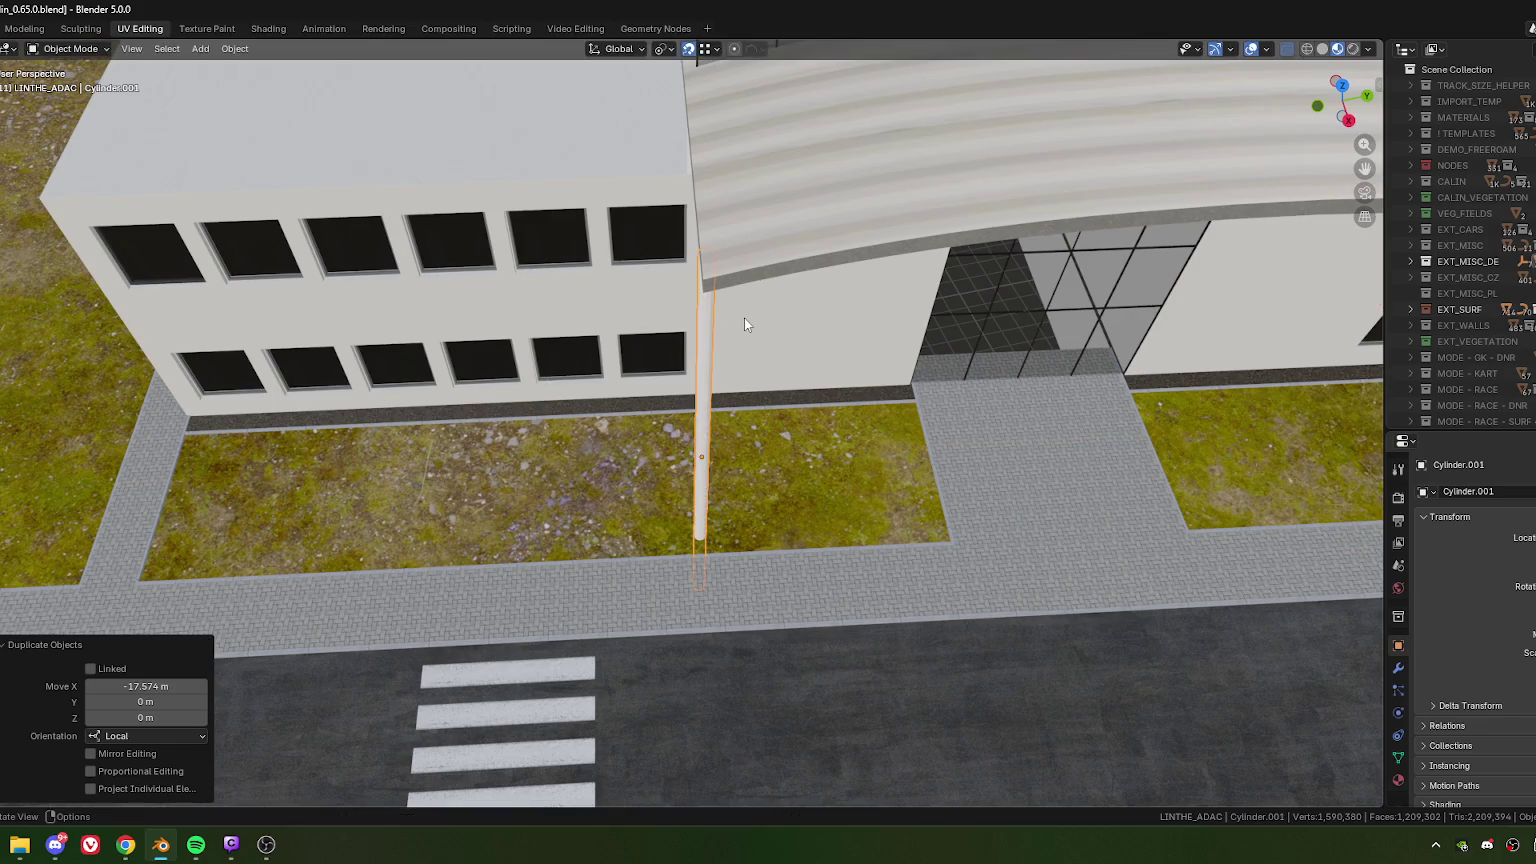
key(g)
key(x)
key(x)
click(765, 332)
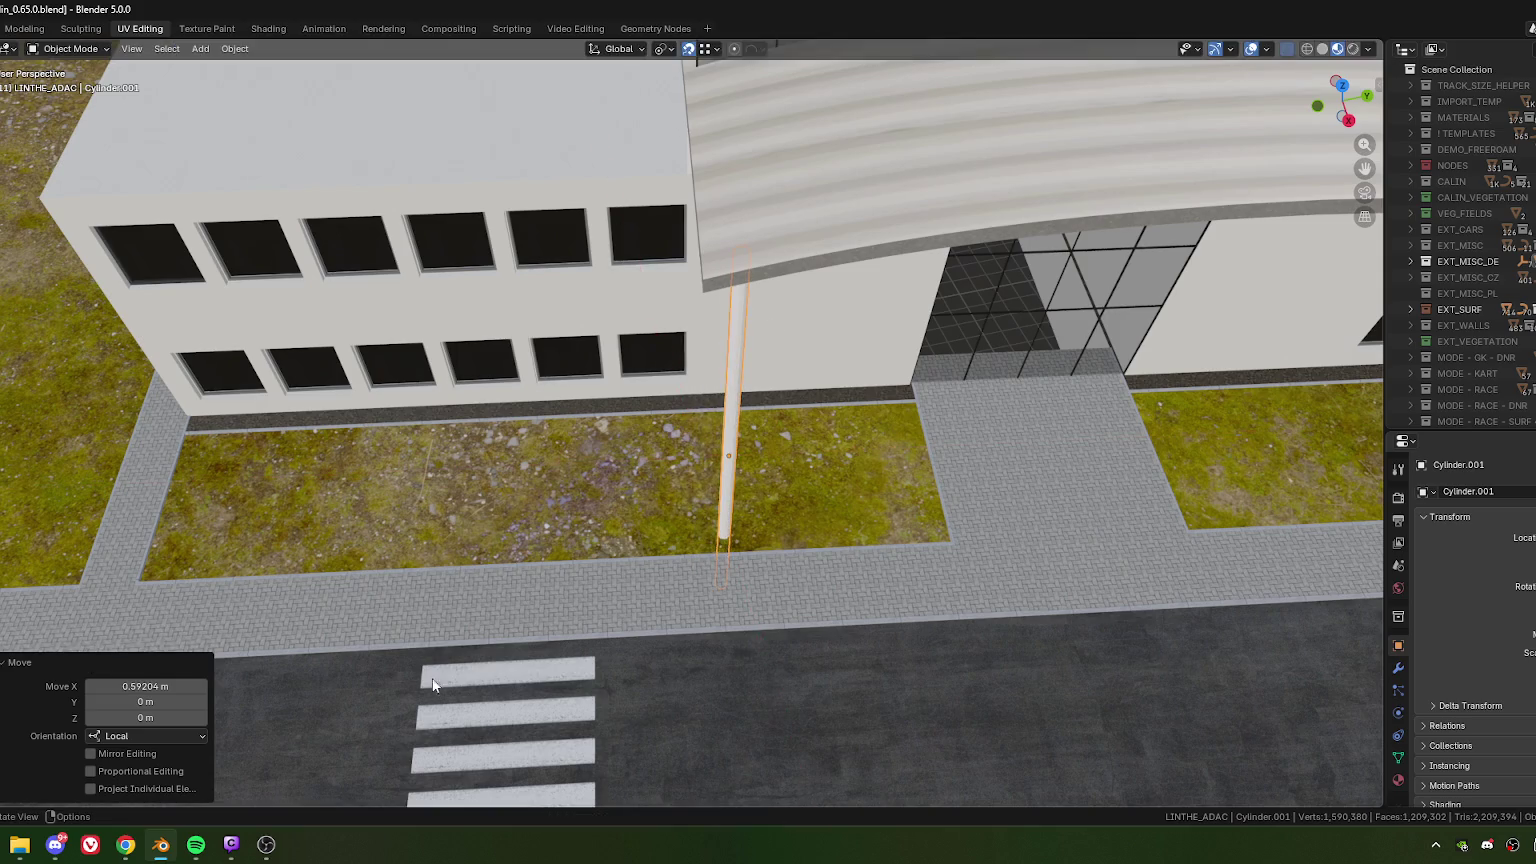
click(170, 690)
text(0.8)
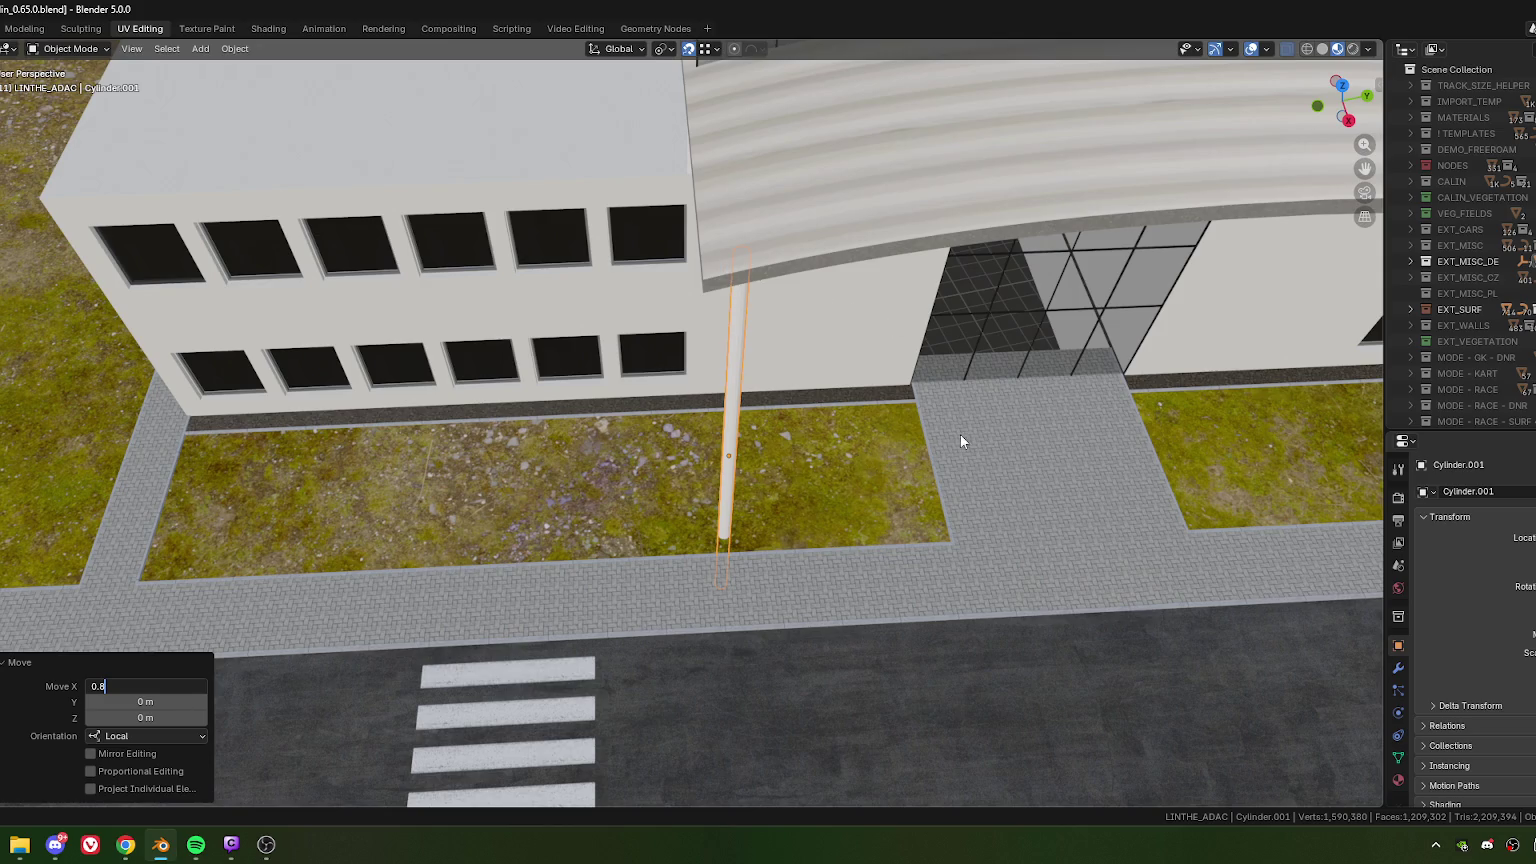
key(Return)
- Orbit and zoom to inspect the new pole standing under the canopy
mouse_move(712, 442)
middle_down()
mouse_move(744, 466)
mouse_move(626, 460)
mouse_move(652, 334)
middle_up()
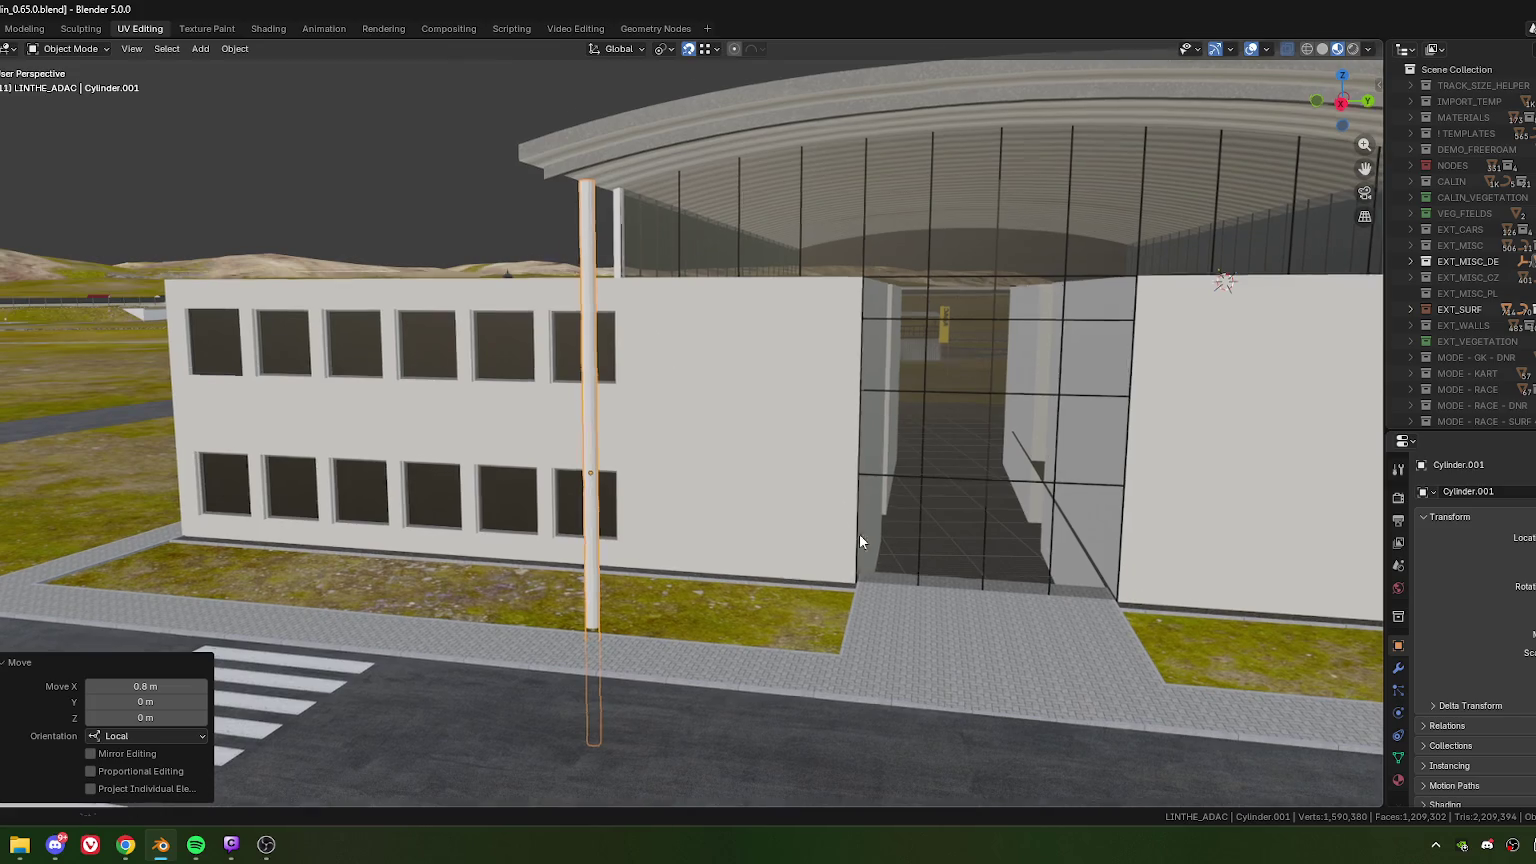
scroll(820, 510, down, 2)
scroll(760, 470, down, 2)
scroll(700, 430, down, 3)
scroll(668, 406, up, 3)
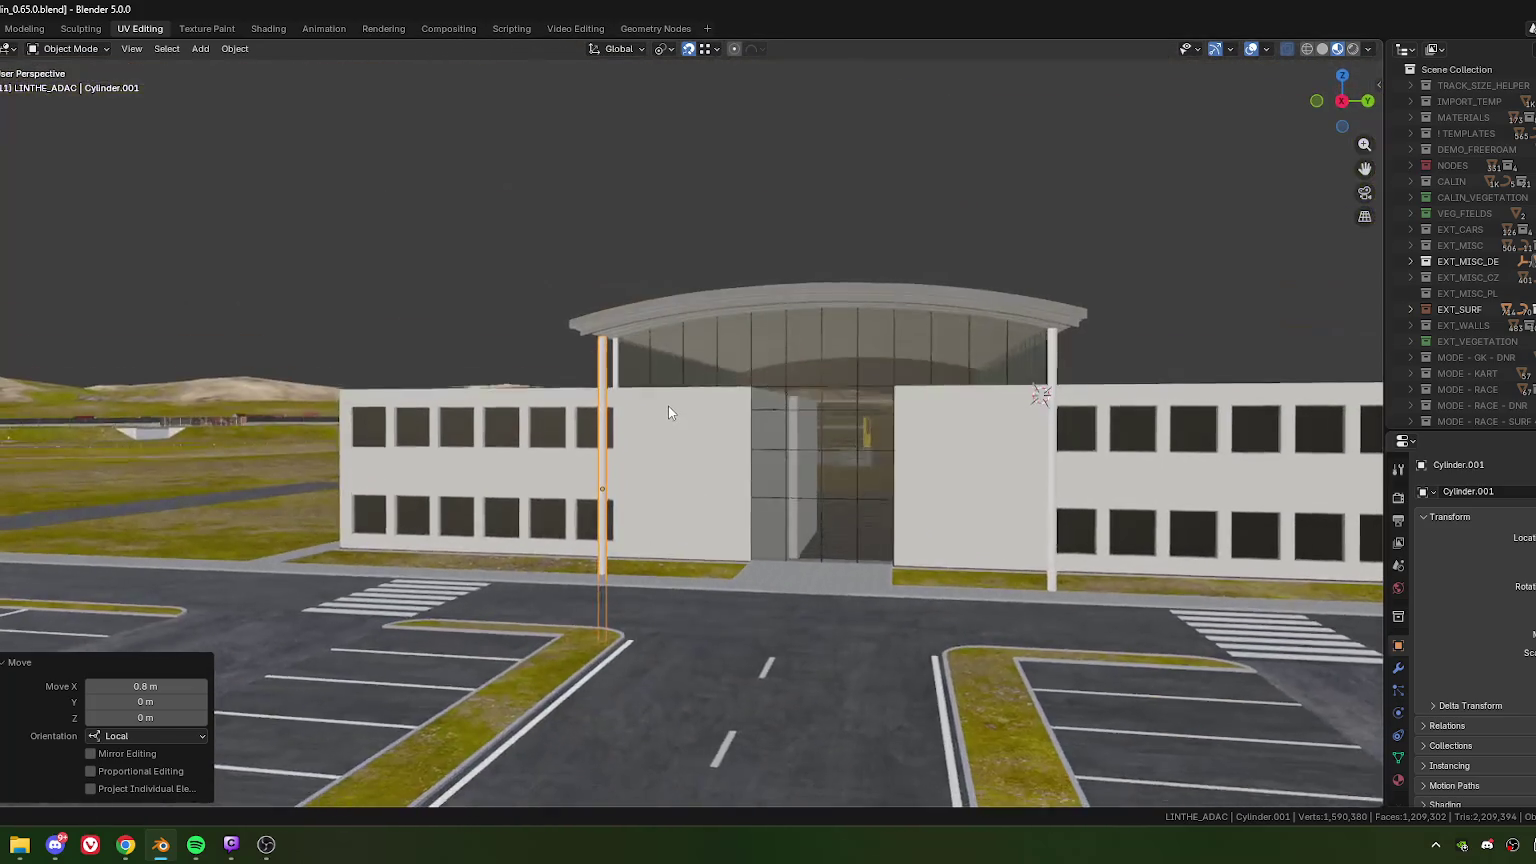
middle_drag(668, 406, 700, 415)
scroll(700, 415, up, 5)
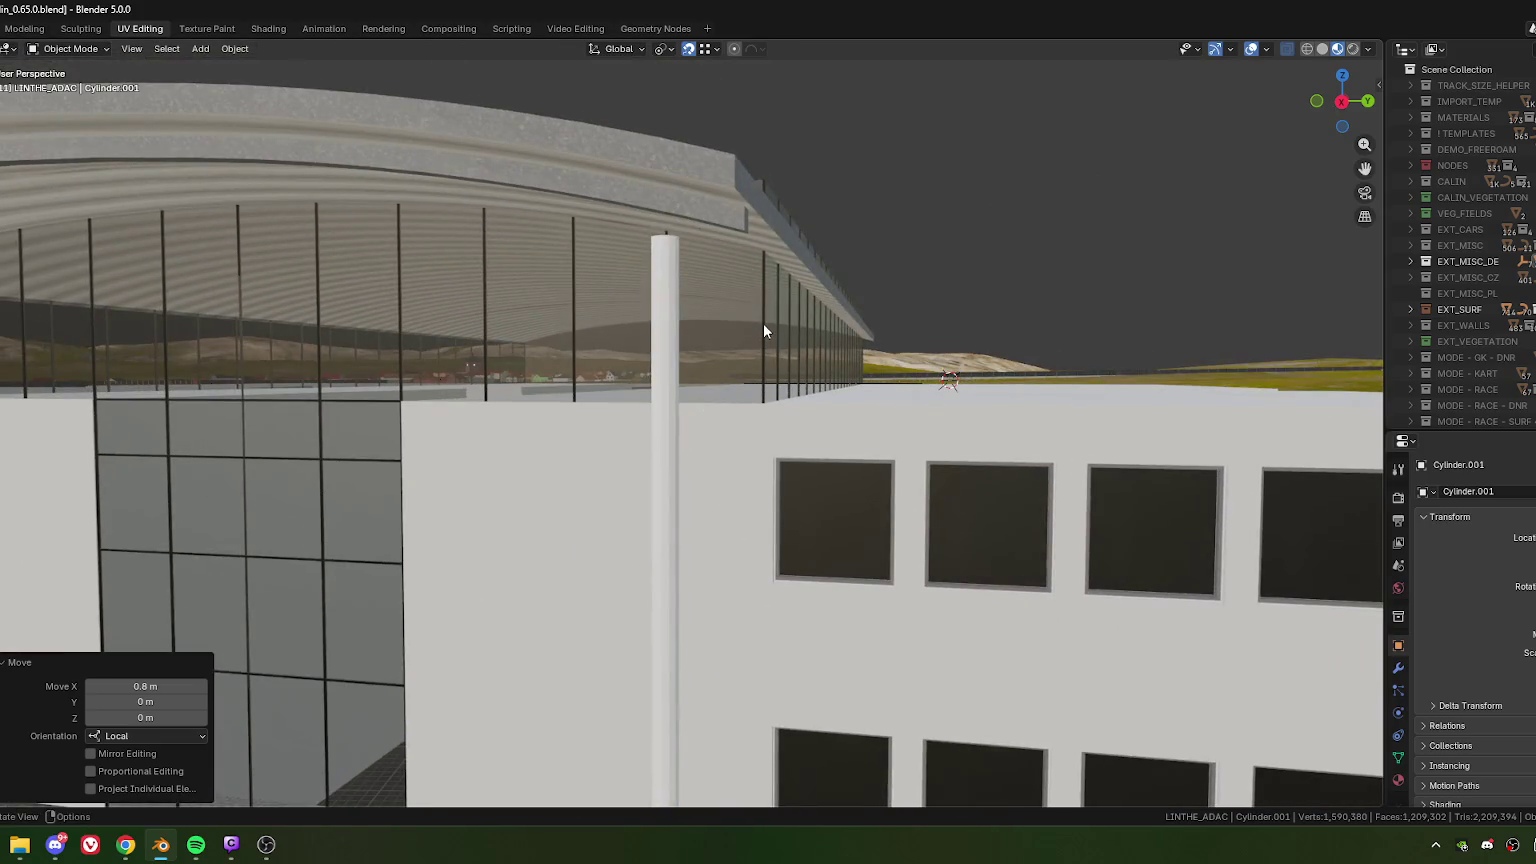
- In the glass facade mesh, duplicate one vertical mullion along Y to sit beside the pole
click(824, 345)
middle_drag(824, 345, 807, 278)
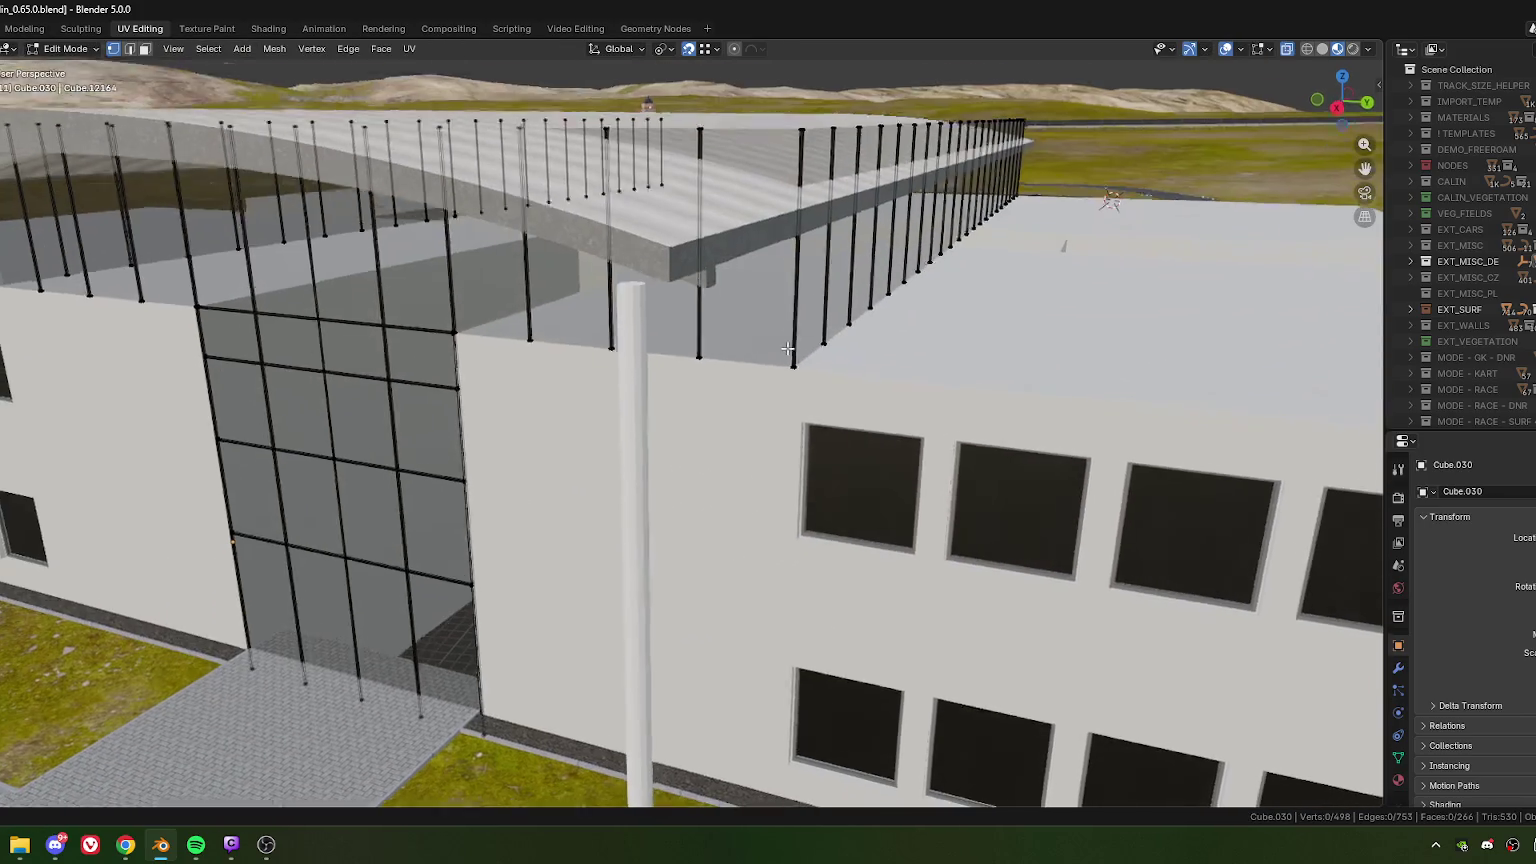
key(Tab)
drag(807, 278, 808, 280)
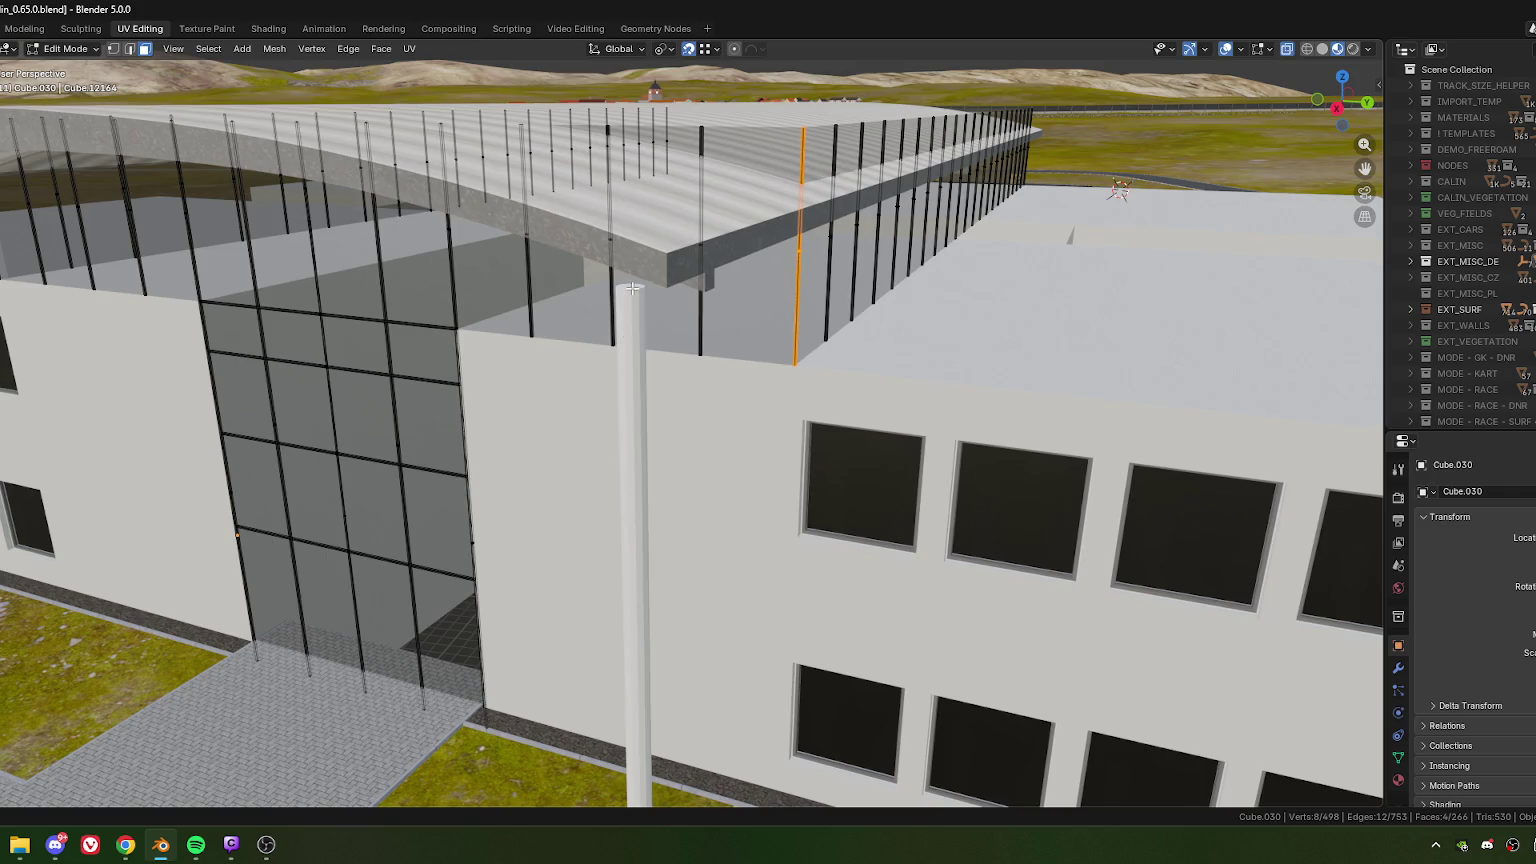
key(shift+d)
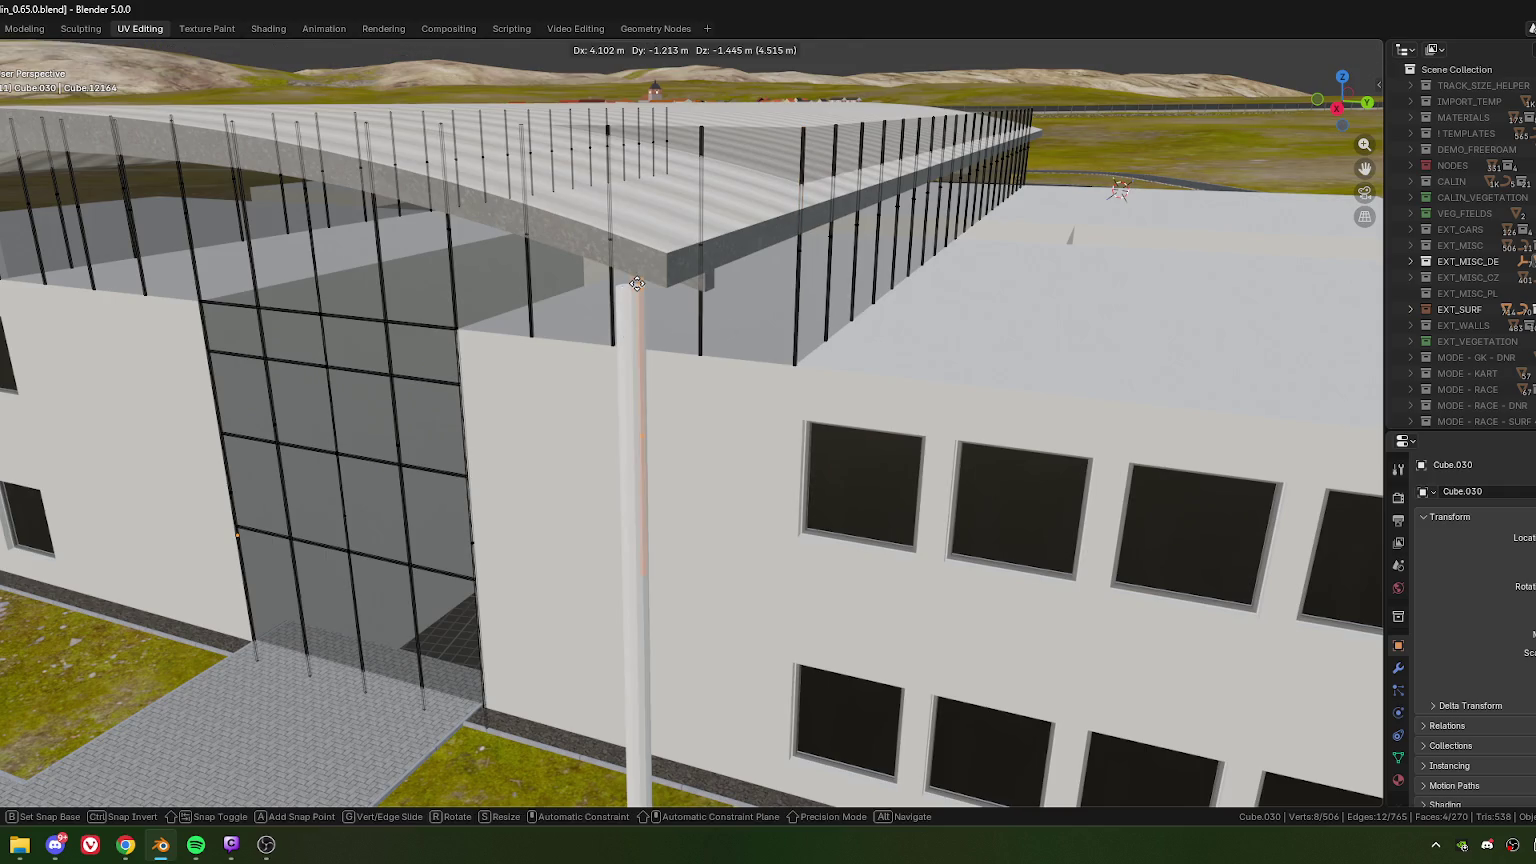
key(y)
click(633, 318)
scroll(633, 318, up, 2)
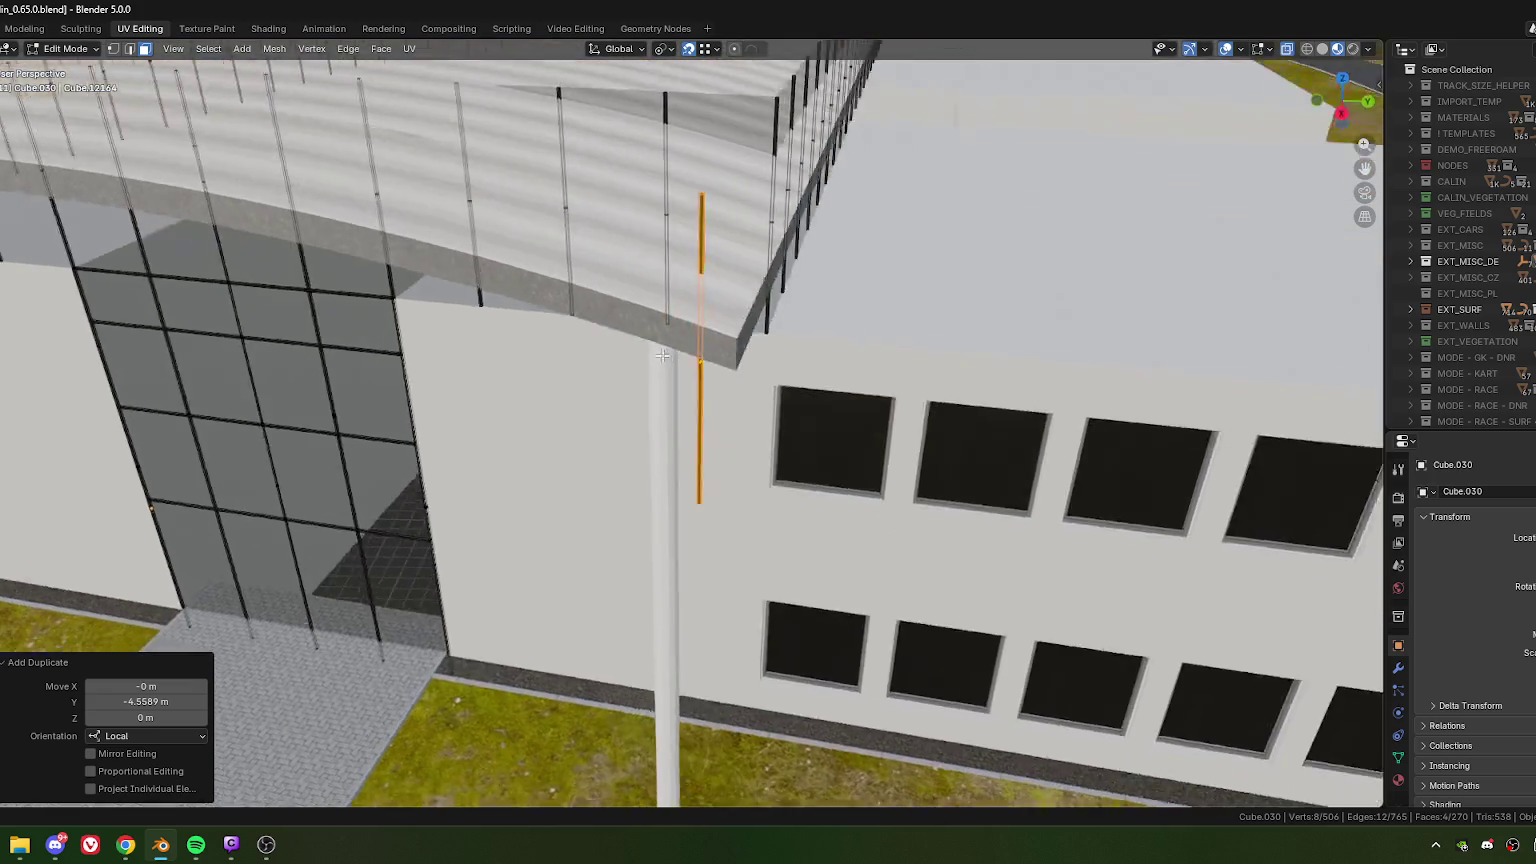
scroll(645, 345, up, 2)
scroll(655, 375, up, 2)
scroll(666, 405, up, 2)
mouse_move(666, 405)
middle_down()
mouse_move(641, 357)
mouse_move(643, 301)
middle_up()
scroll(643, 301, up, 3)
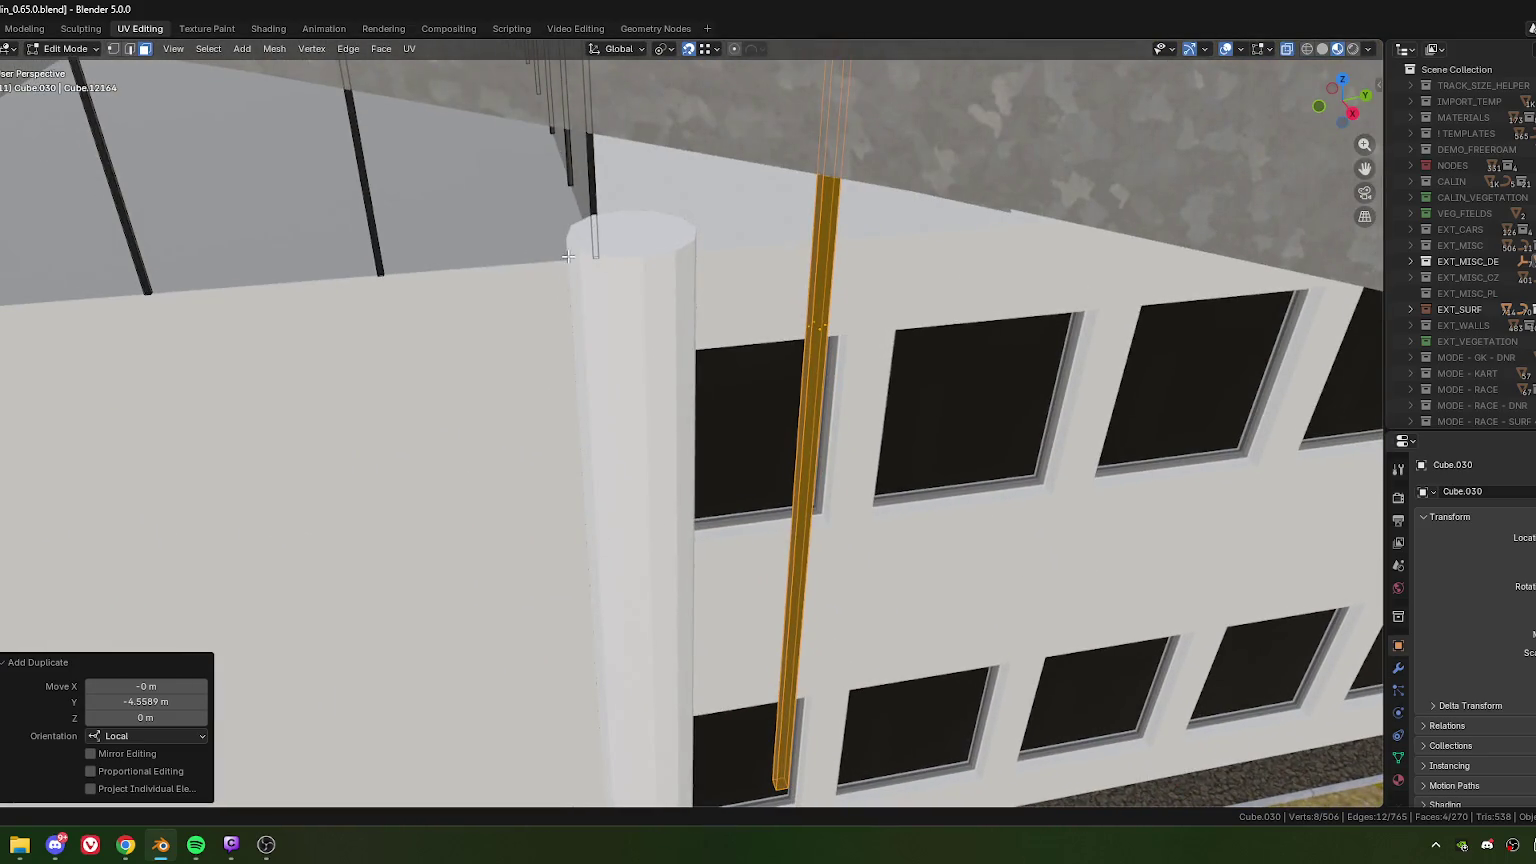
scroll(567, 257, up, 4)
- Shift the new strut along local X, halving the offset to 0.13 m
key(g)
key(x)
key(x)
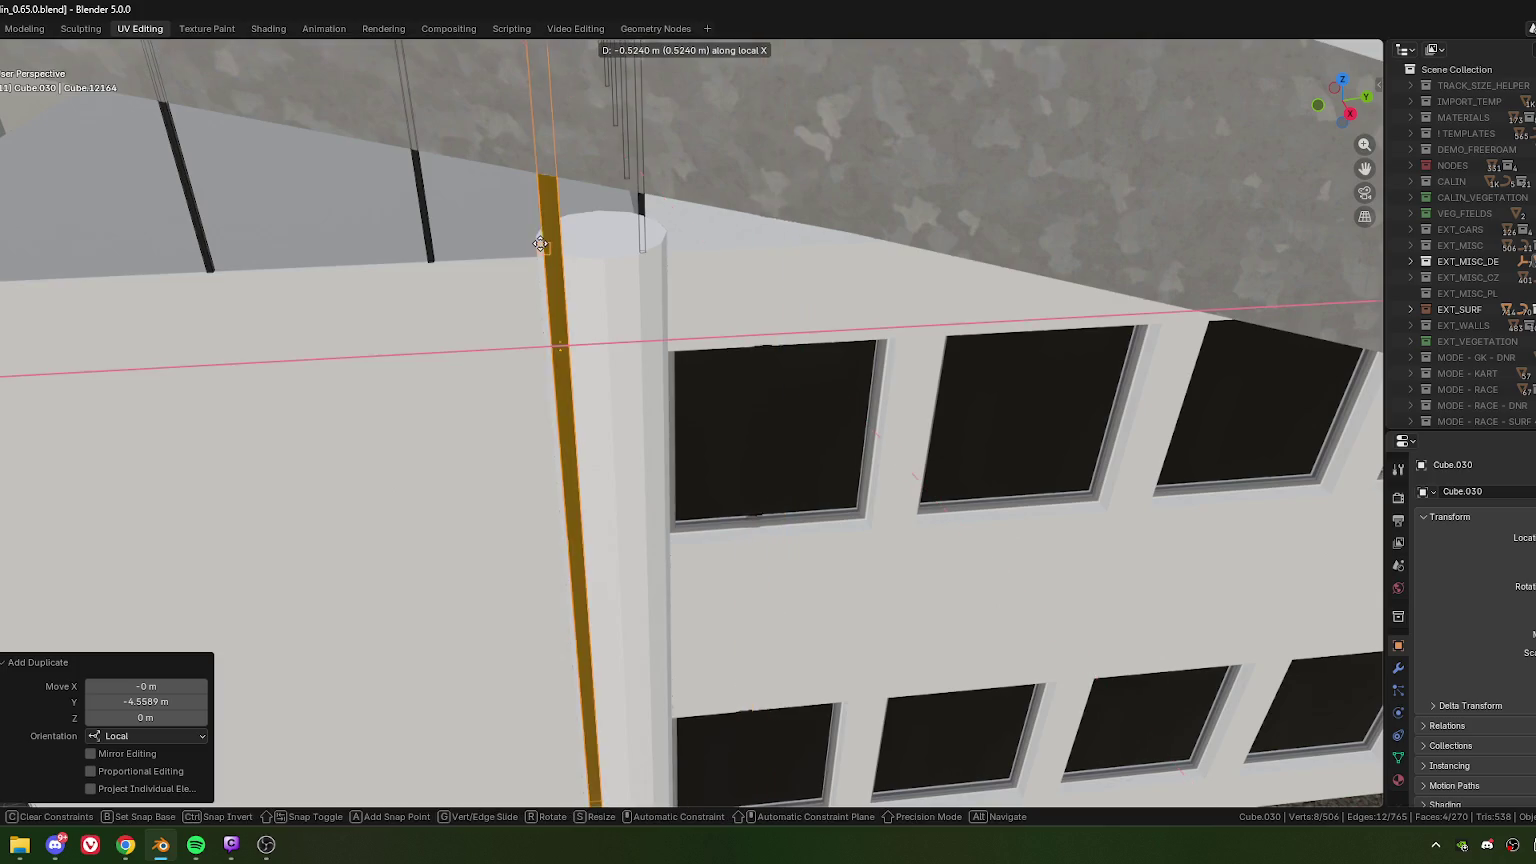
click(530, 236)
key(g)
key(x)
key(x)
click(673, 231)
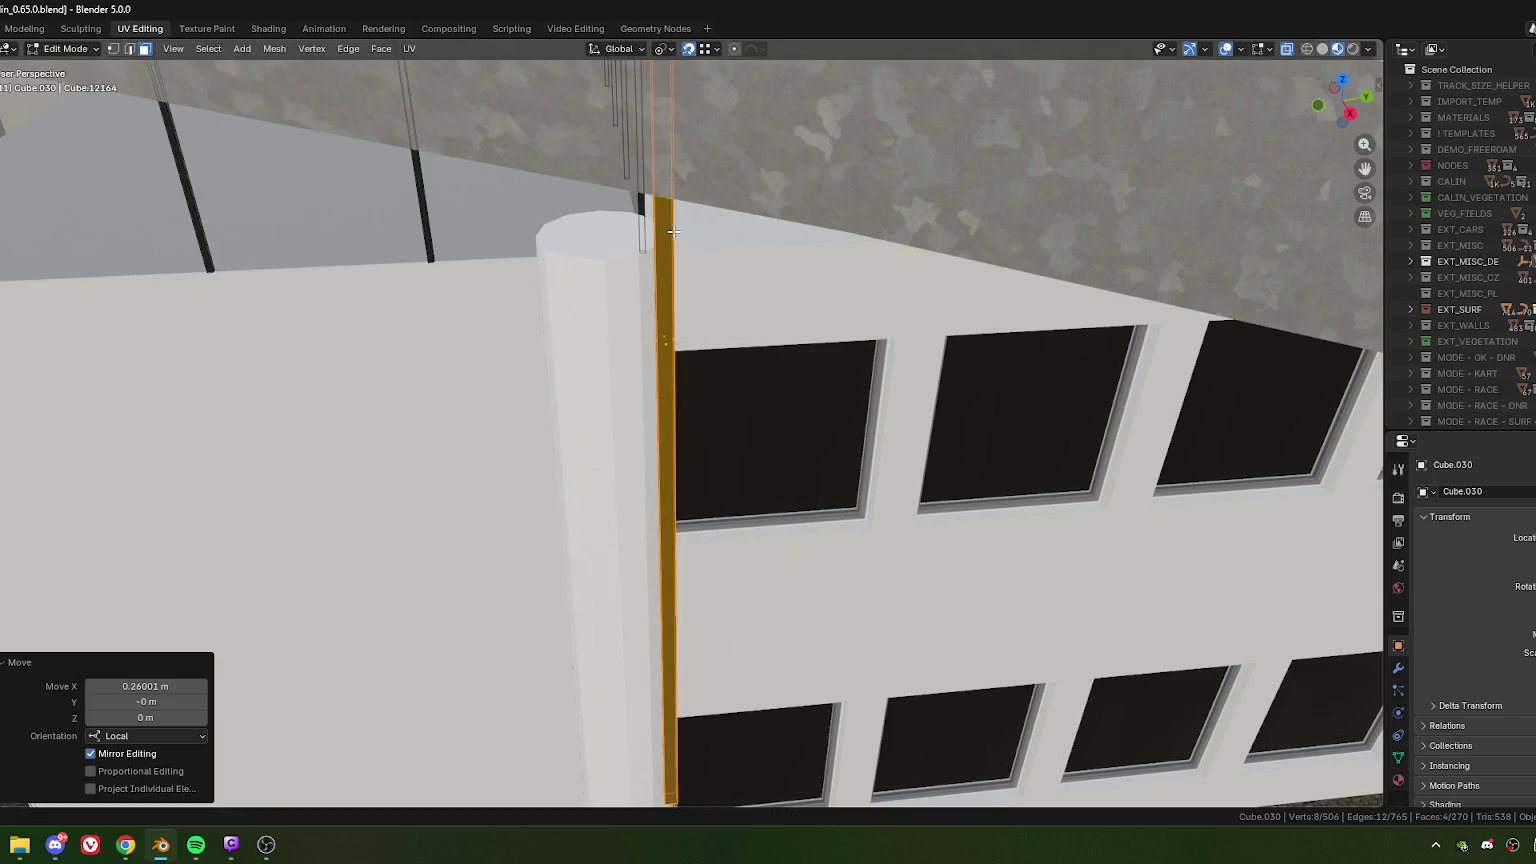
click(170, 688)
double_click(170, 688)
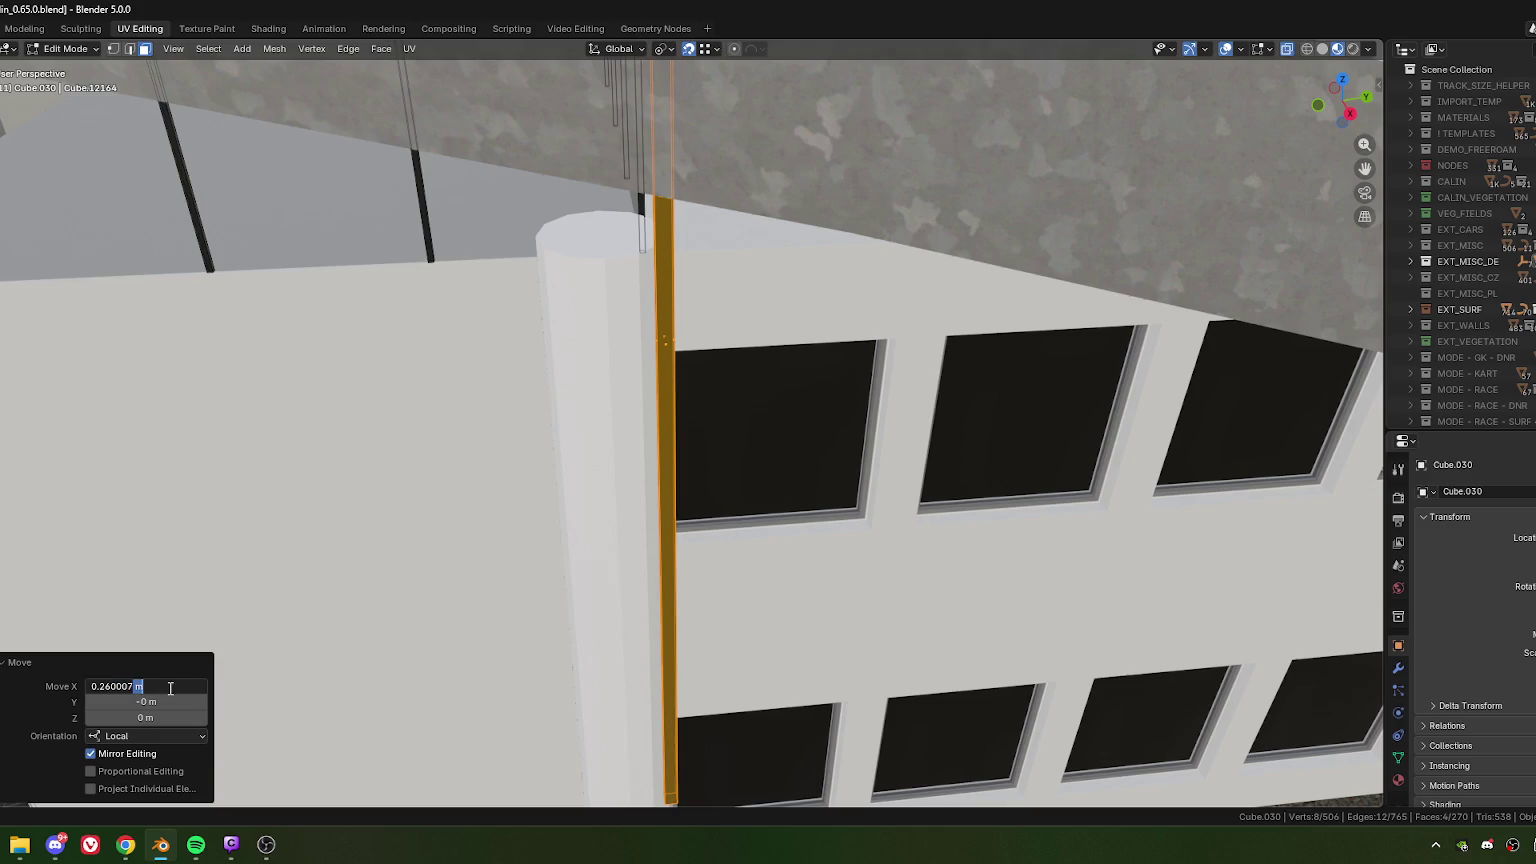
text(0.13)
key(Return)
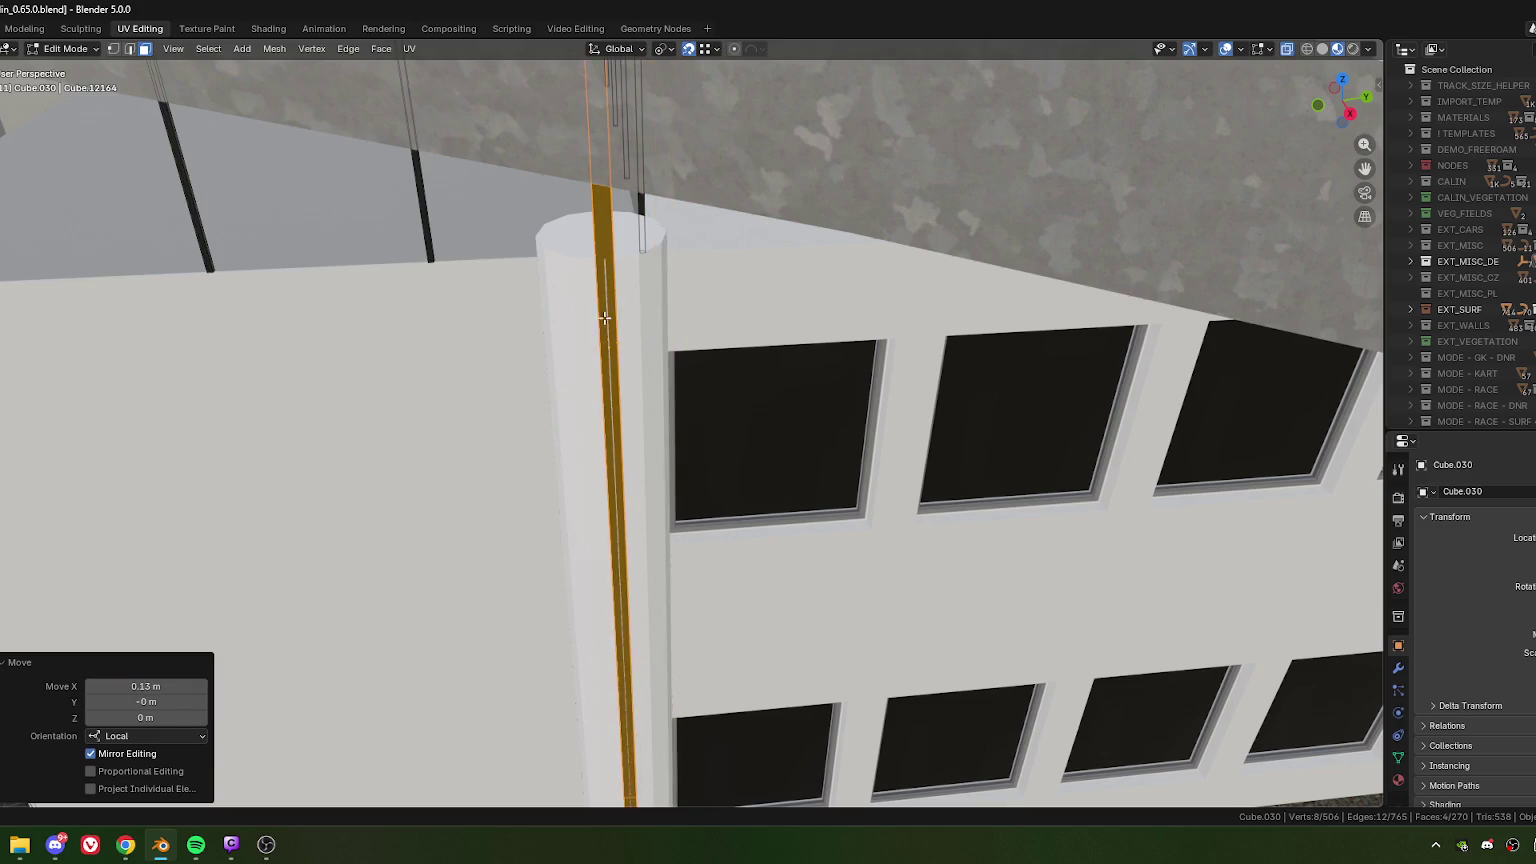
middle_drag(520, 420, 666, 284)
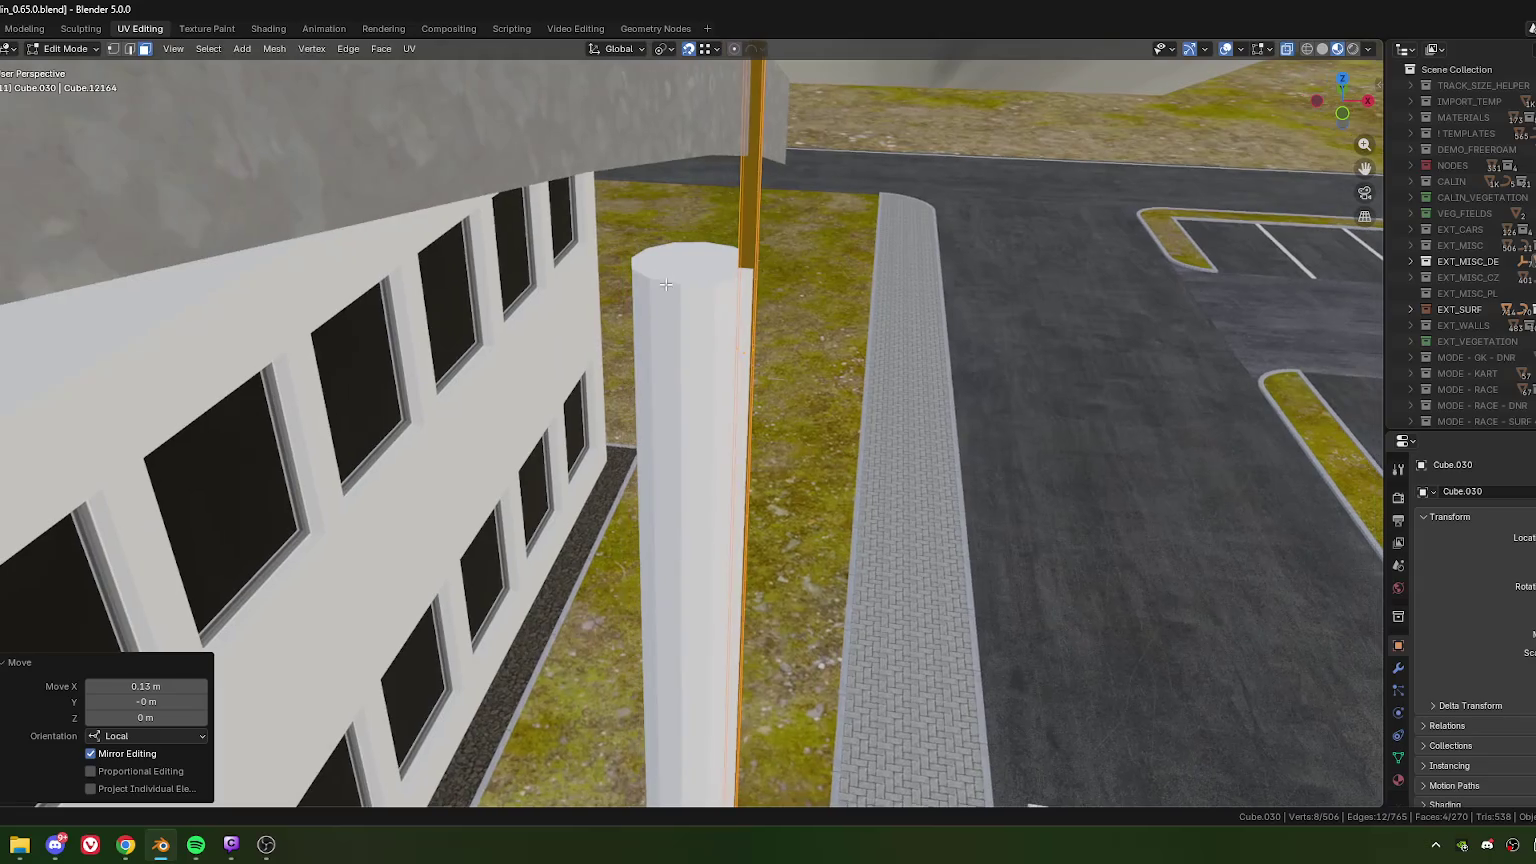
- Shift the strut along Y, halving the offset to 0.12992 m
key(g)
key(y)
click(638, 256)
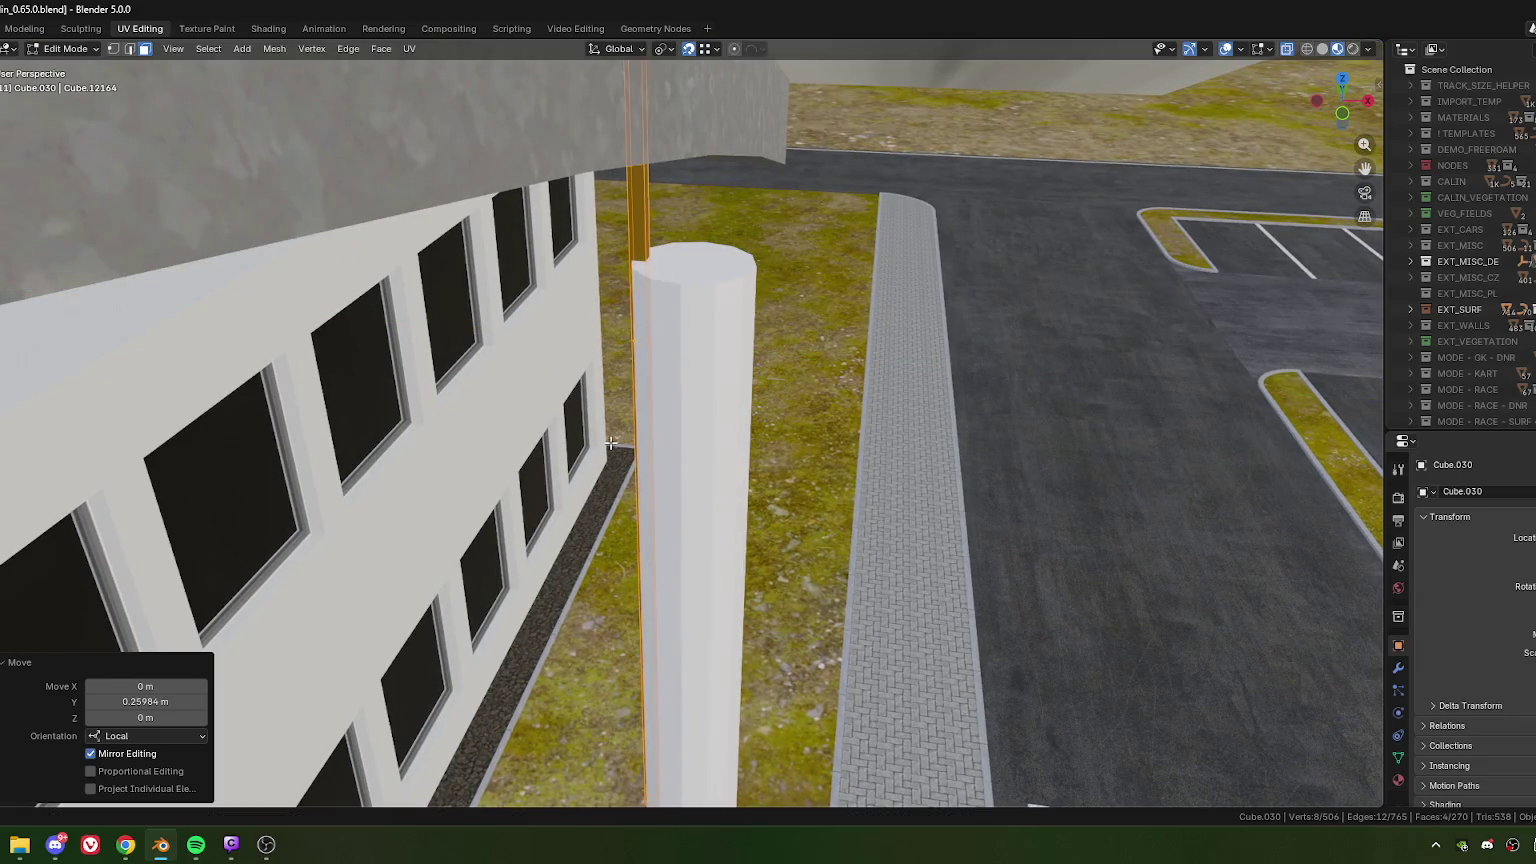
click(175, 702)
double_click(175, 702)
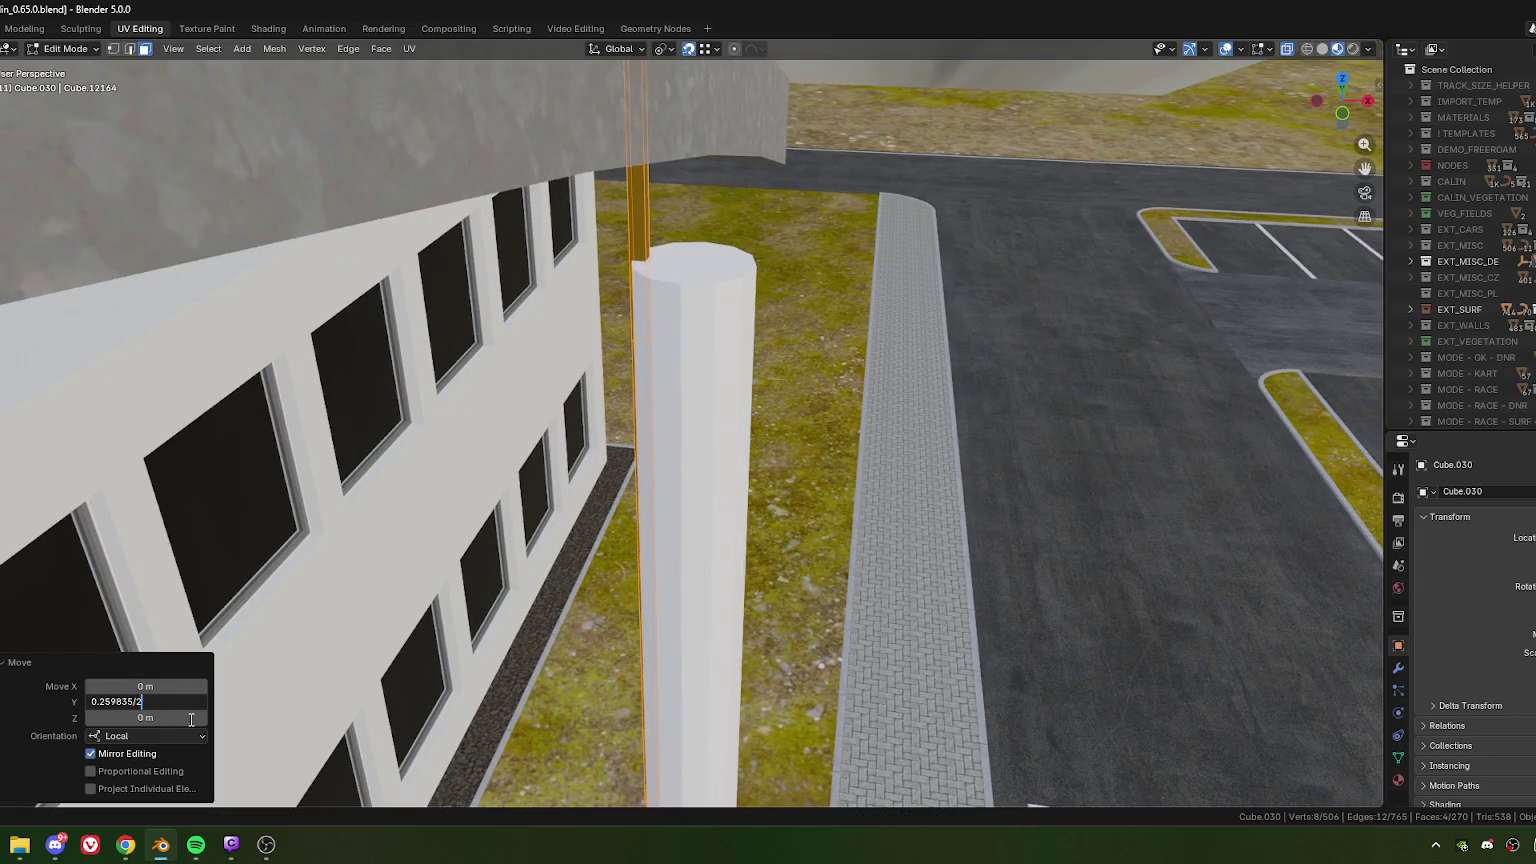
key(Return)
mouse_move(813, 237)
middle_down()
mouse_move(784, 372)
mouse_move(884, 343)
middle_up()
key(s)
key(z)
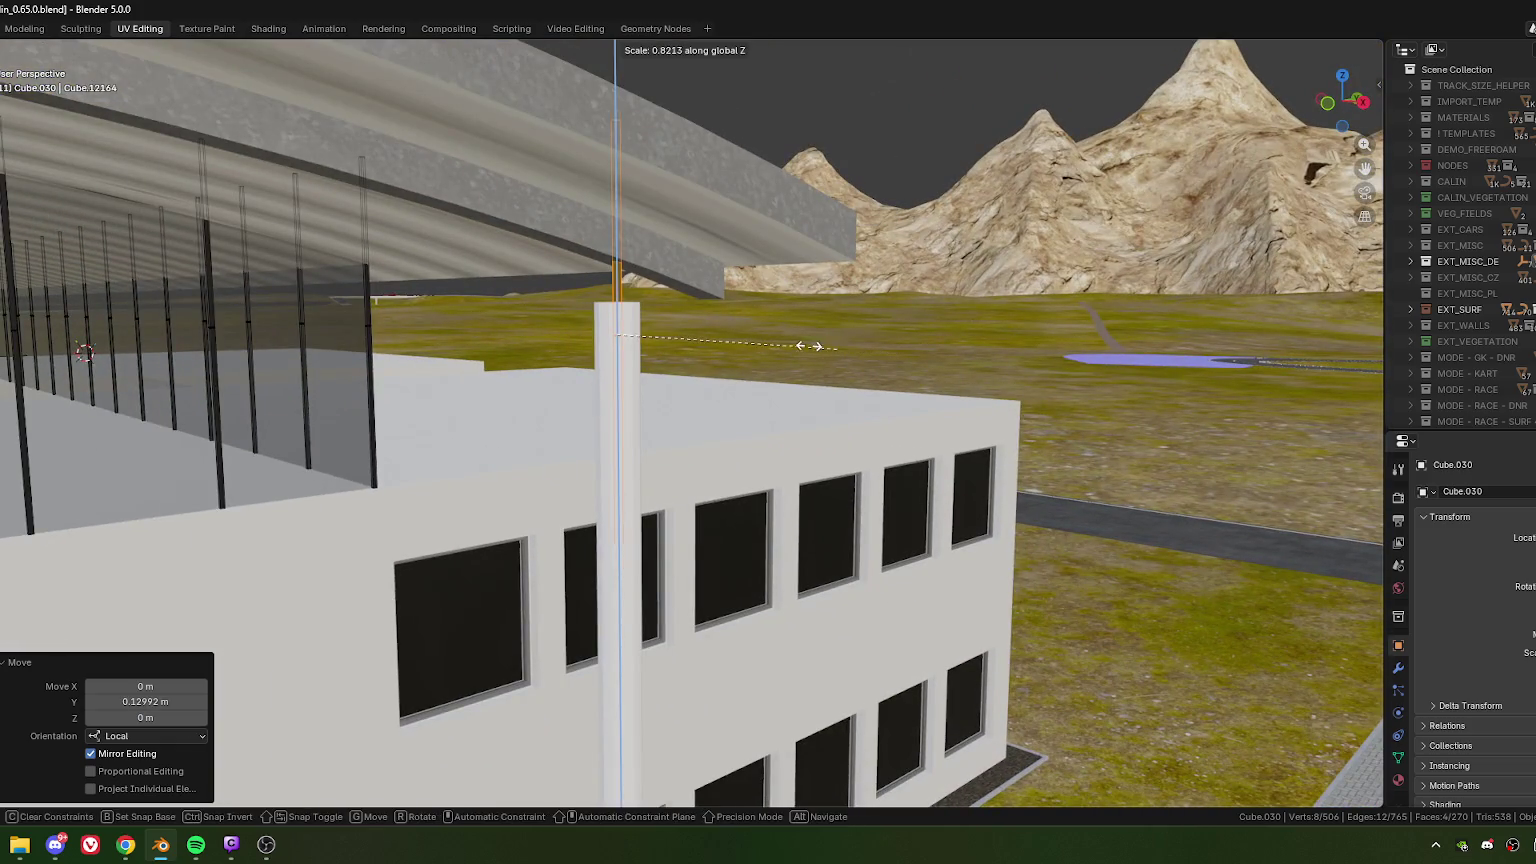
- Scale the strut's height and try raising its top vertices to the canopy, undoing the attempt
click(700, 330)
alt+click(600, 410)
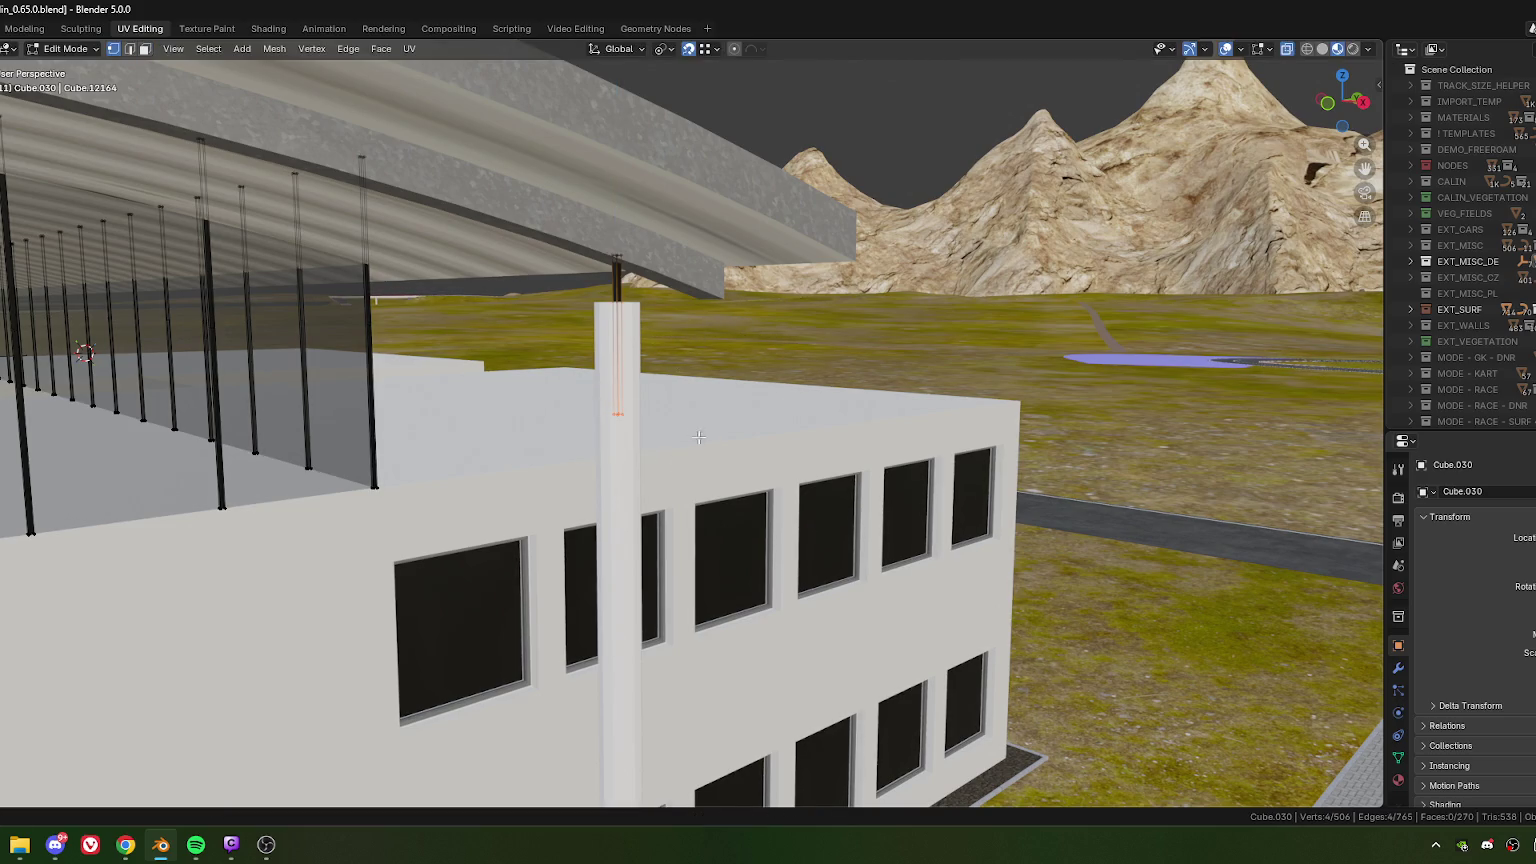
key(g)
key(z)
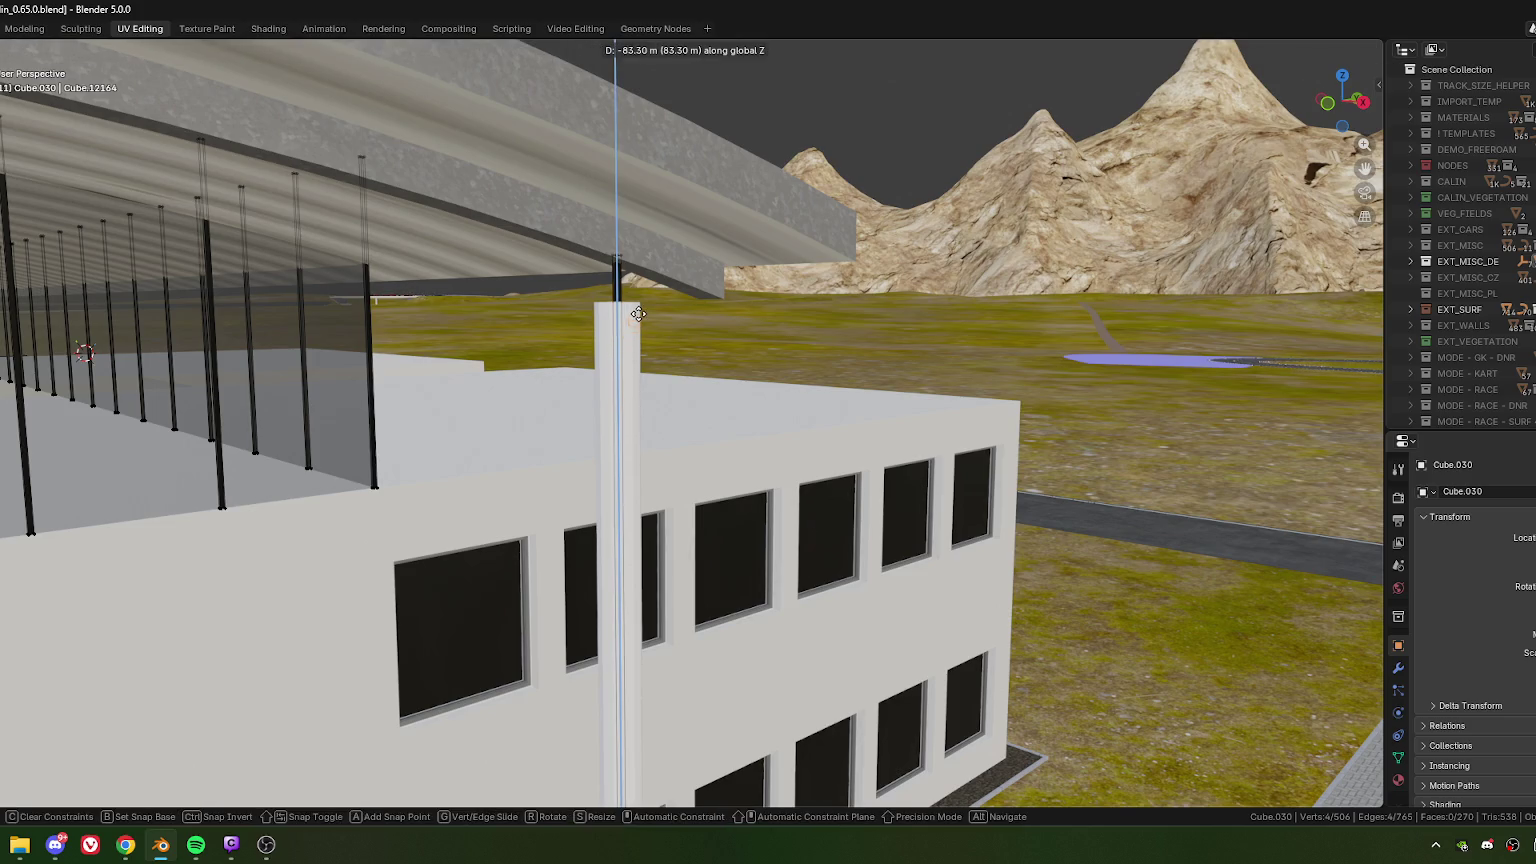
click(631, 304)
mouse_move(631, 304)
middle_down()
mouse_move(680, 386)
mouse_move(652, 375)
middle_up()
key(ctrl+z)
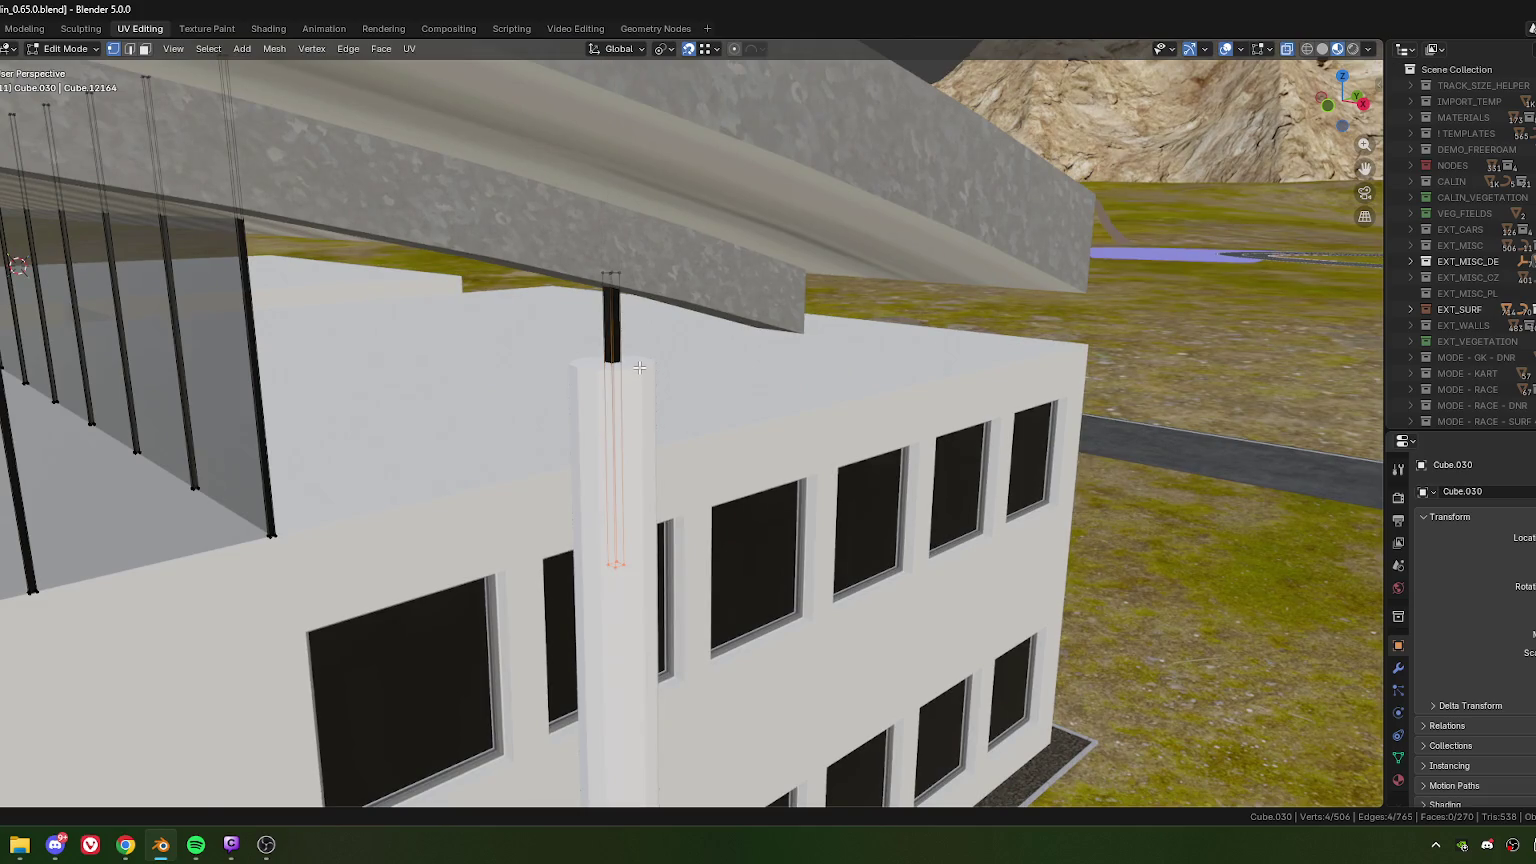
key(h)
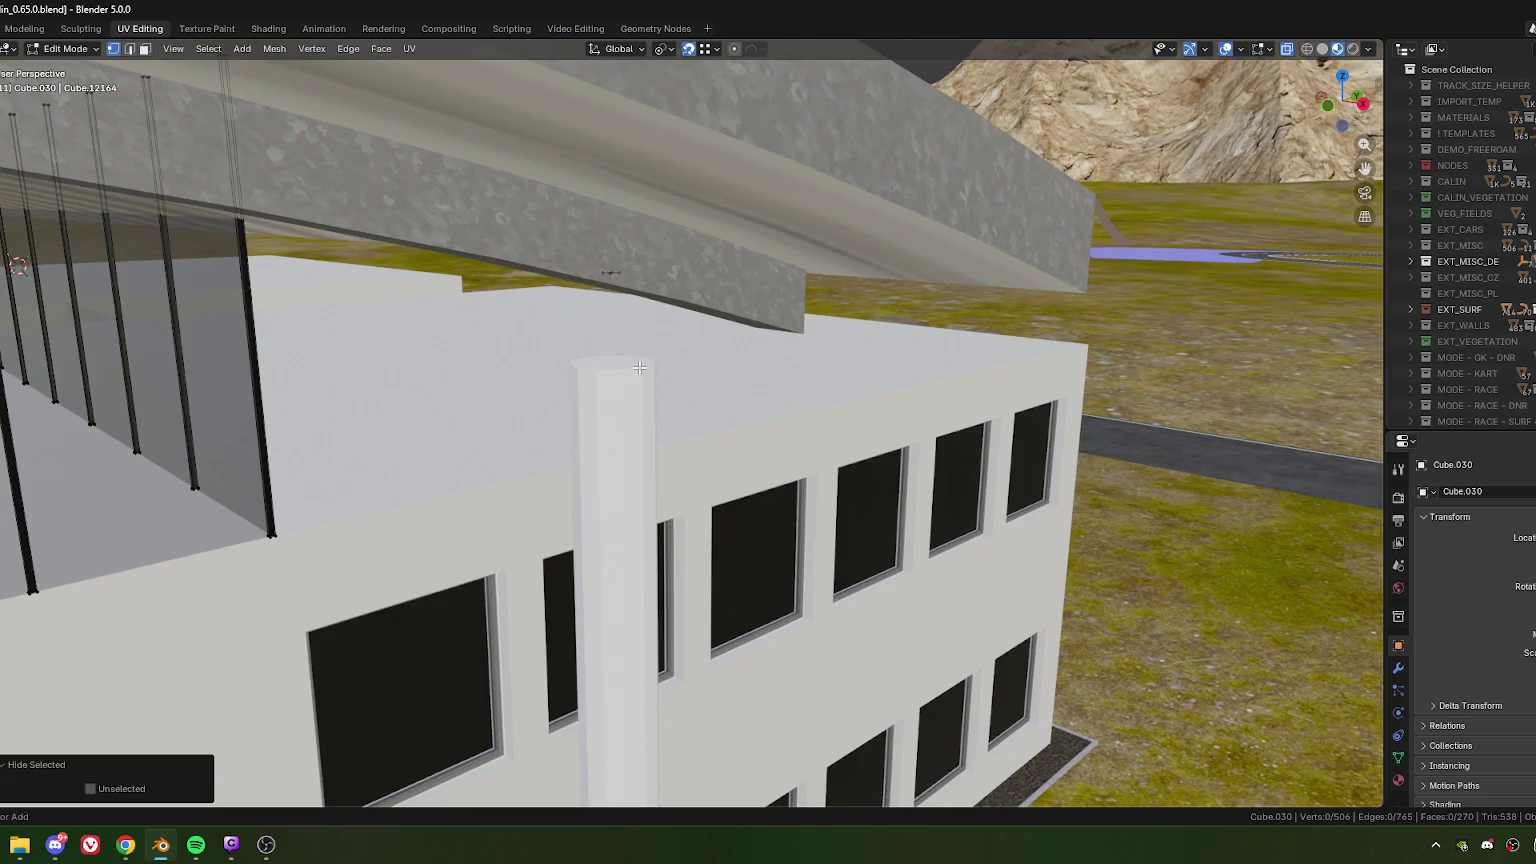
key(ctrl+z)
key(ctrl+z)
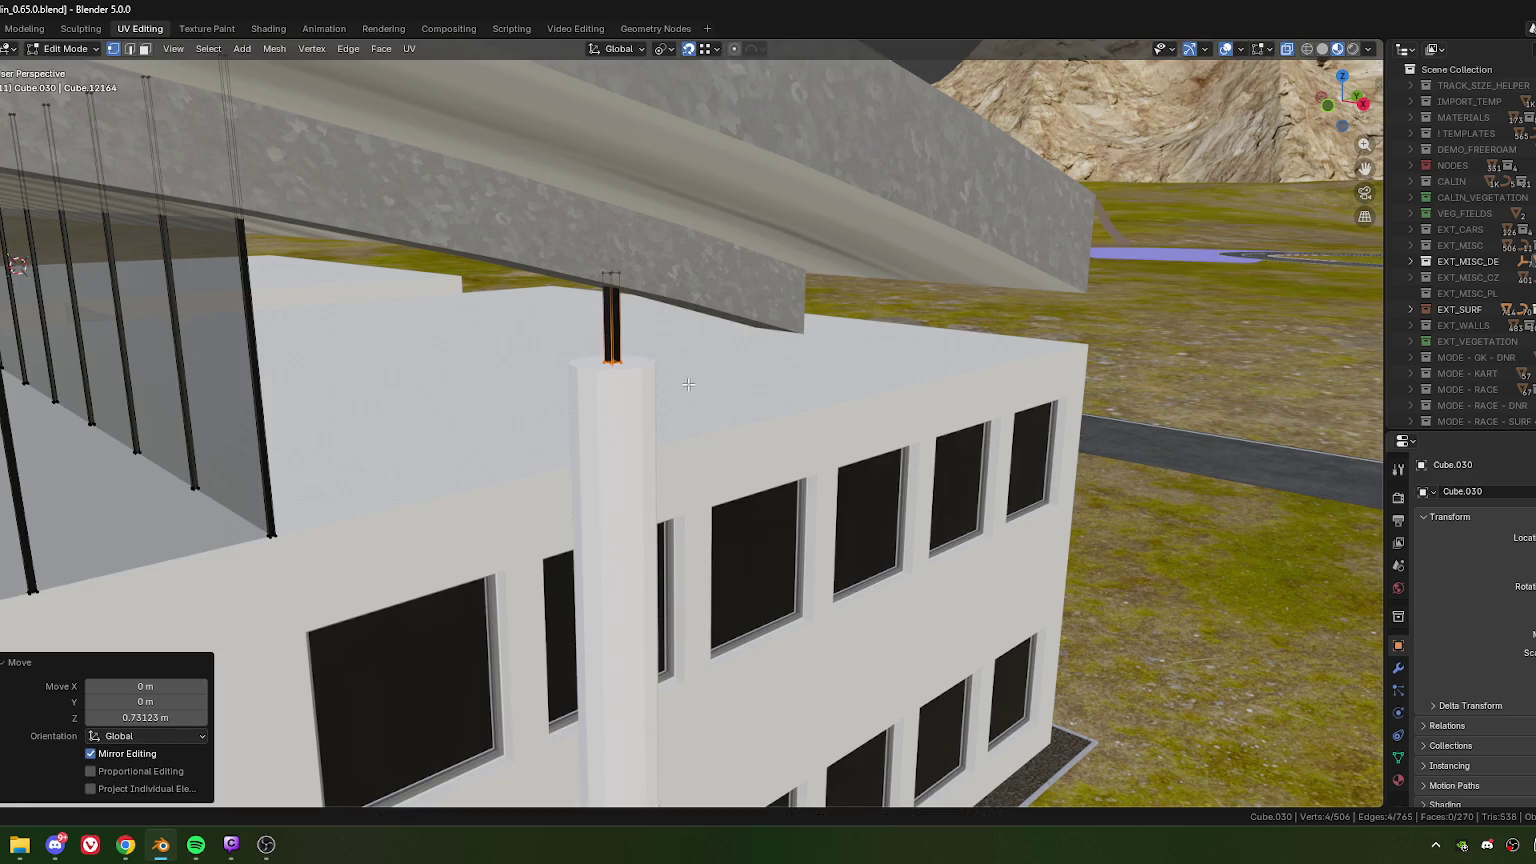
- Select the whole strut and lower it 0.016 m along Z
key(ctrl+l)
key(g)
key(z)
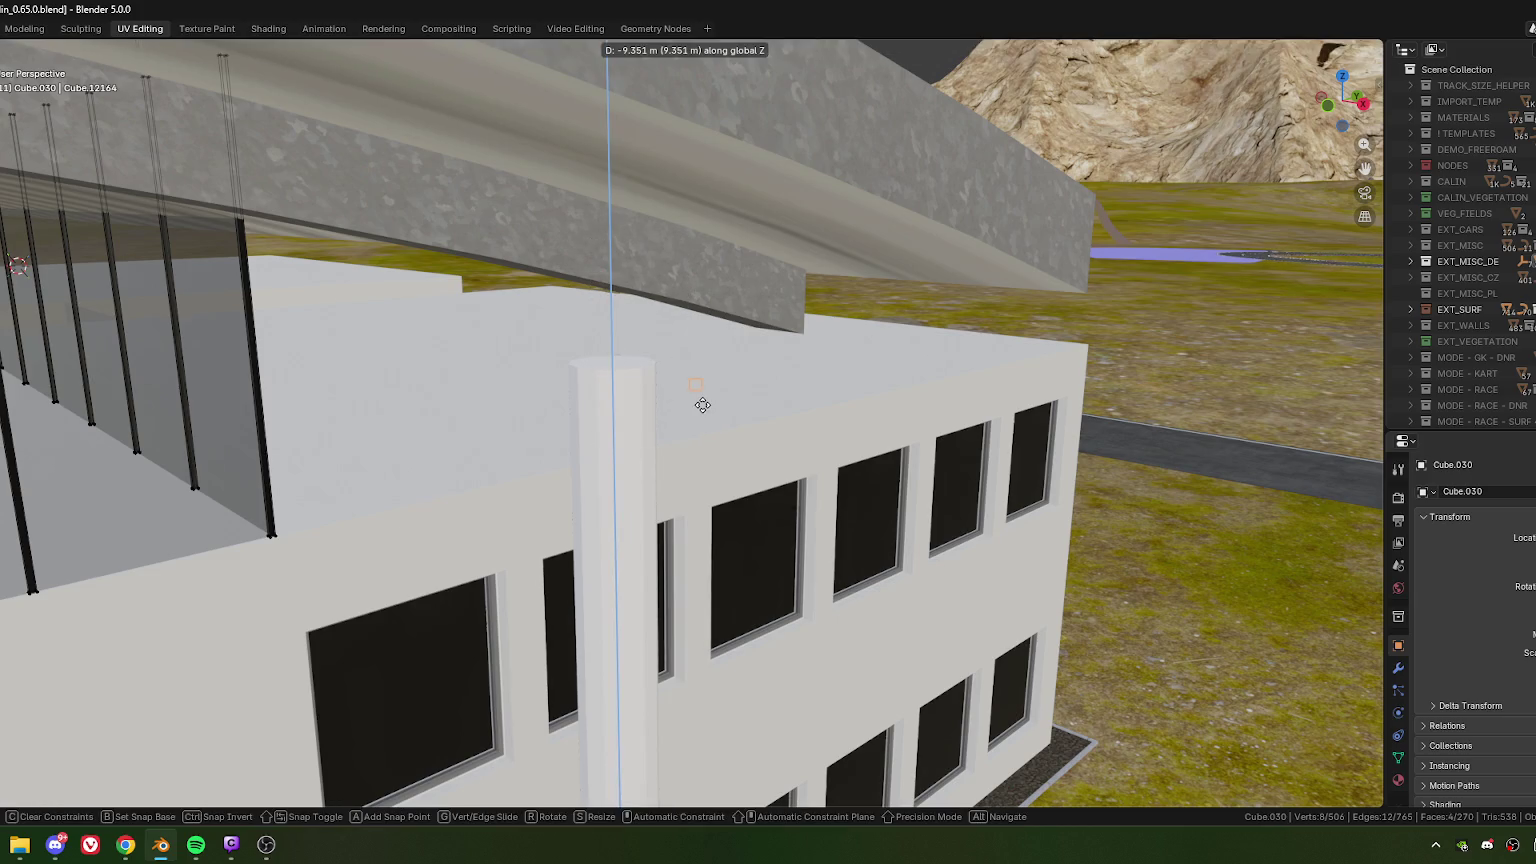
key(Escape)
key(g)
key(z)
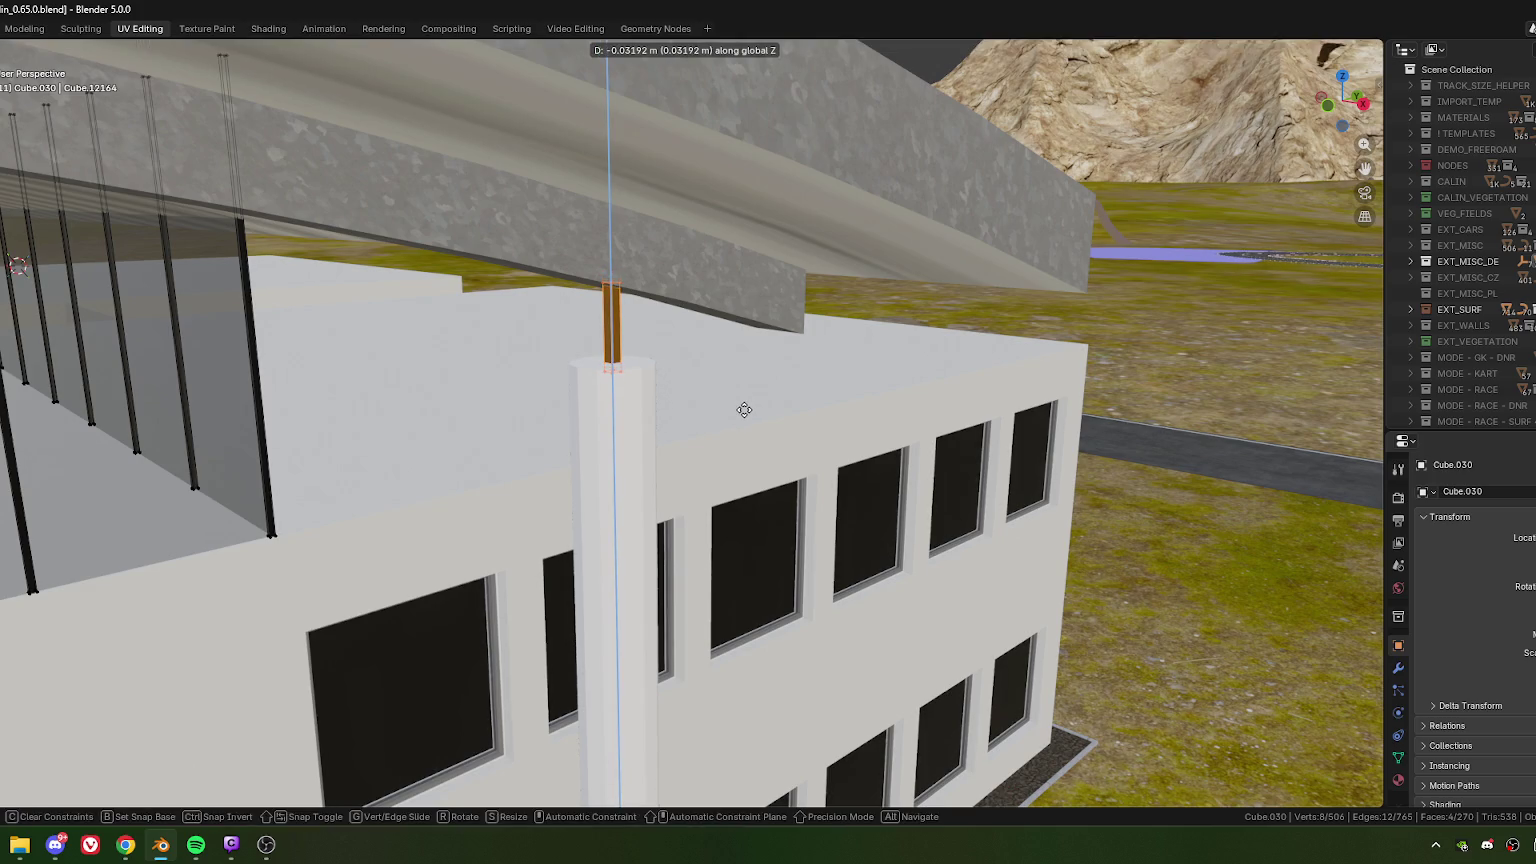
click(745, 405)
- Widen the strut 1.831 times in X and Y while keeping its height fixed
middle_drag(745, 405, 800, 410)
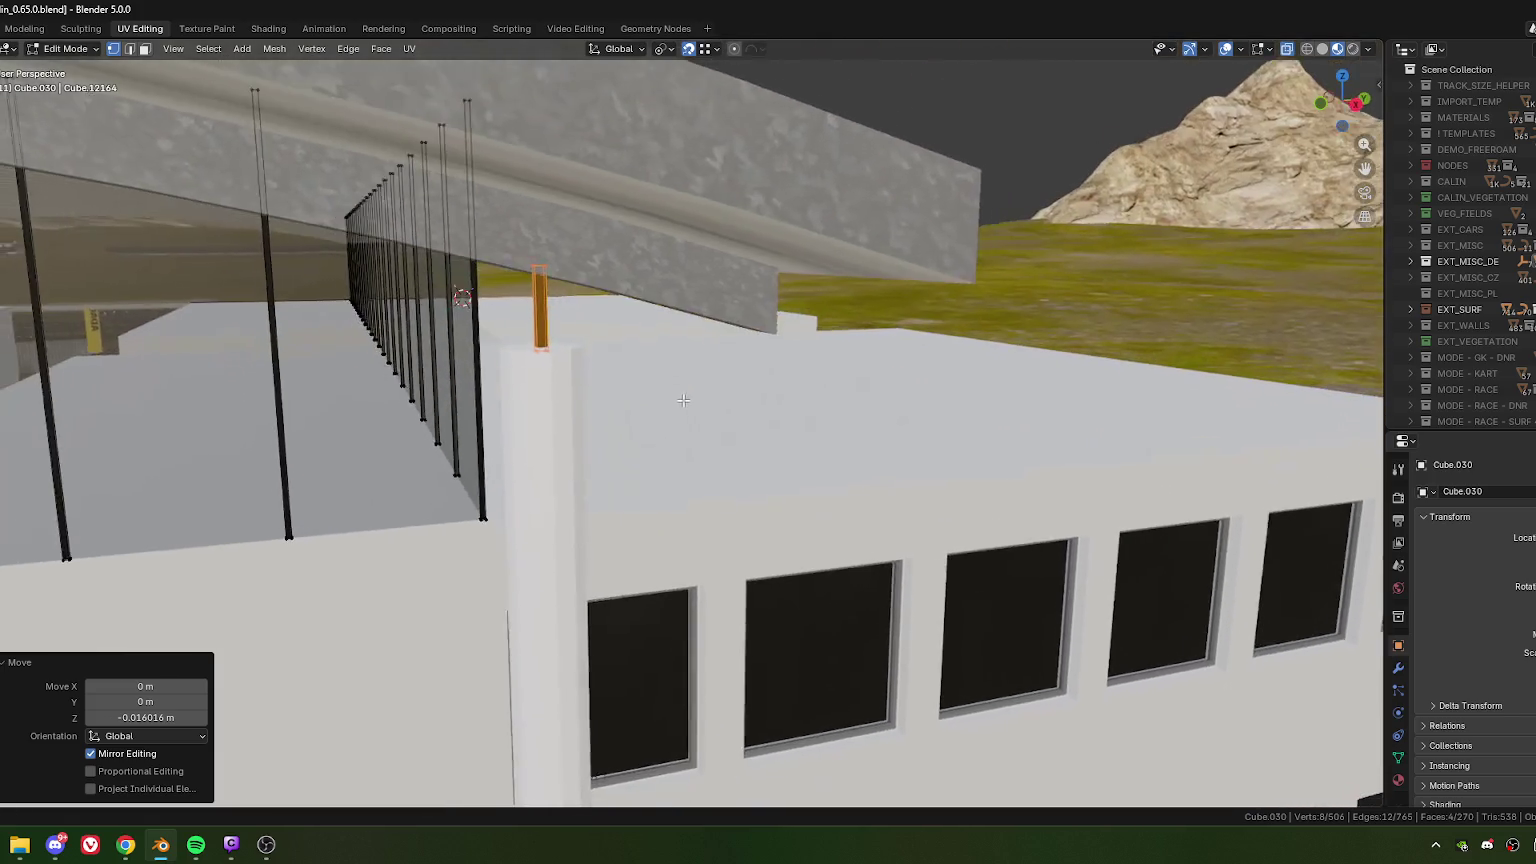
key(s)
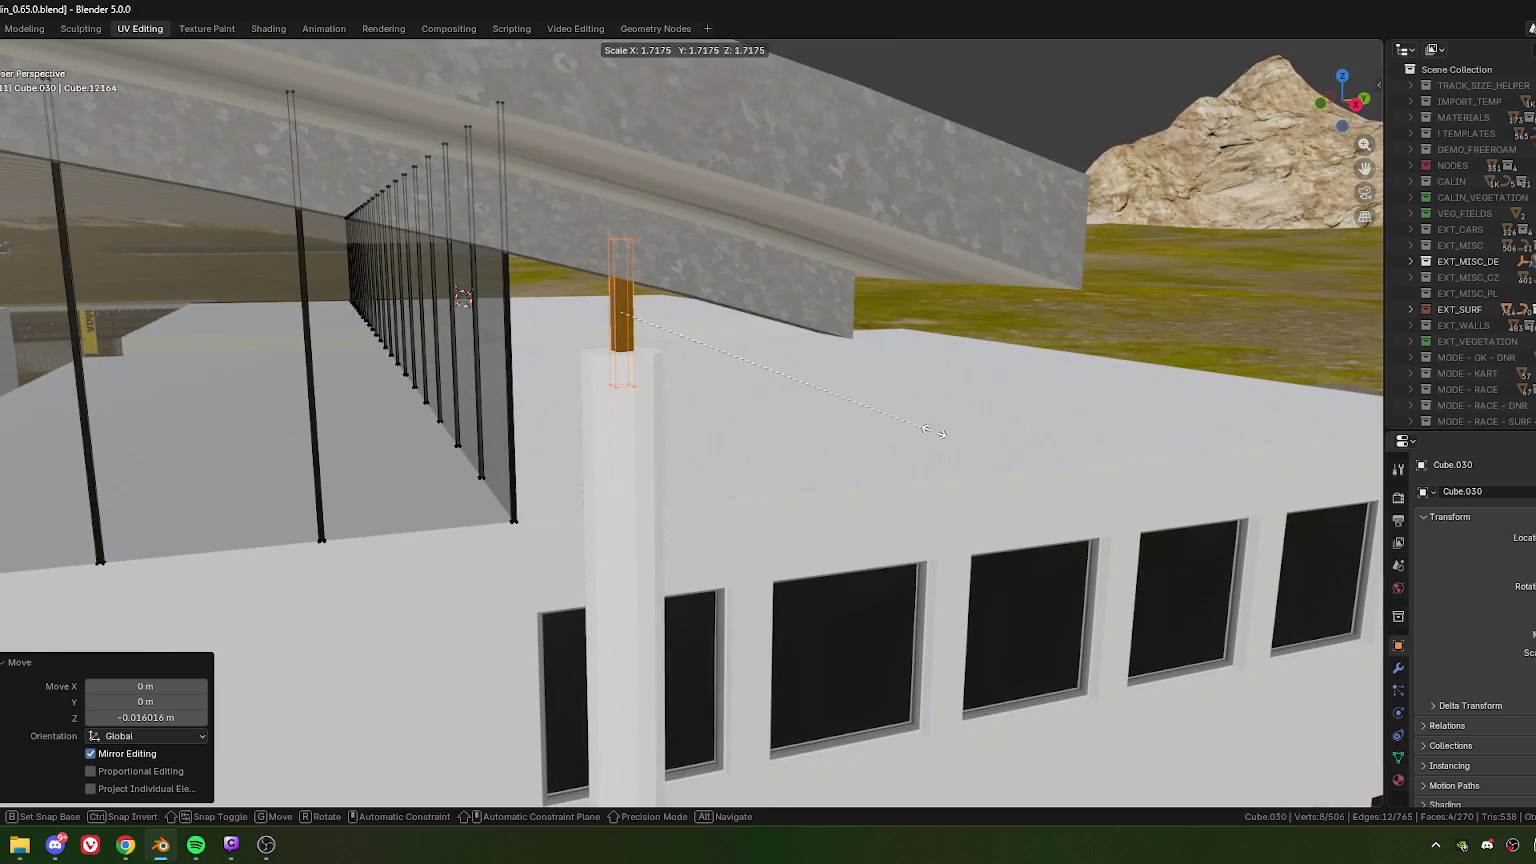
key(shift+z)
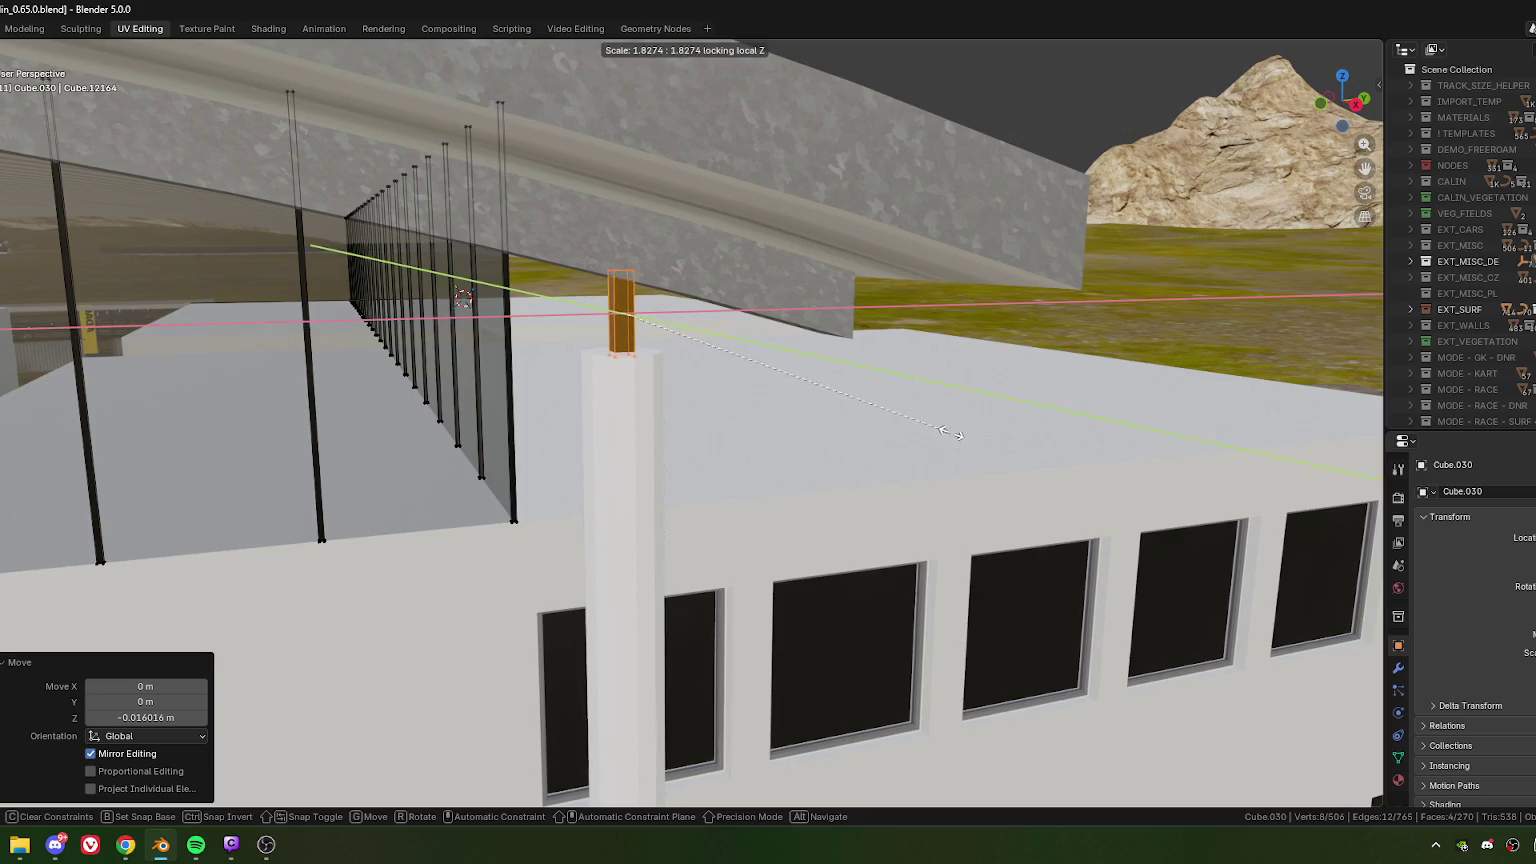
click(945, 435)
mouse_move(945, 435)
middle_down()
mouse_move(714, 315)
mouse_move(518, 463)
mouse_move(620, 468)
mouse_move(660, 445)
middle_up()
scroll(518, 463, down, 5)
scroll(570, 465, up, 3)
scroll(620, 468, up, 2)
scroll(660, 445, up, 3)
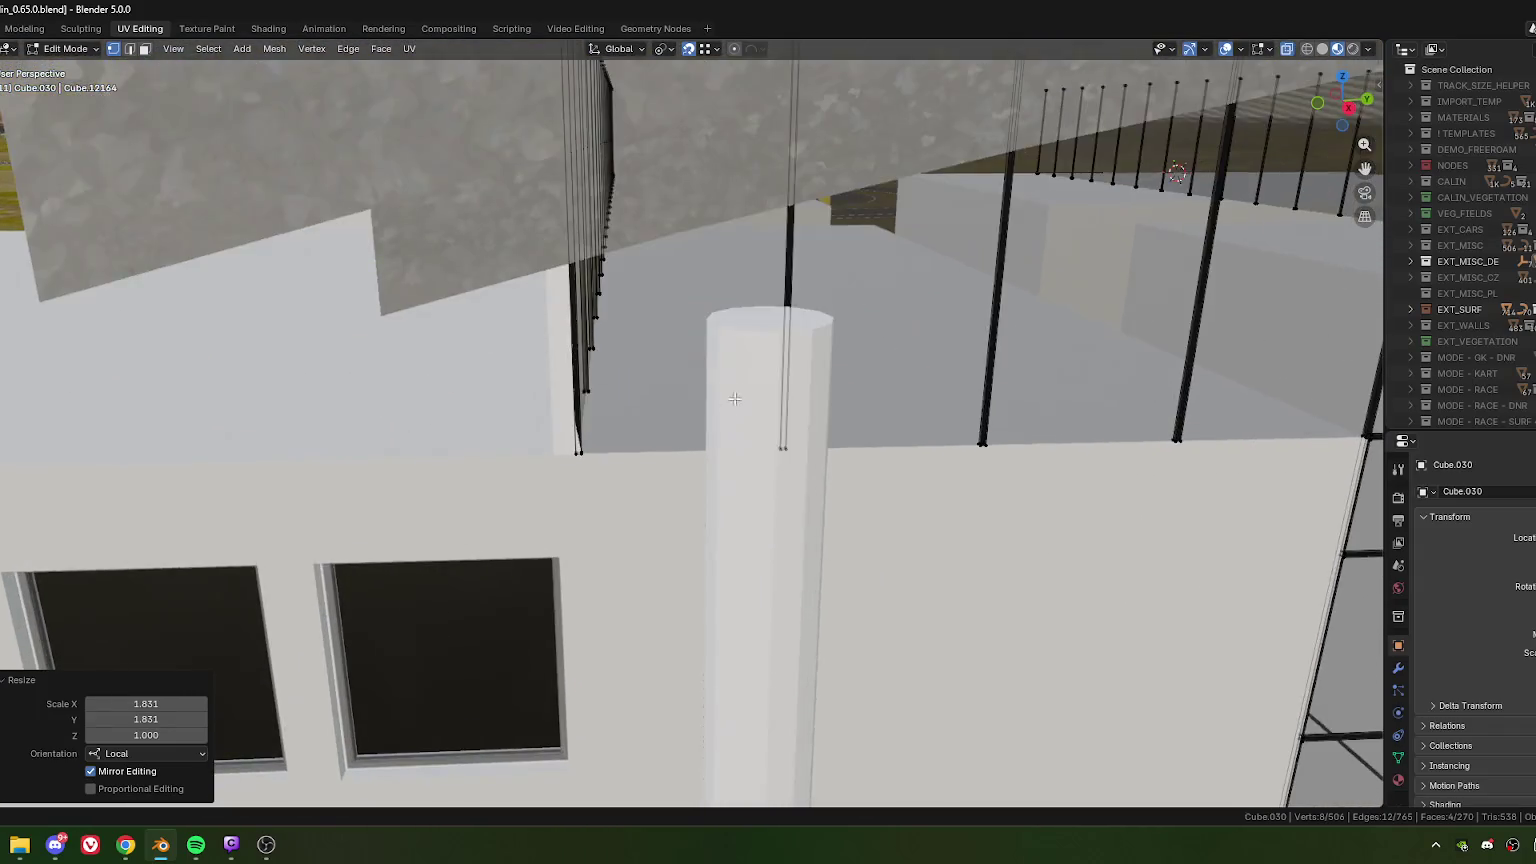
- Copy the strut along local X toward the opposite column, undoing a mistaken offset edit
key(e)
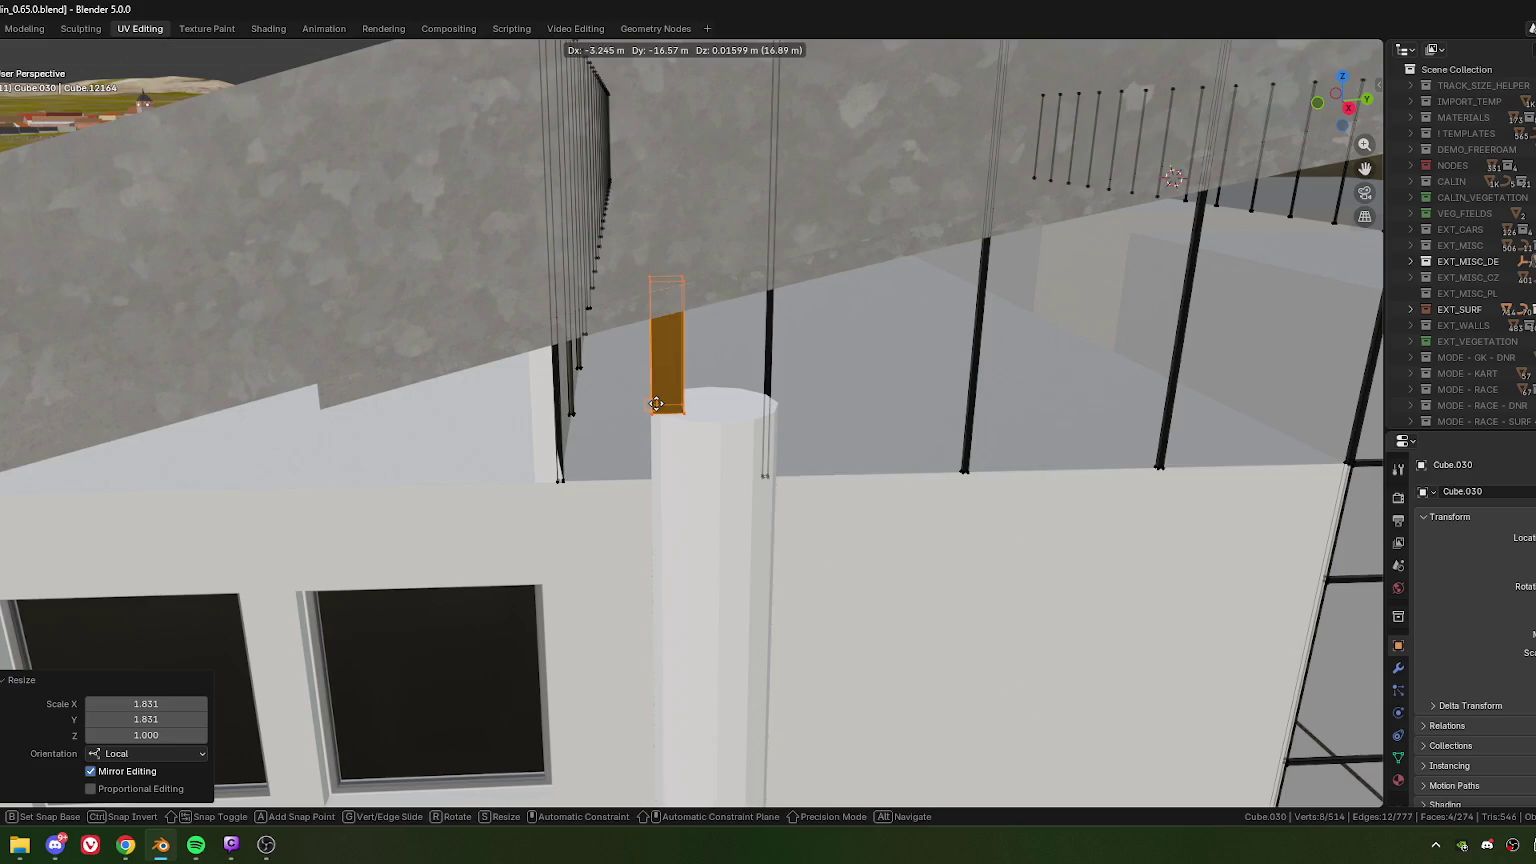
key(y)
key(x)
click(655, 403)
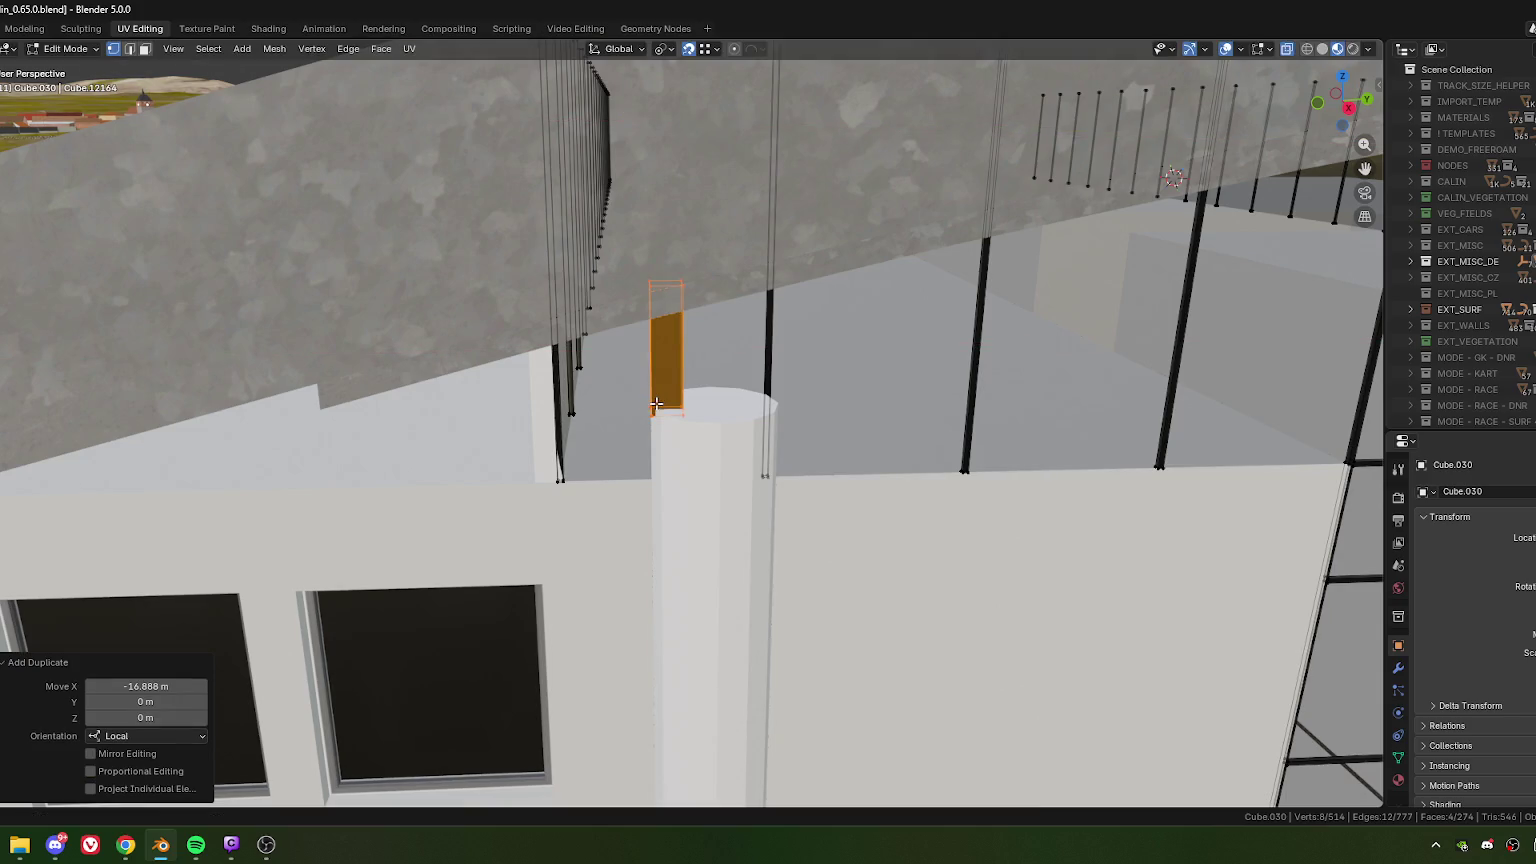
middle_drag(808, 416, 705, 450)
key(g)
key(x)
key(x)
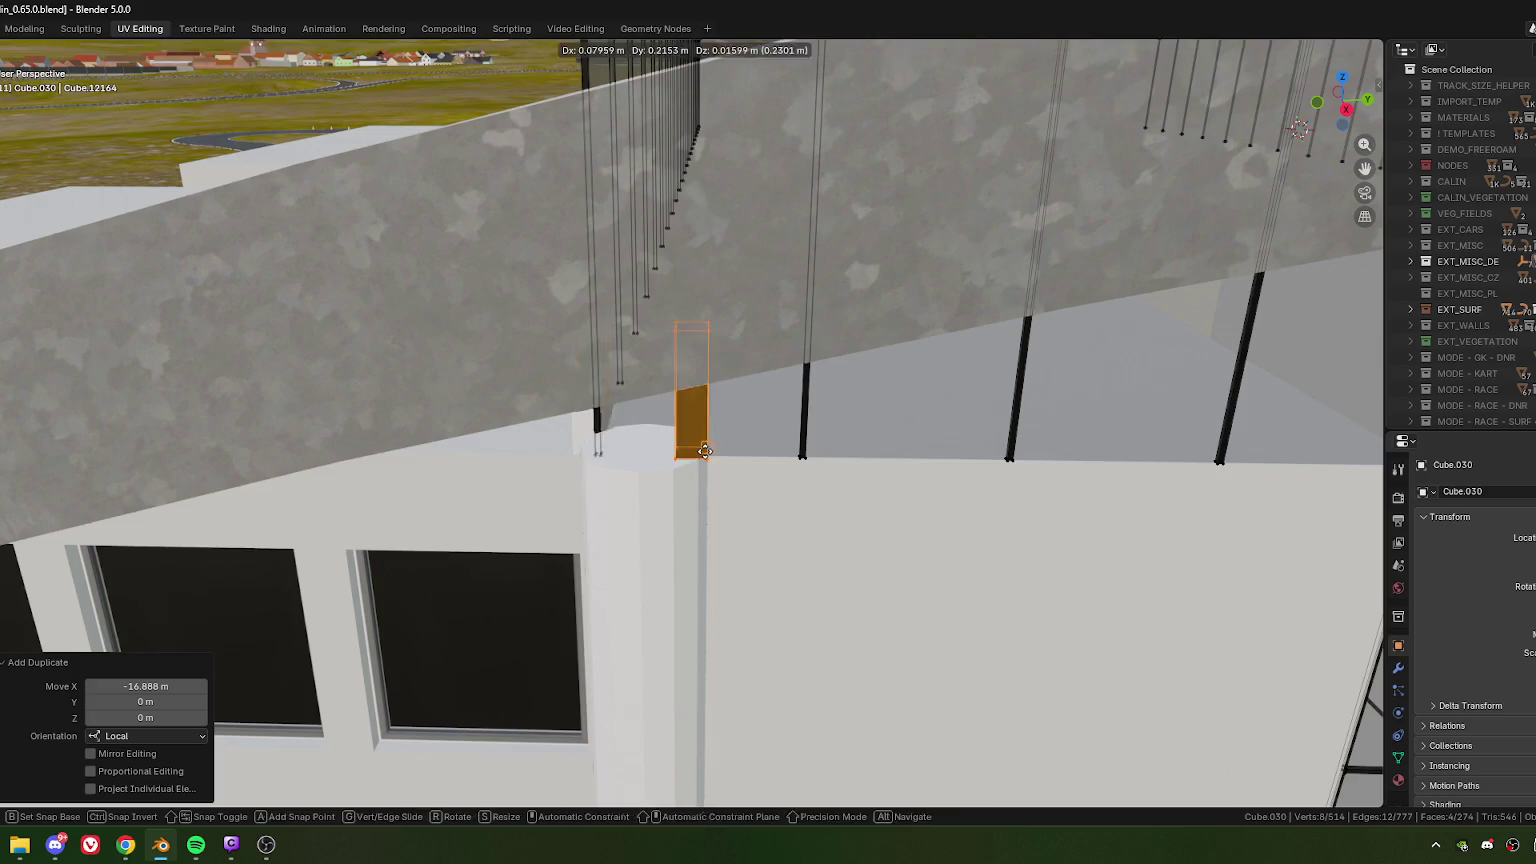
click(705, 453)
click(144, 686)
double_click(144, 686)
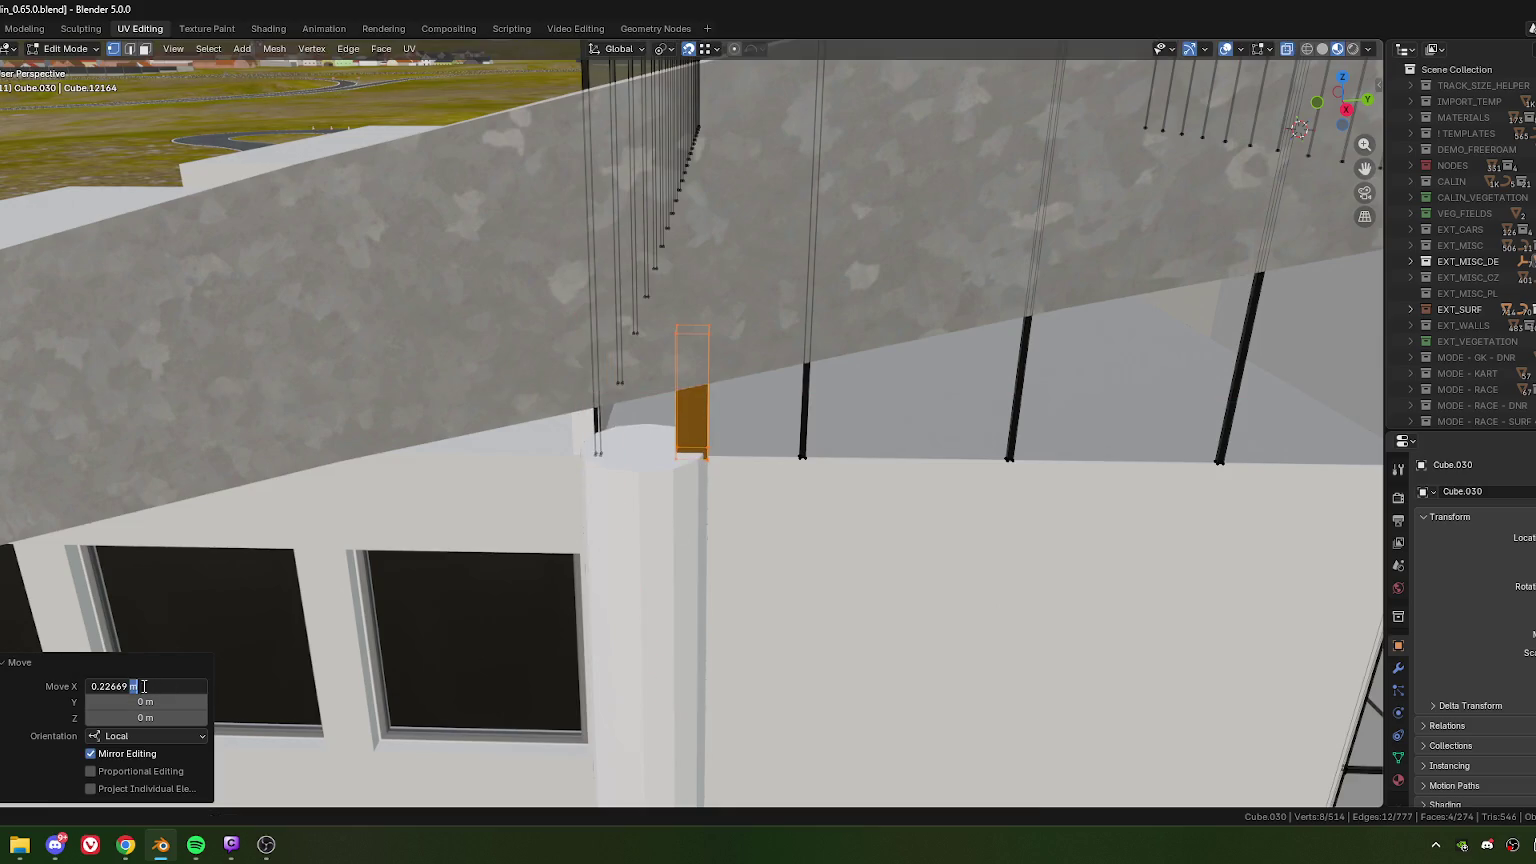
key(Return)
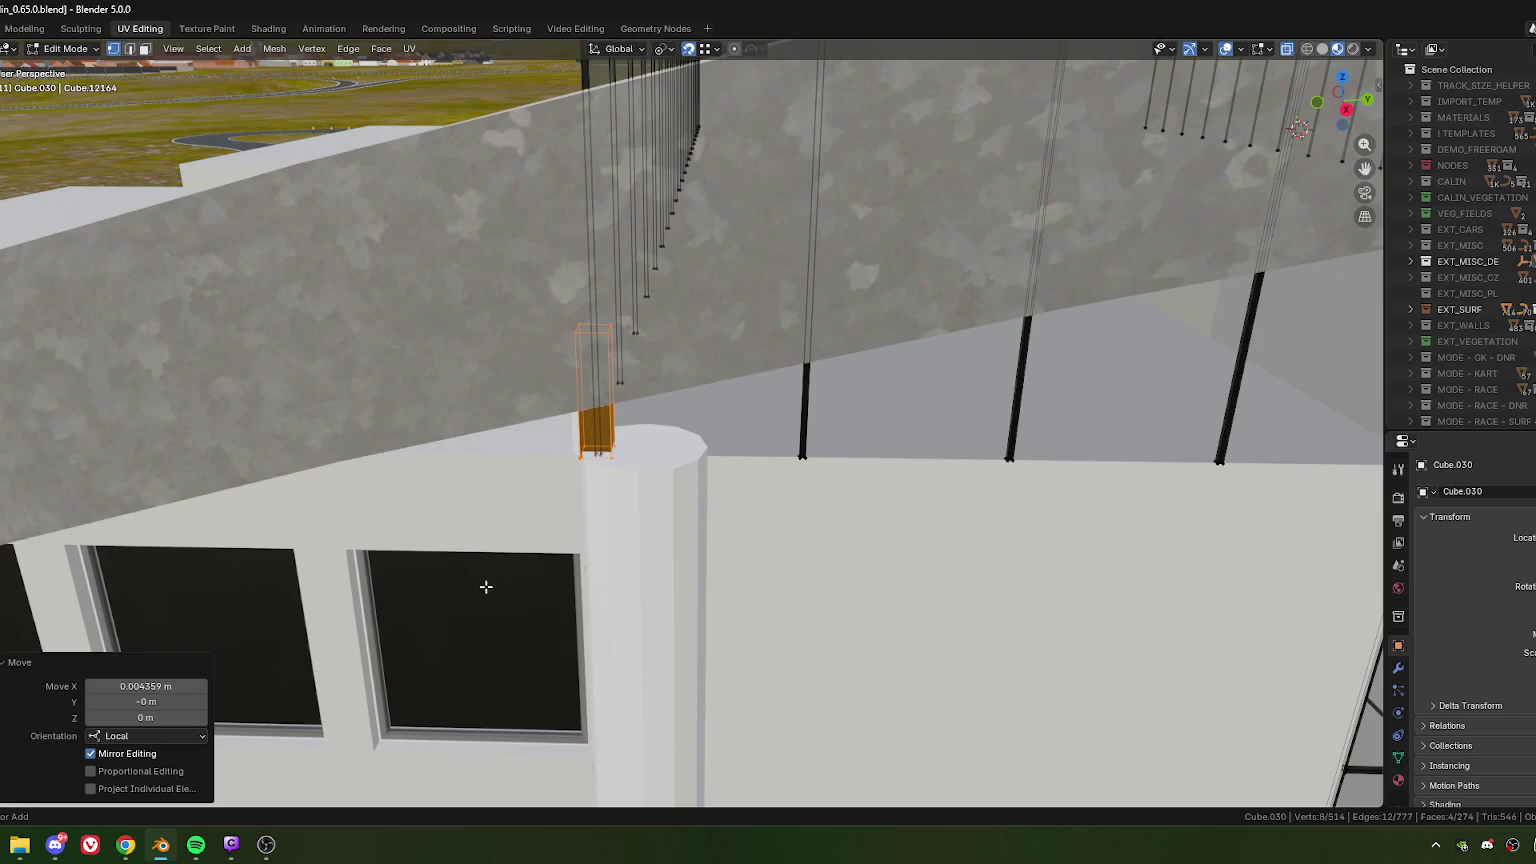
key(ctrl+z)
middle_drag(590, 505, 700, 405)
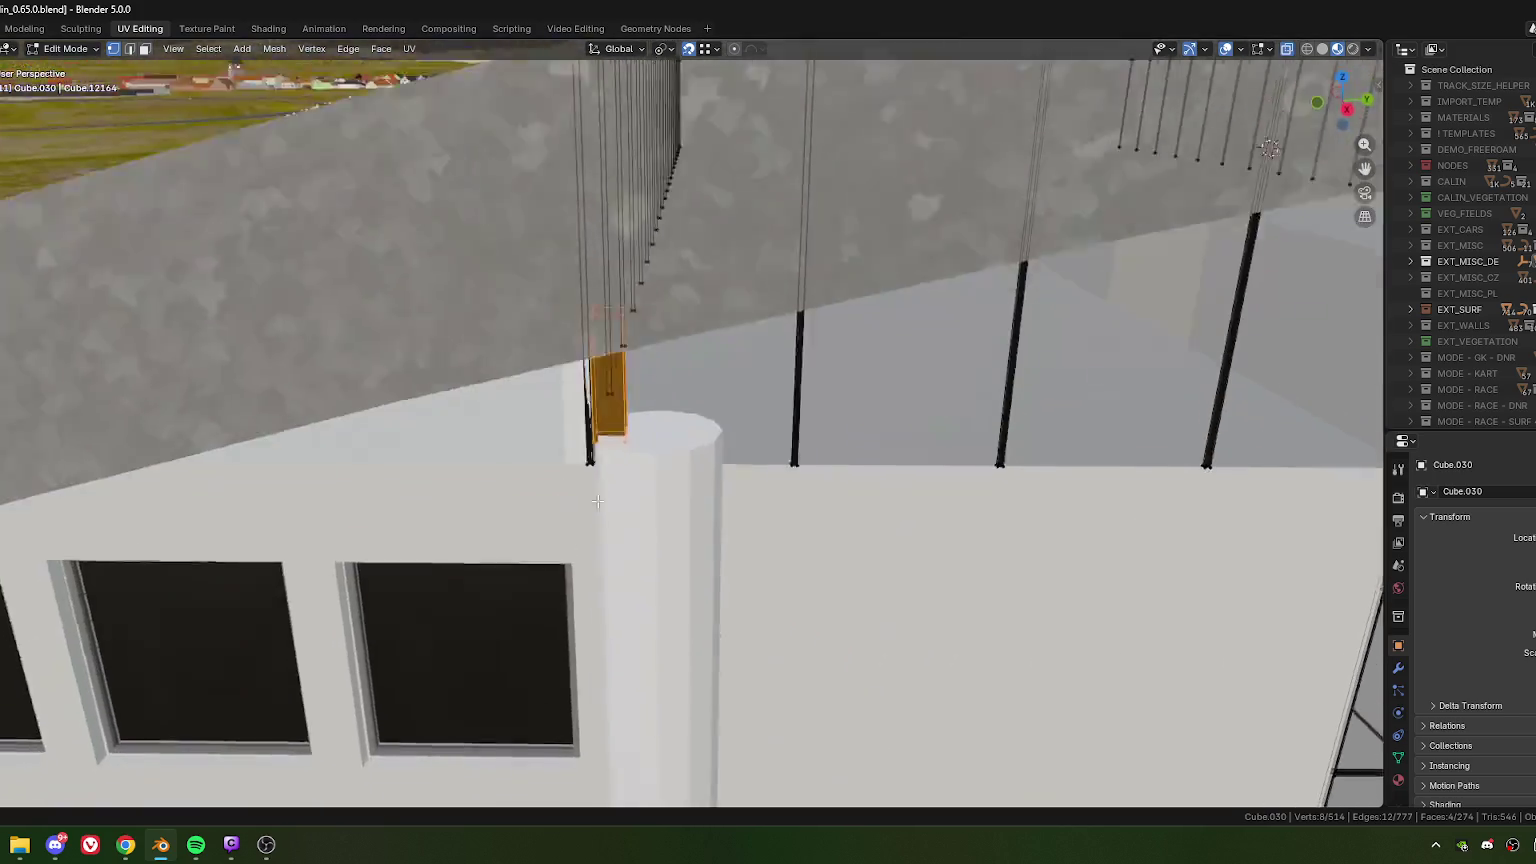
- Move the copy 0.22669 m in X, halve it to 0.11335 m, and return to Object Mode
text(gx0.22669)
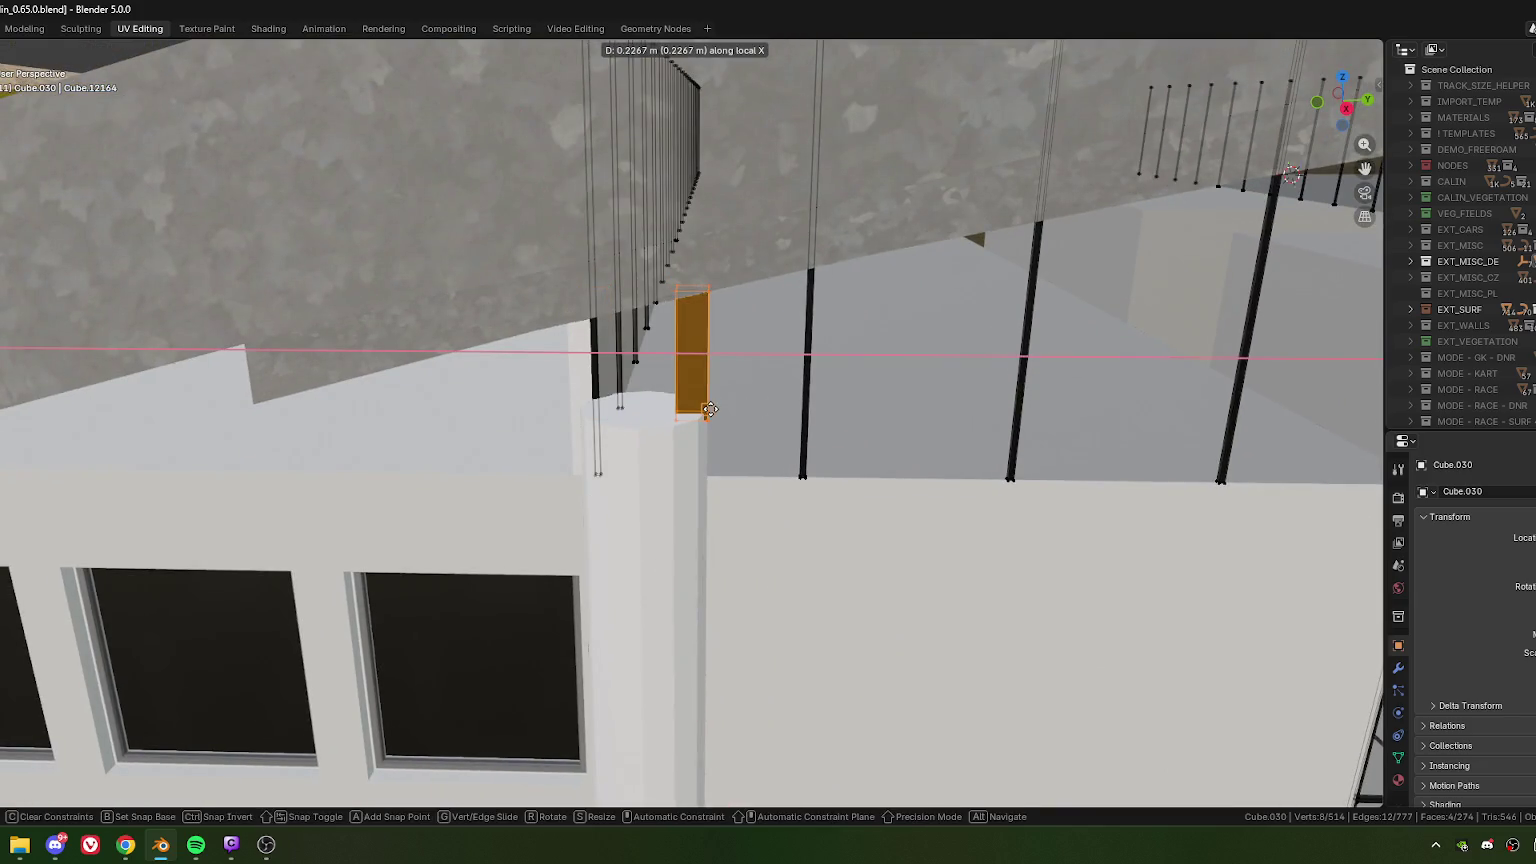
key(Return)
click(120, 686)
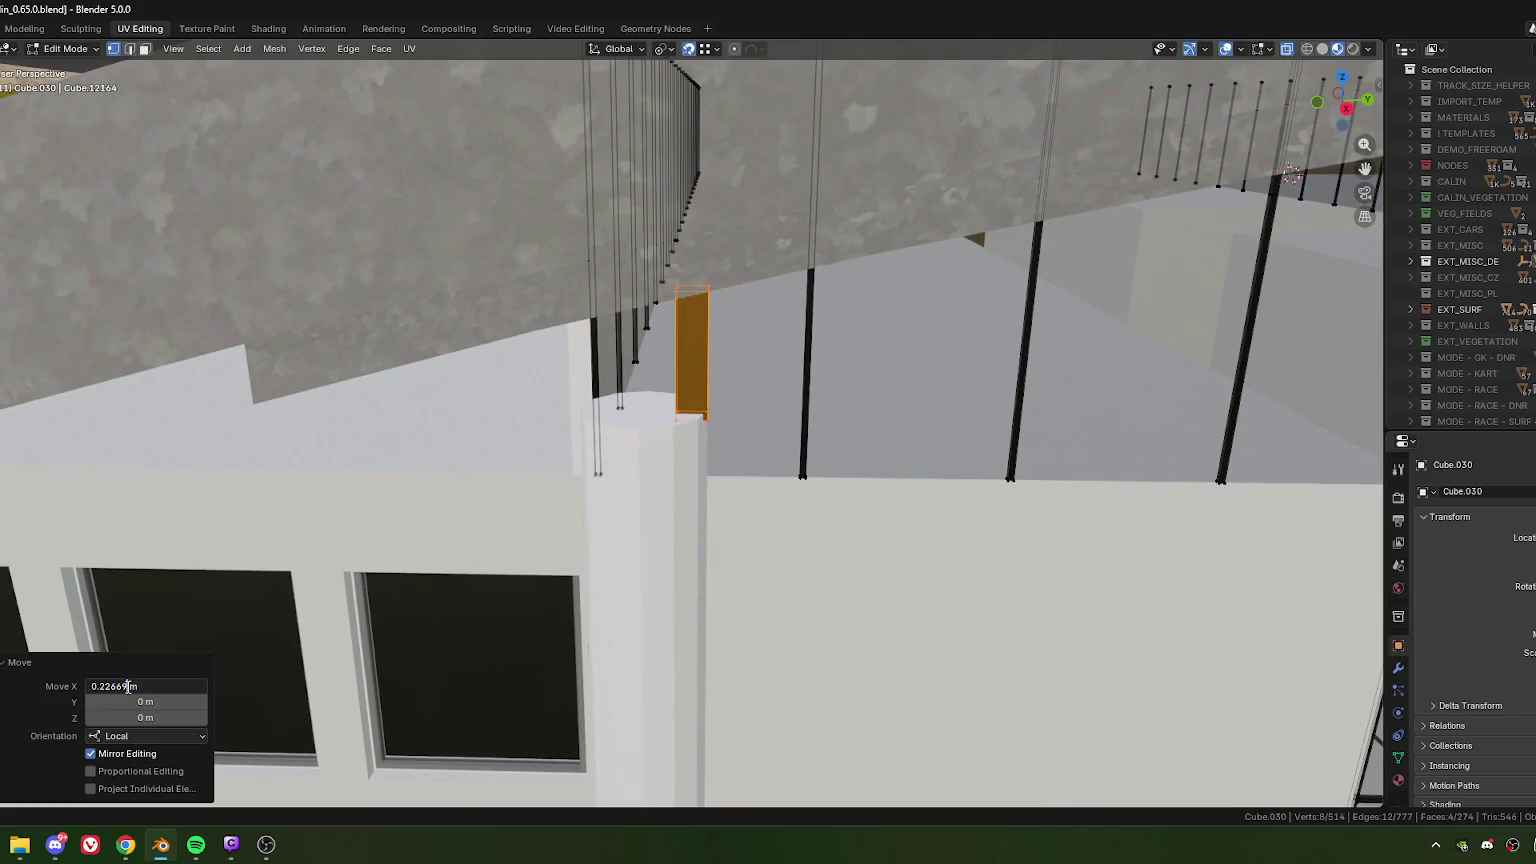
drag(128, 686, 184, 701)
key(Return)
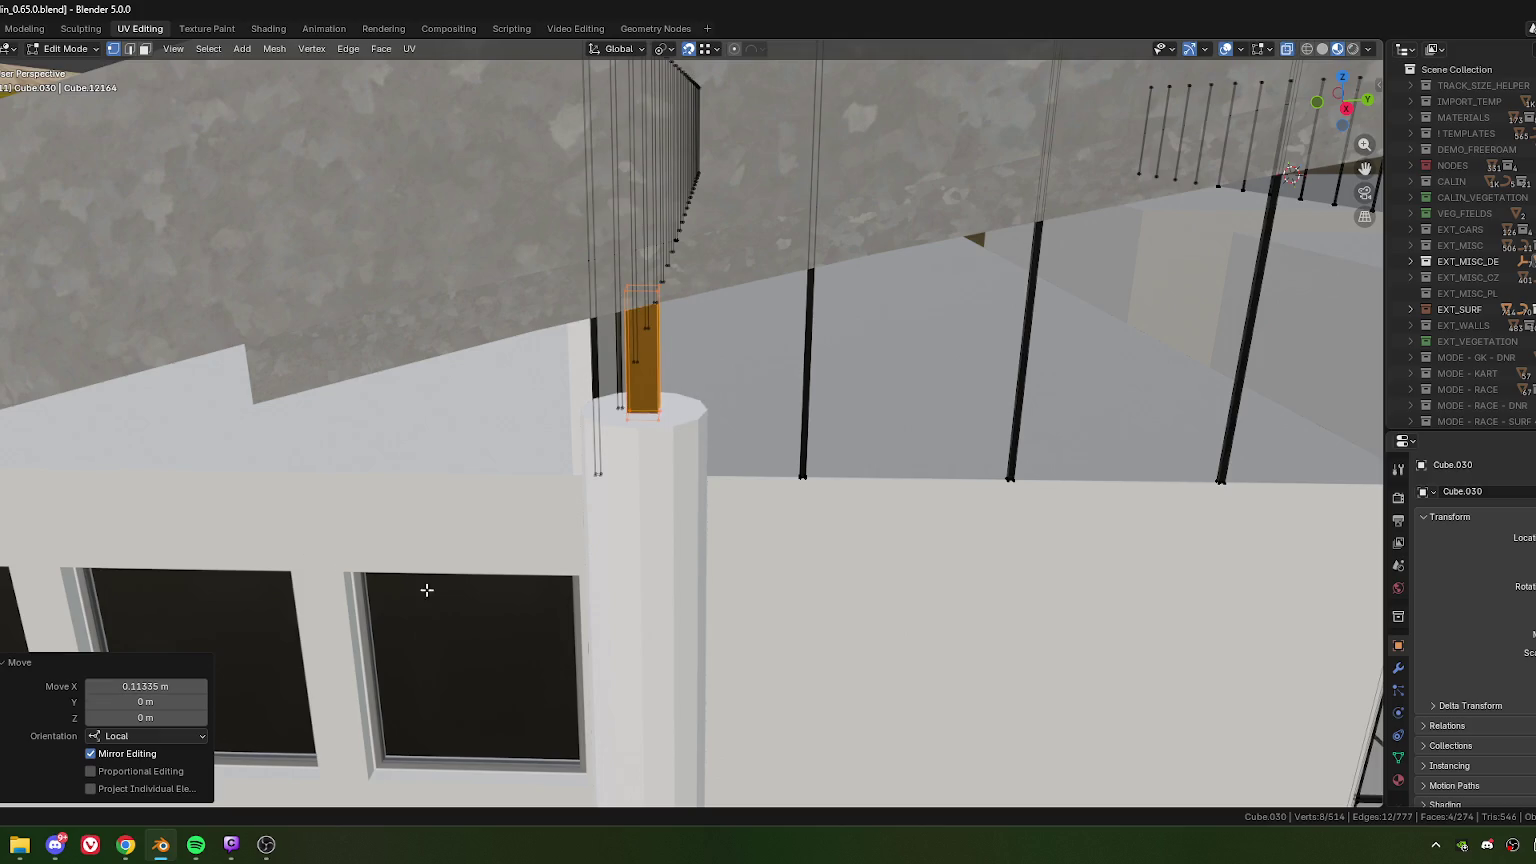
scroll(720, 465, down, 5)
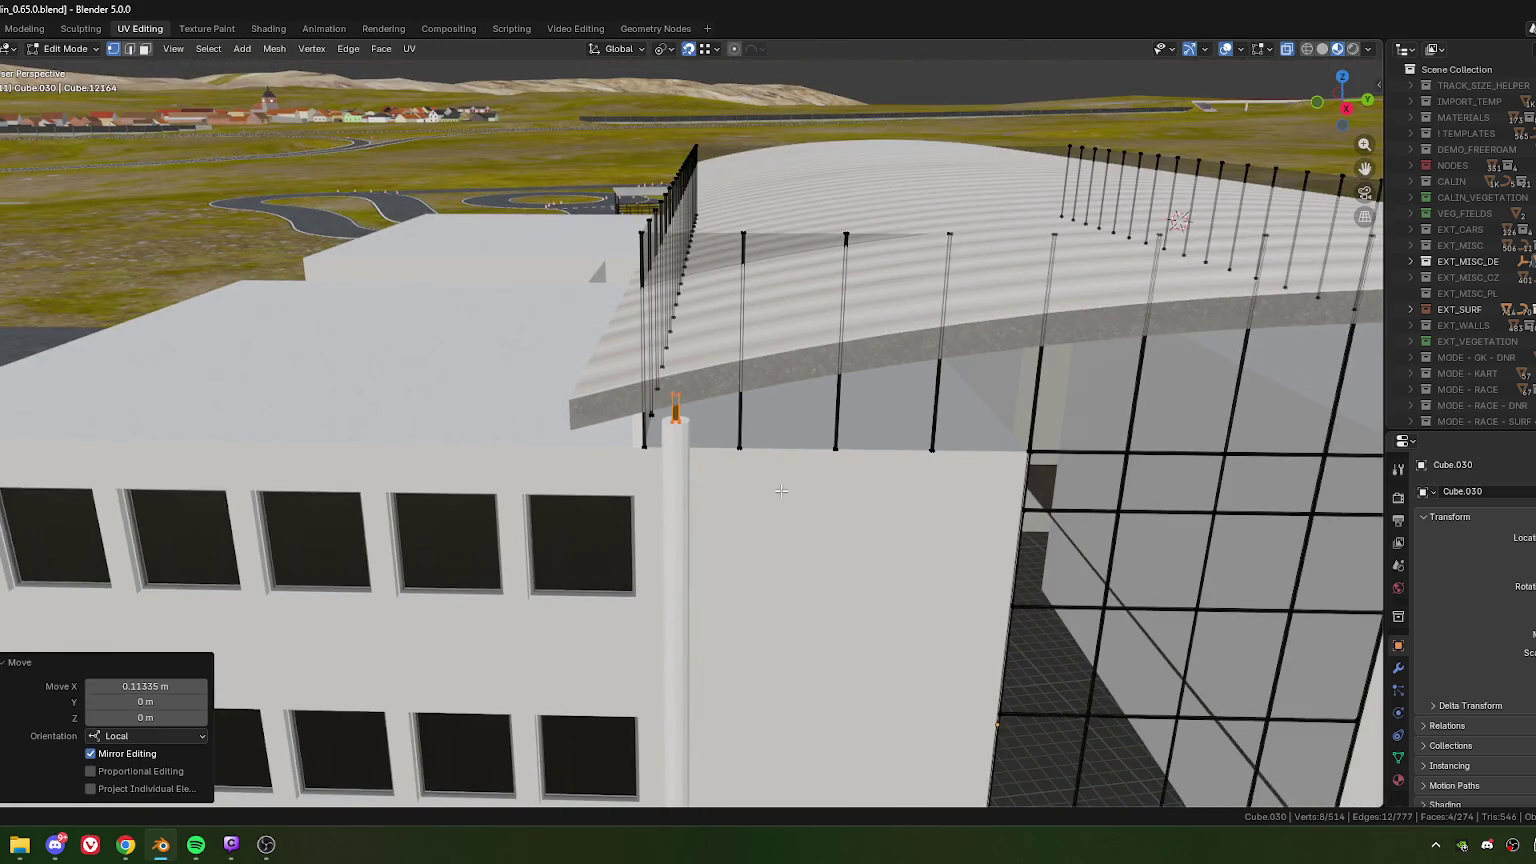
key(Tab)
- Select both canopy poles and assign them the existing 'colors' material
scroll(726, 458, down, 3)
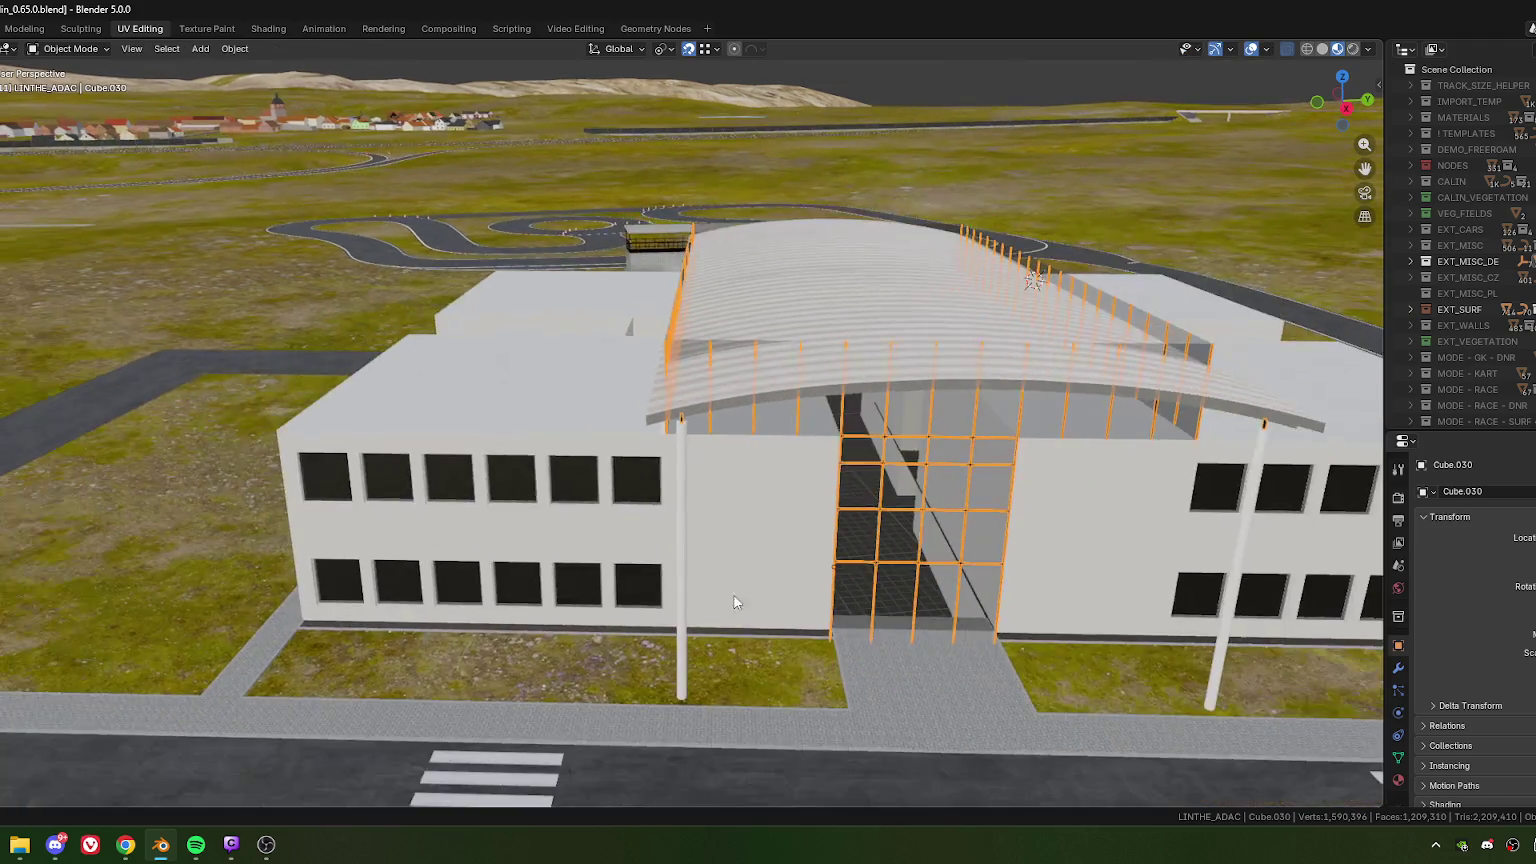
middle_drag(726, 458, 622, 438)
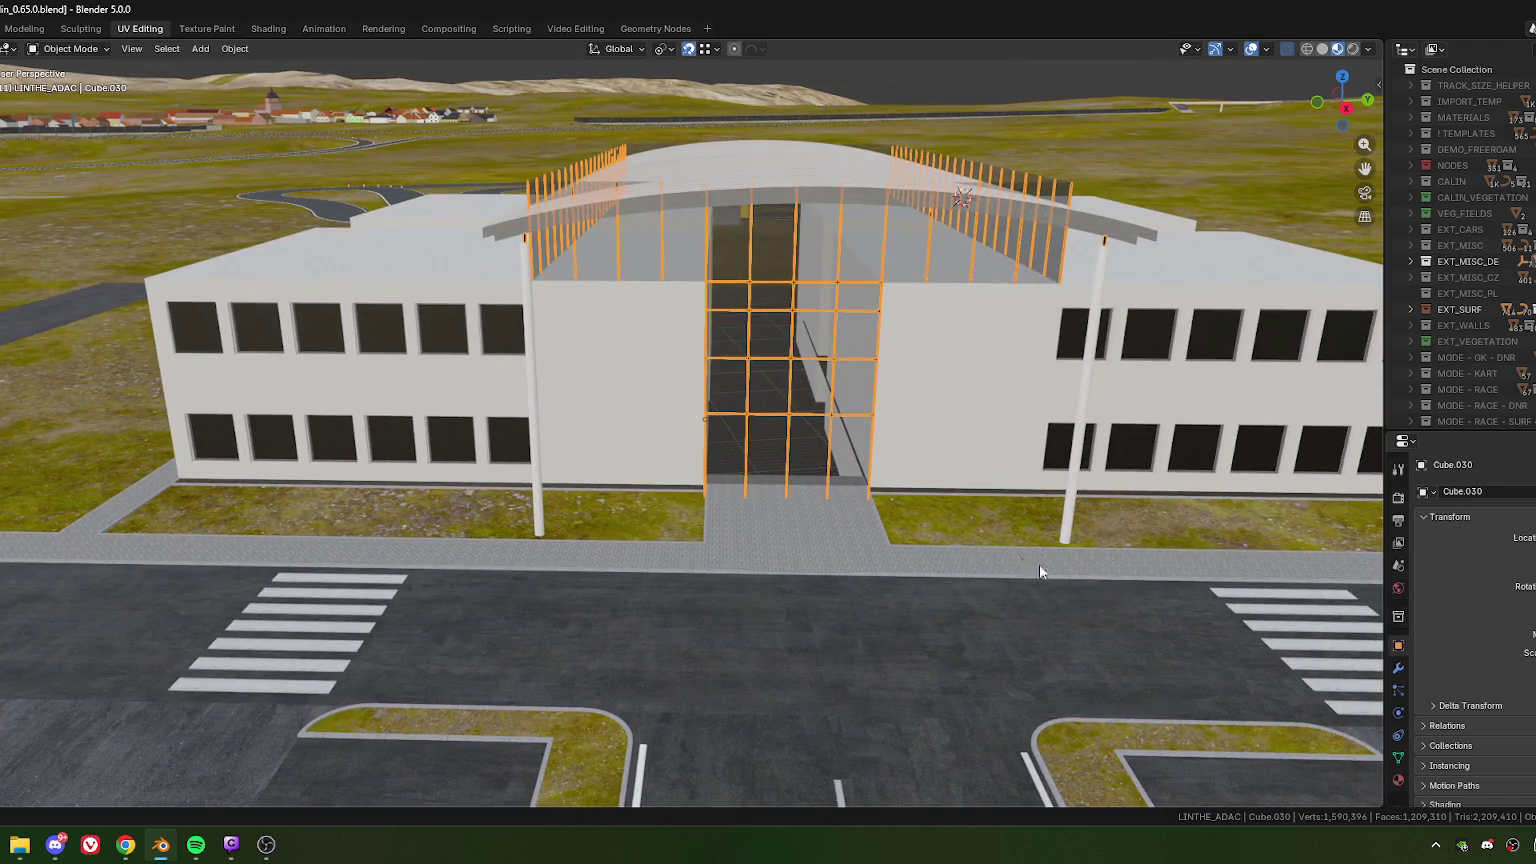
click(1066, 530)
shift+click(532, 461)
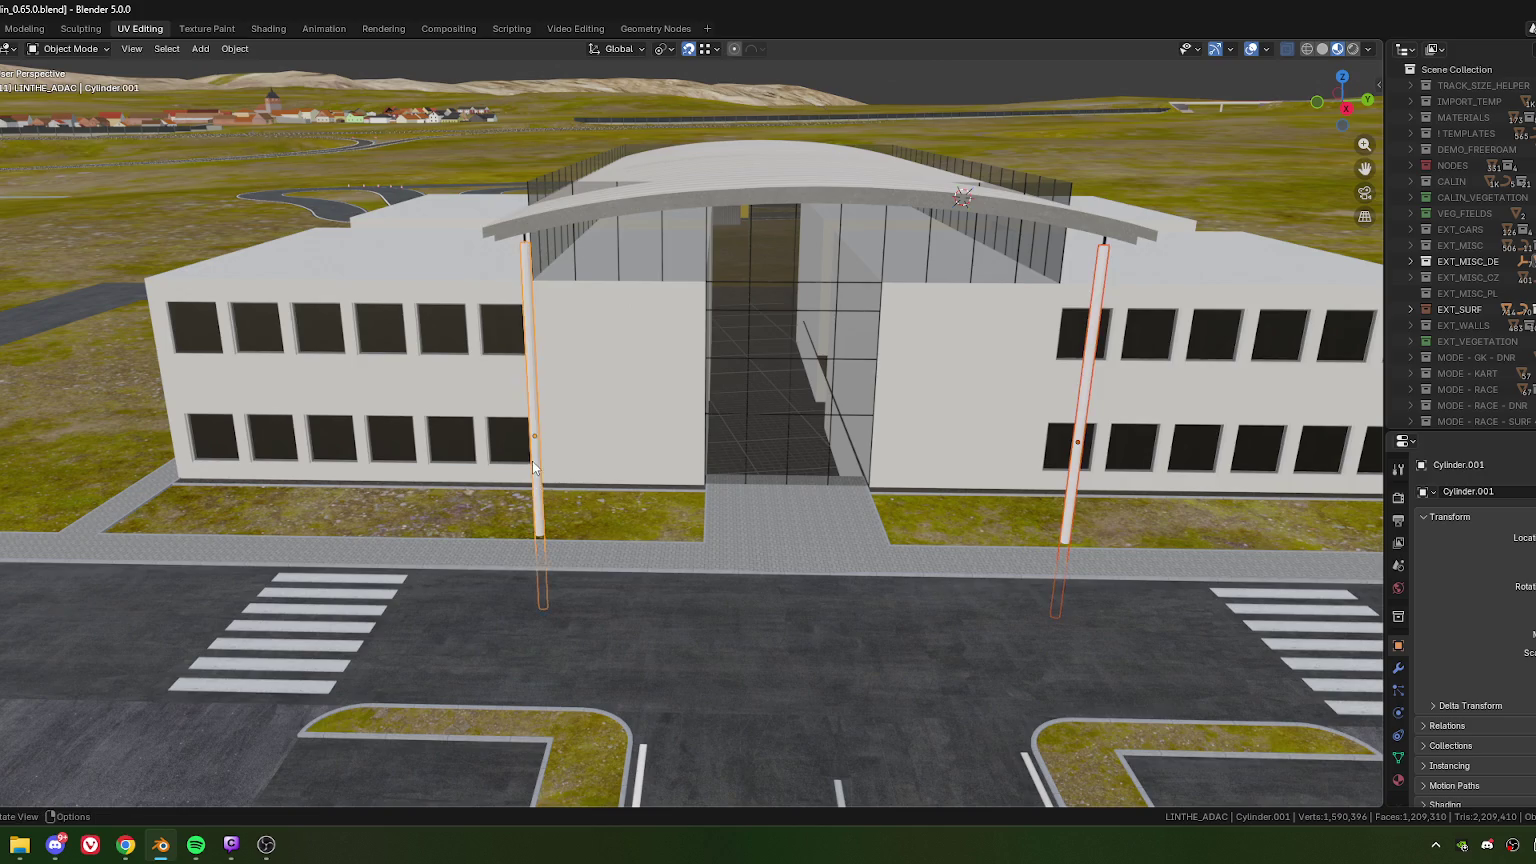
right_click(480, 505)
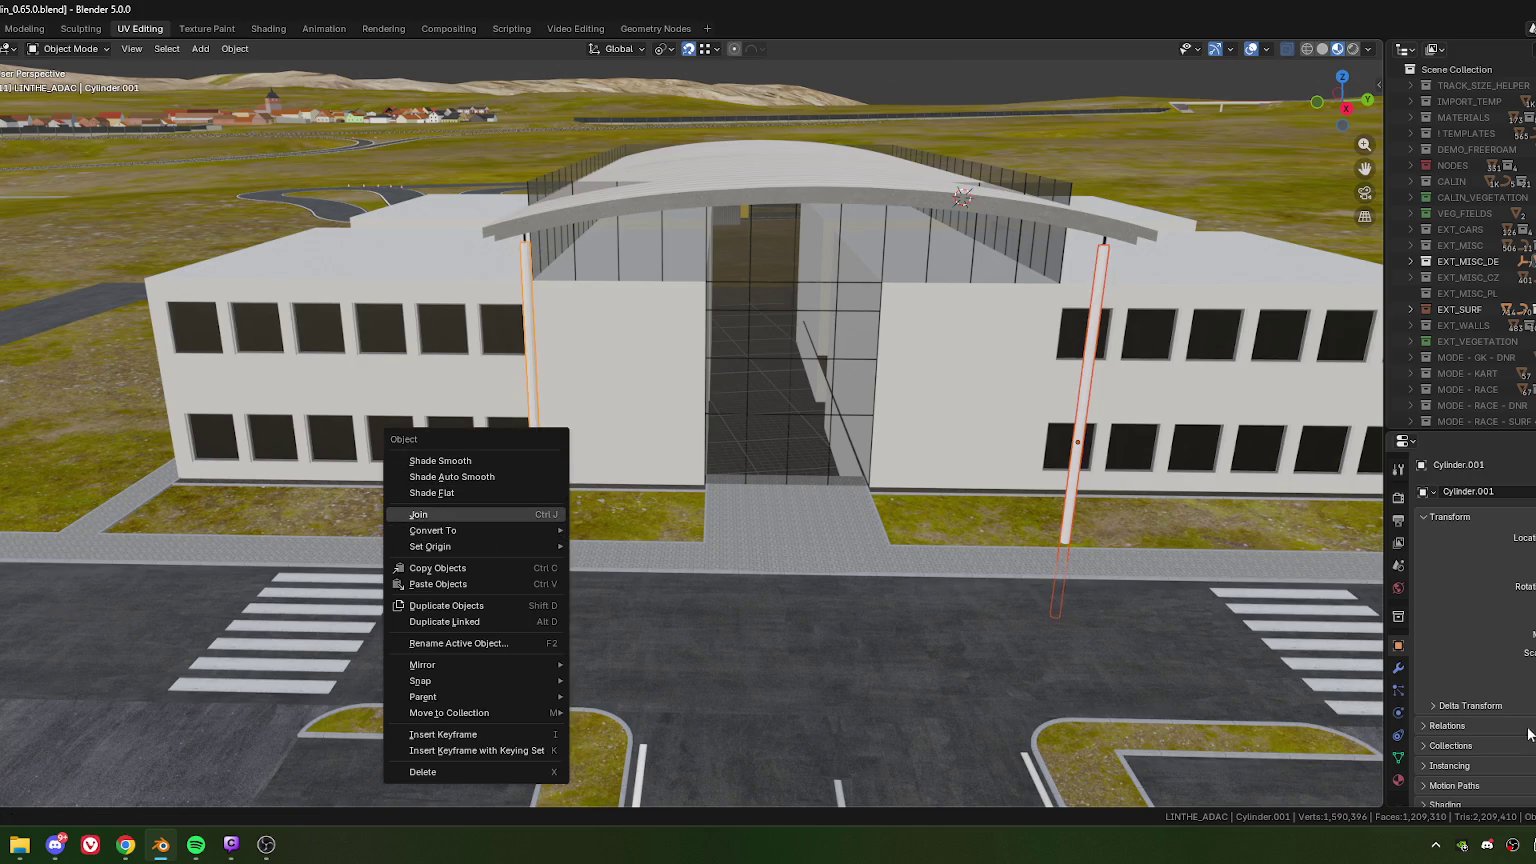
click(1398, 784)
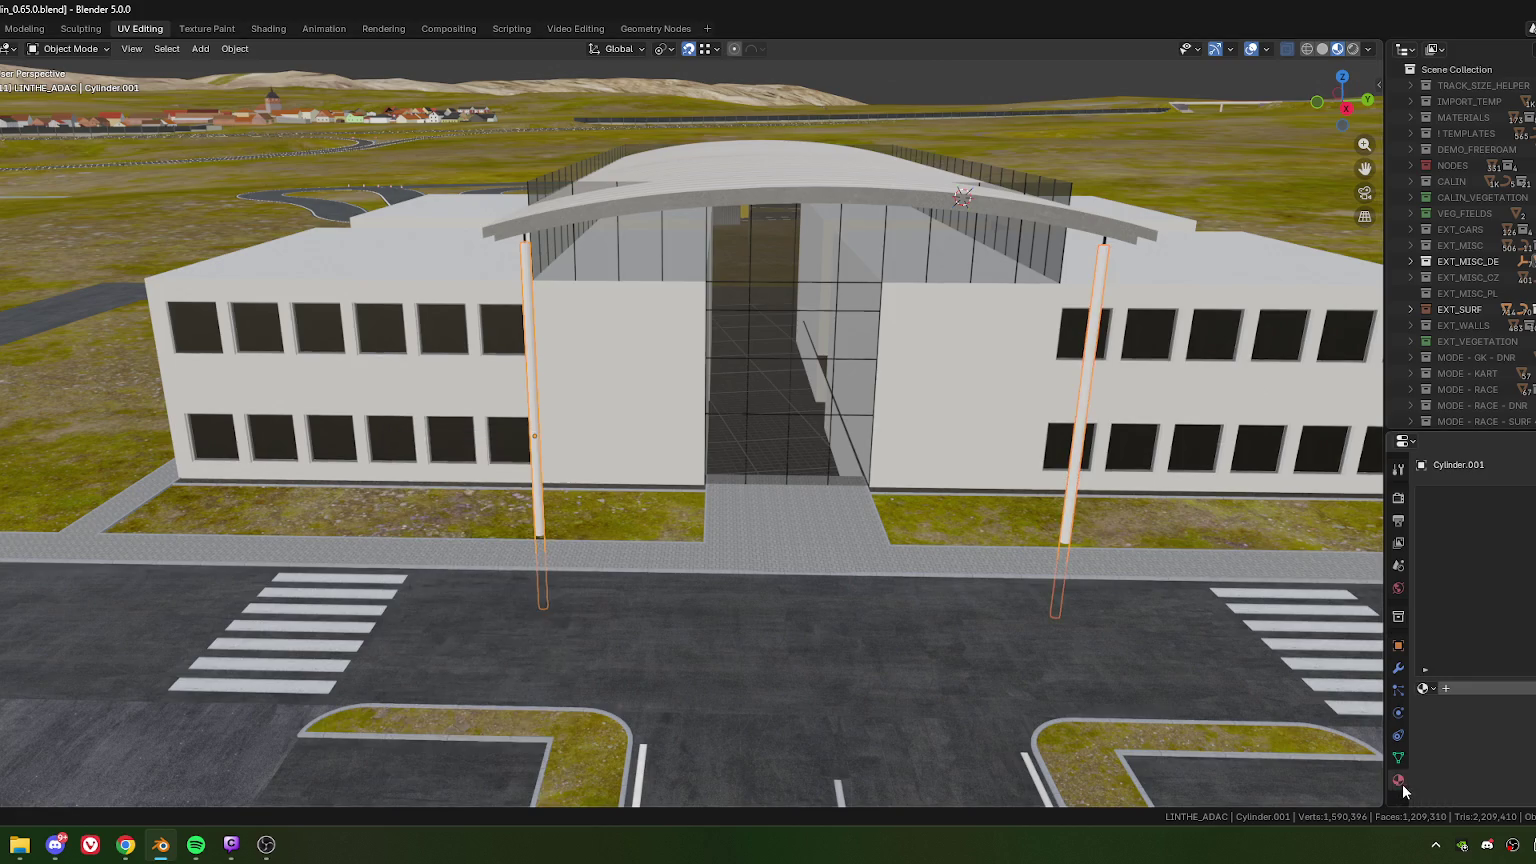
click(1426, 689)
text(c)
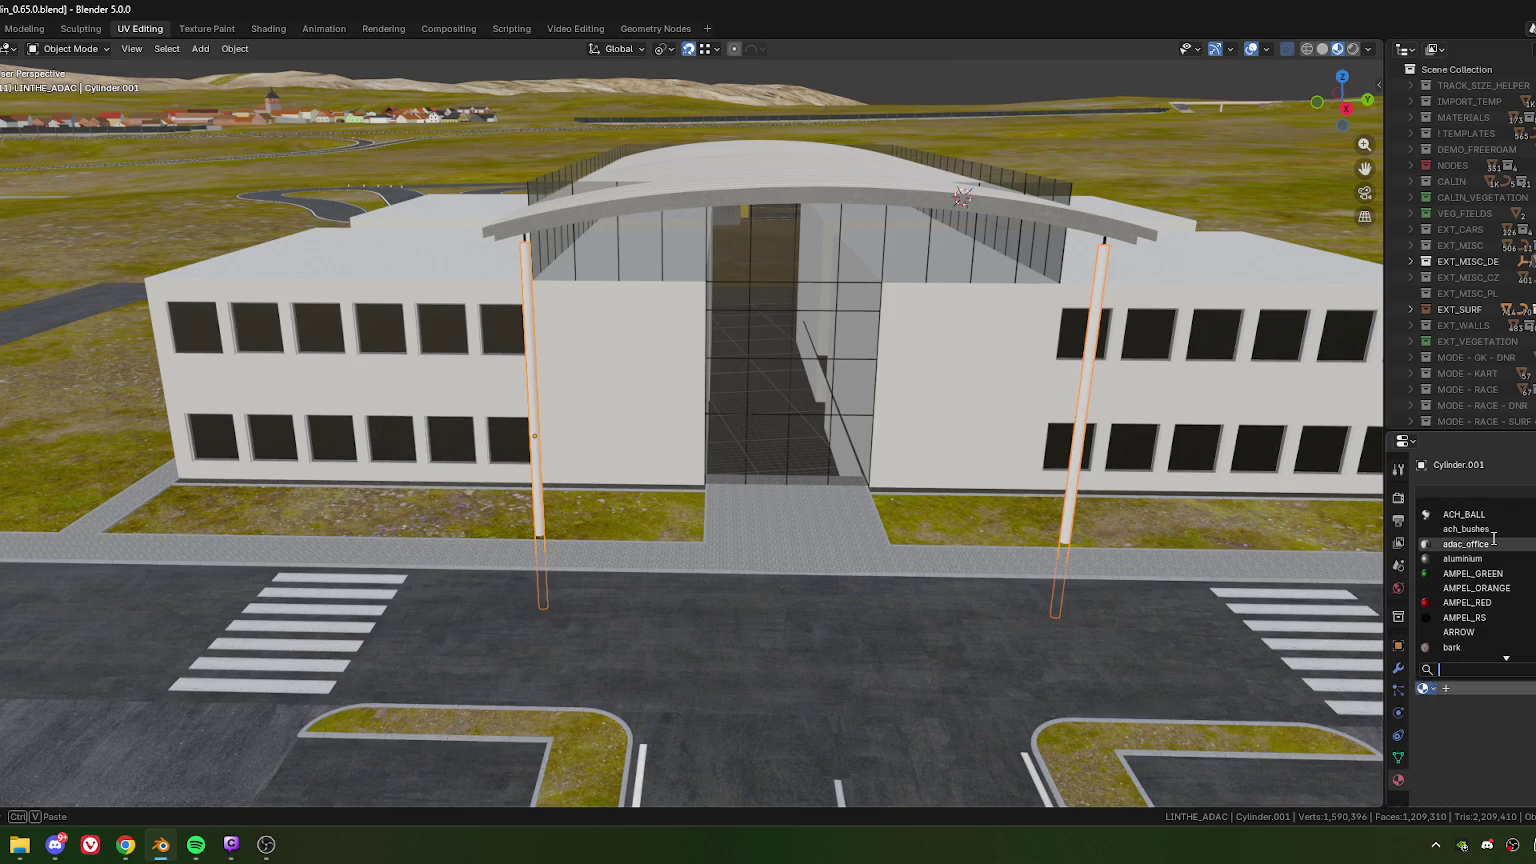
text(olors)
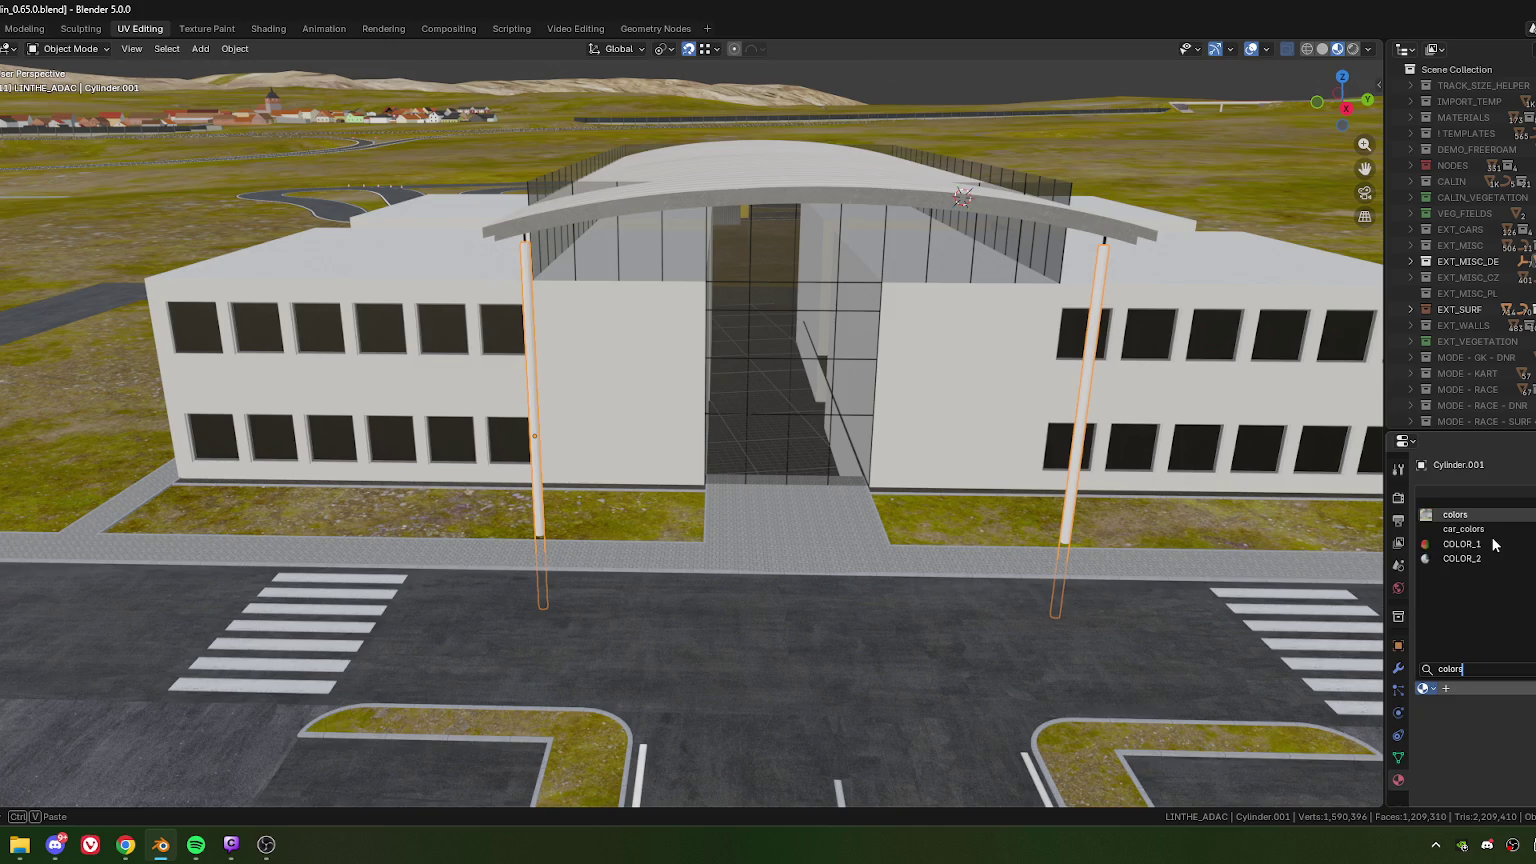
key(Return)
middle_drag(989, 538, 942, 481)
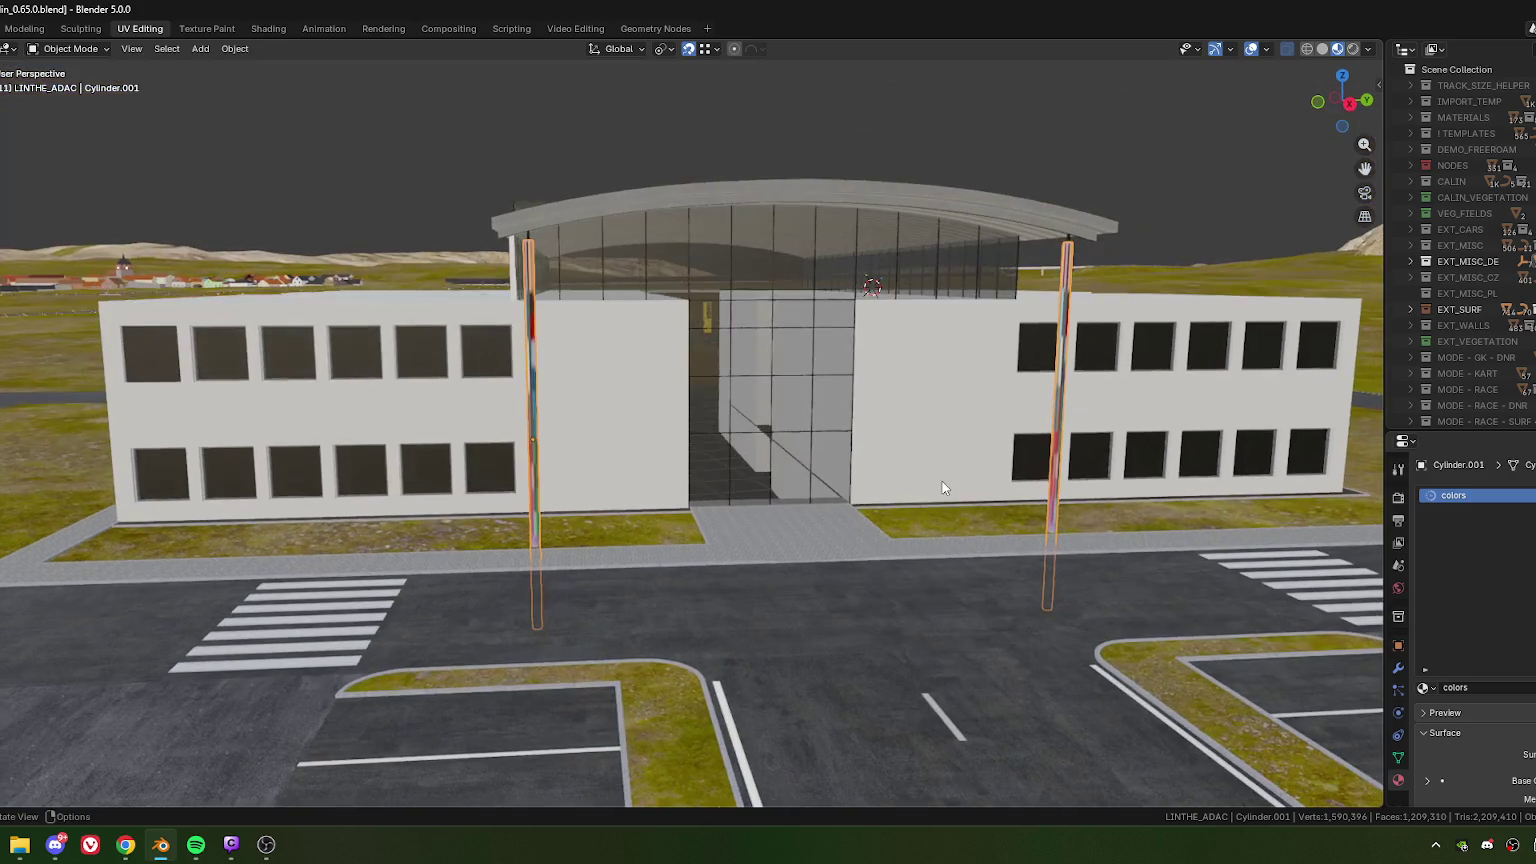
- Enter Edit Mode on the poles and try small vertical moves of their geometry
key(Tab)
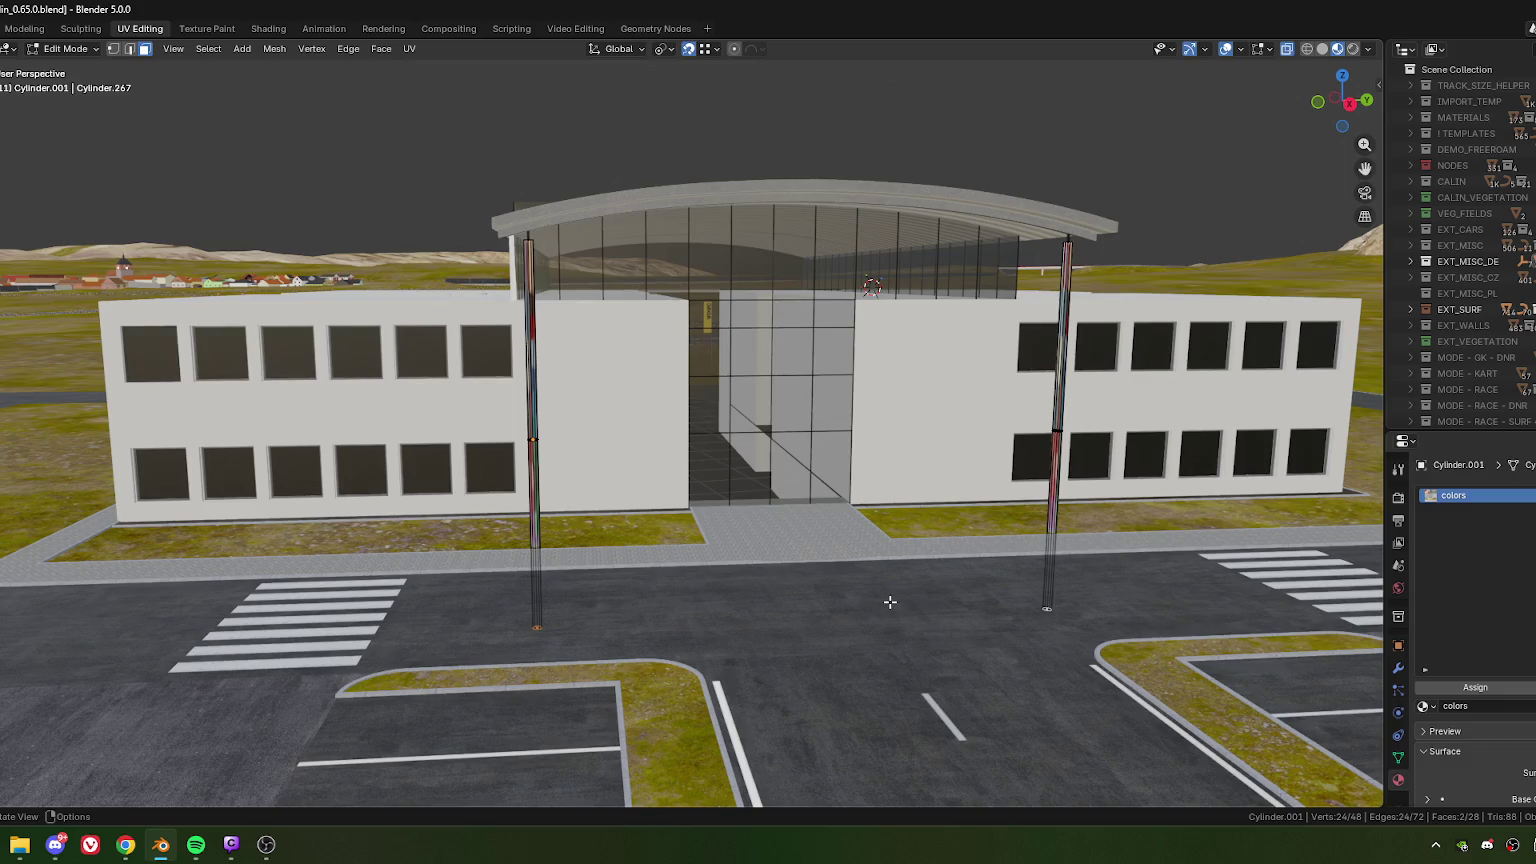
scroll(881, 606, down, 5)
mouse_move(881, 606)
middle_down()
mouse_move(489, 549)
mouse_move(693, 558)
mouse_move(723, 588)
mouse_move(684, 626)
middle_up()
key(g)
key(z)
click(559, 521)
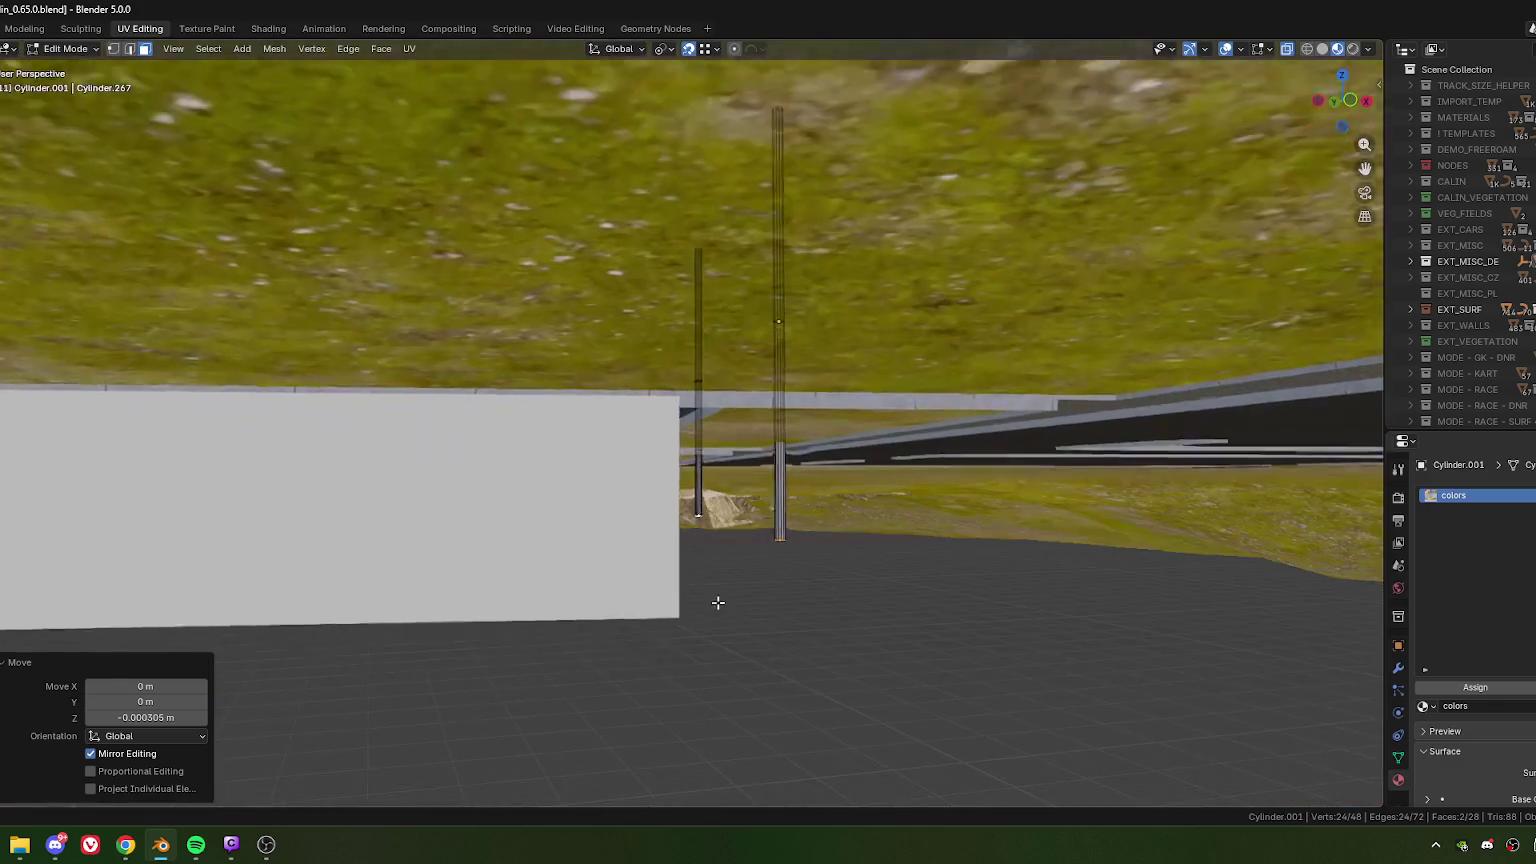
key(g)
key(z)
click(737, 624)
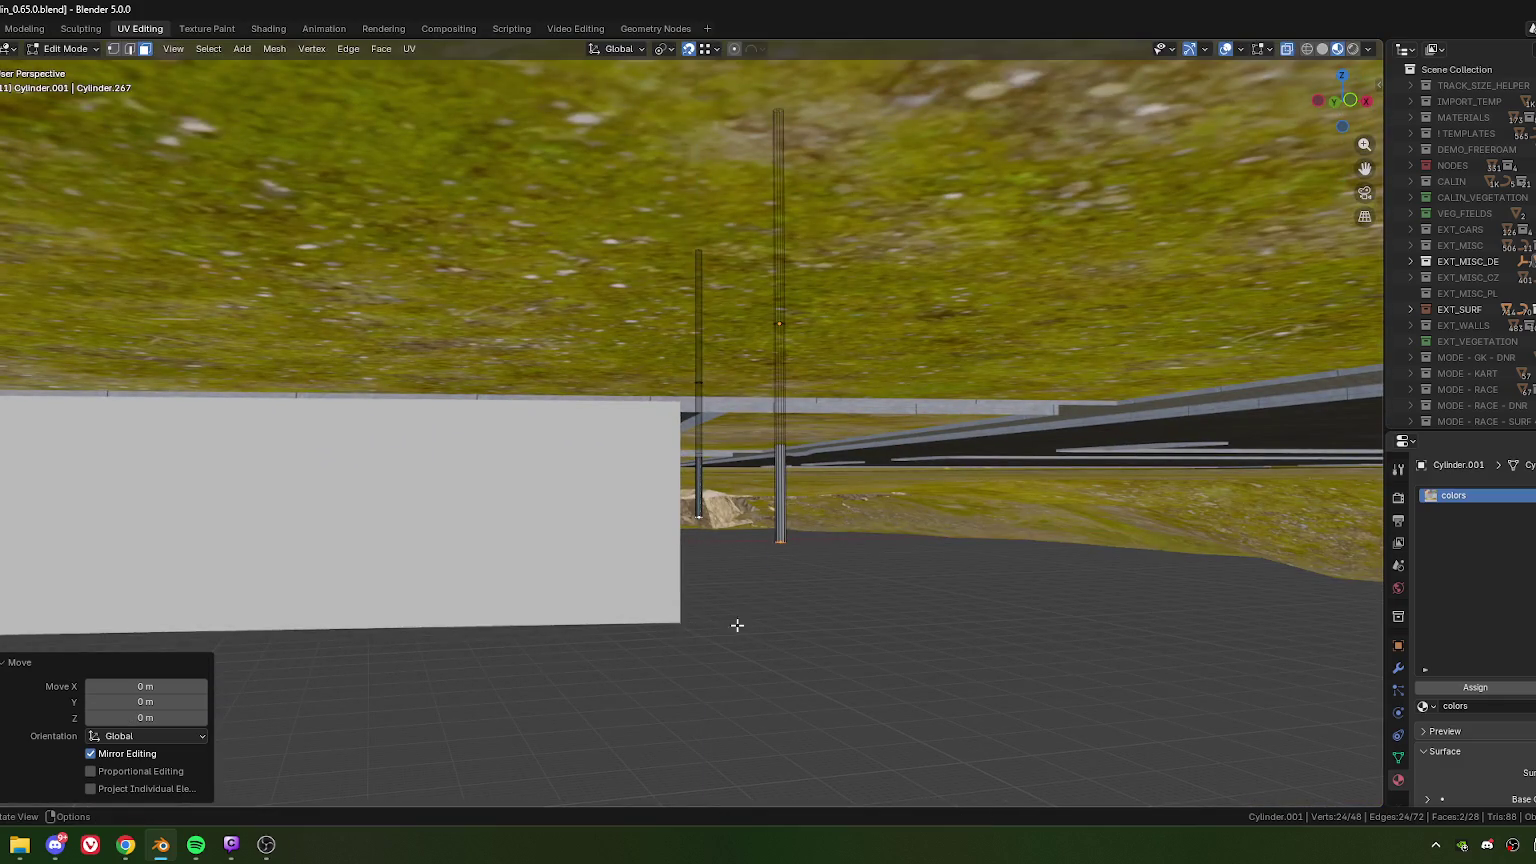
- Orbit, zoom and pan until the poles' bases are in view
mouse_move(737, 624)
middle_down()
mouse_move(822, 540)
mouse_move(668, 493)
mouse_move(724, 484)
middle_up()
scroll(668, 493, up, 5)
scroll(668, 493, down, 2)
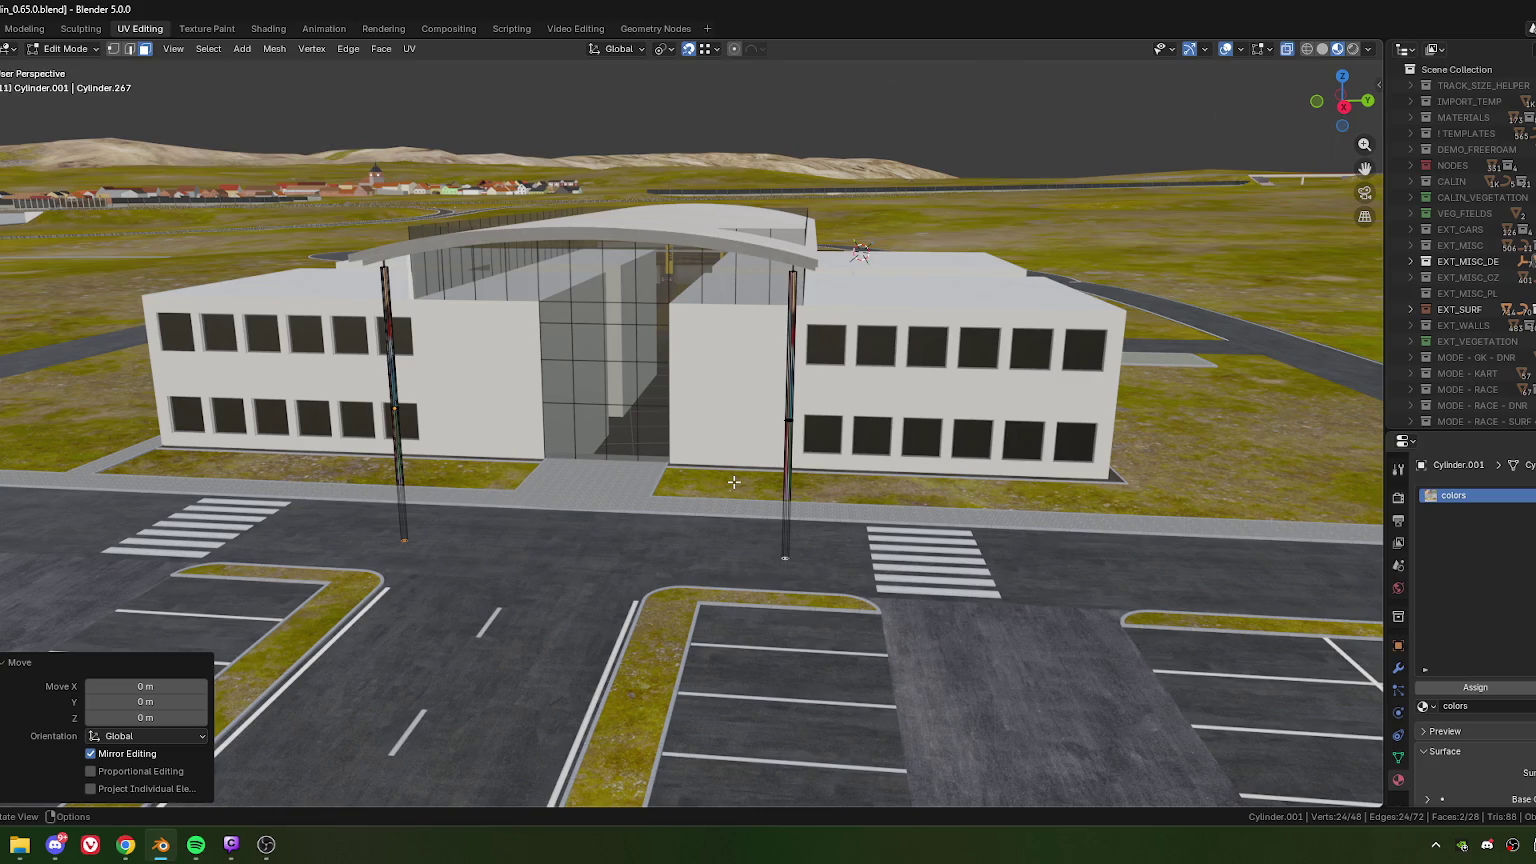
middle_drag(727, 482, 603, 358)
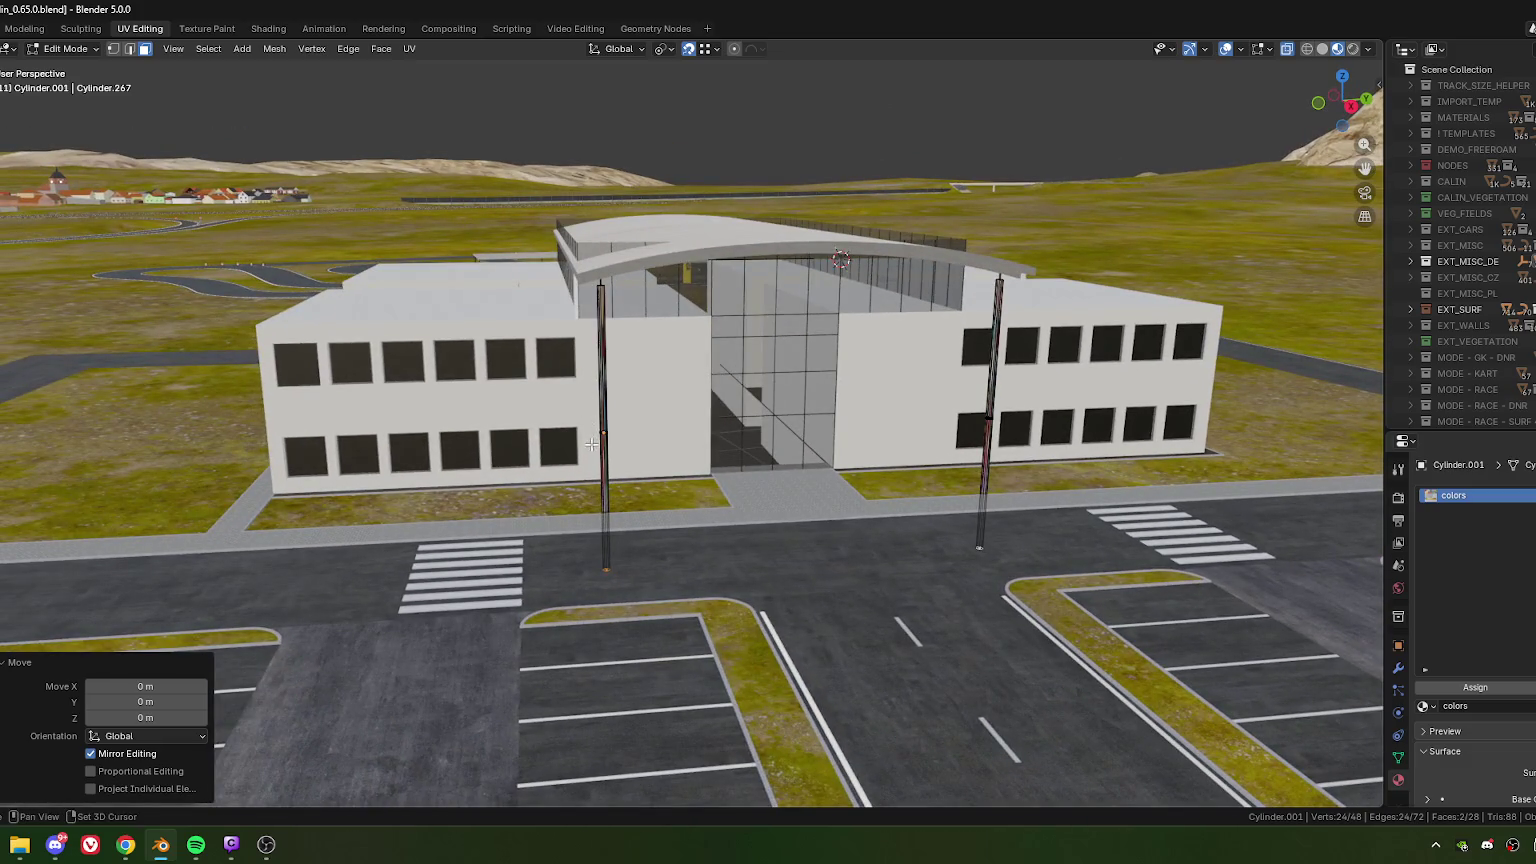
scroll(603, 358, up, 5)
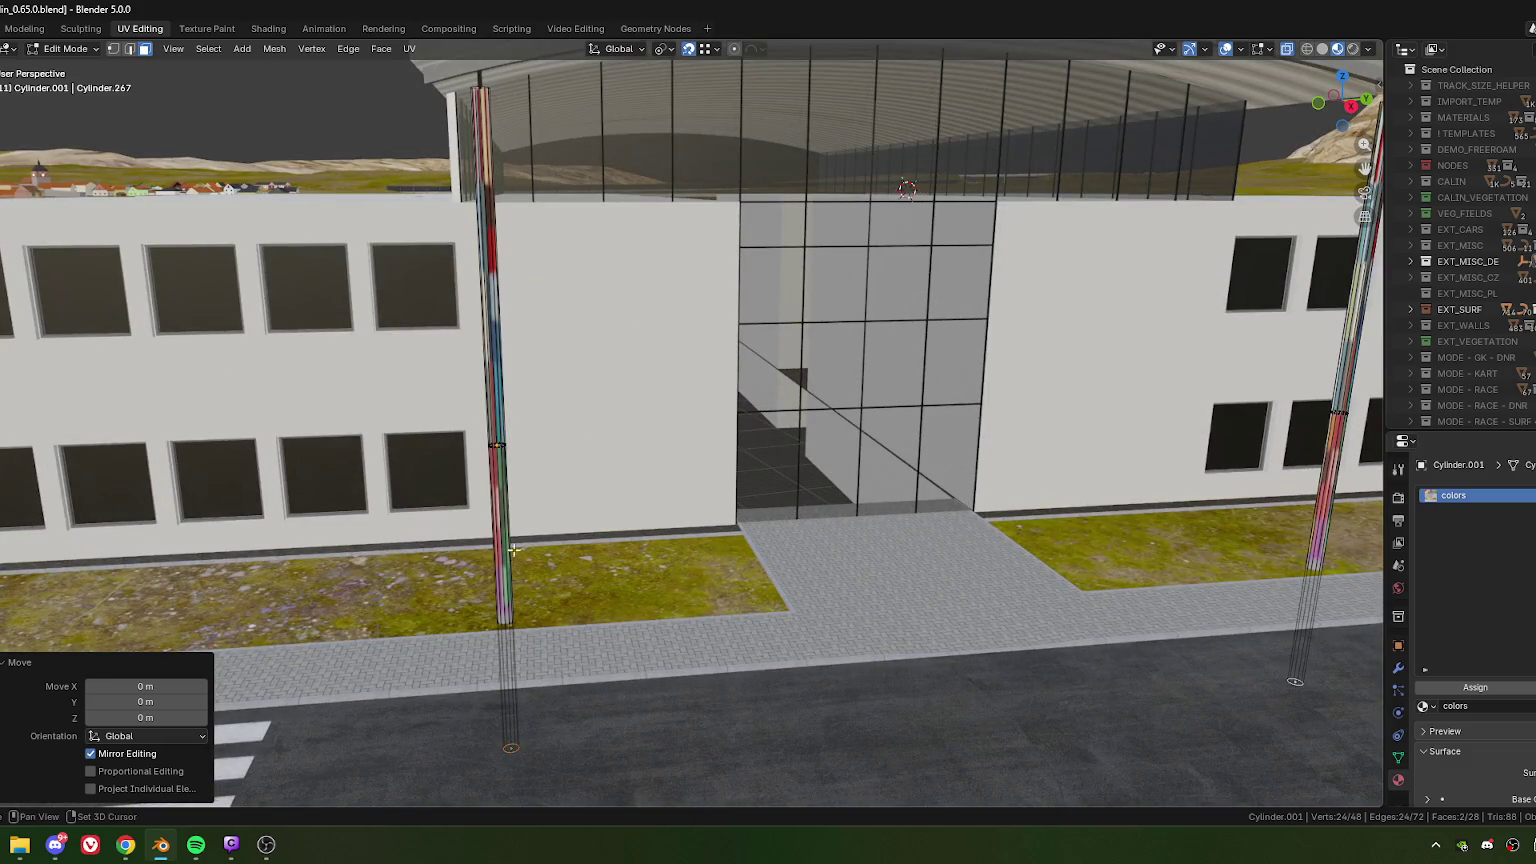
scroll(492, 121, down, 4)
middle_drag(492, 121, 522, 229)
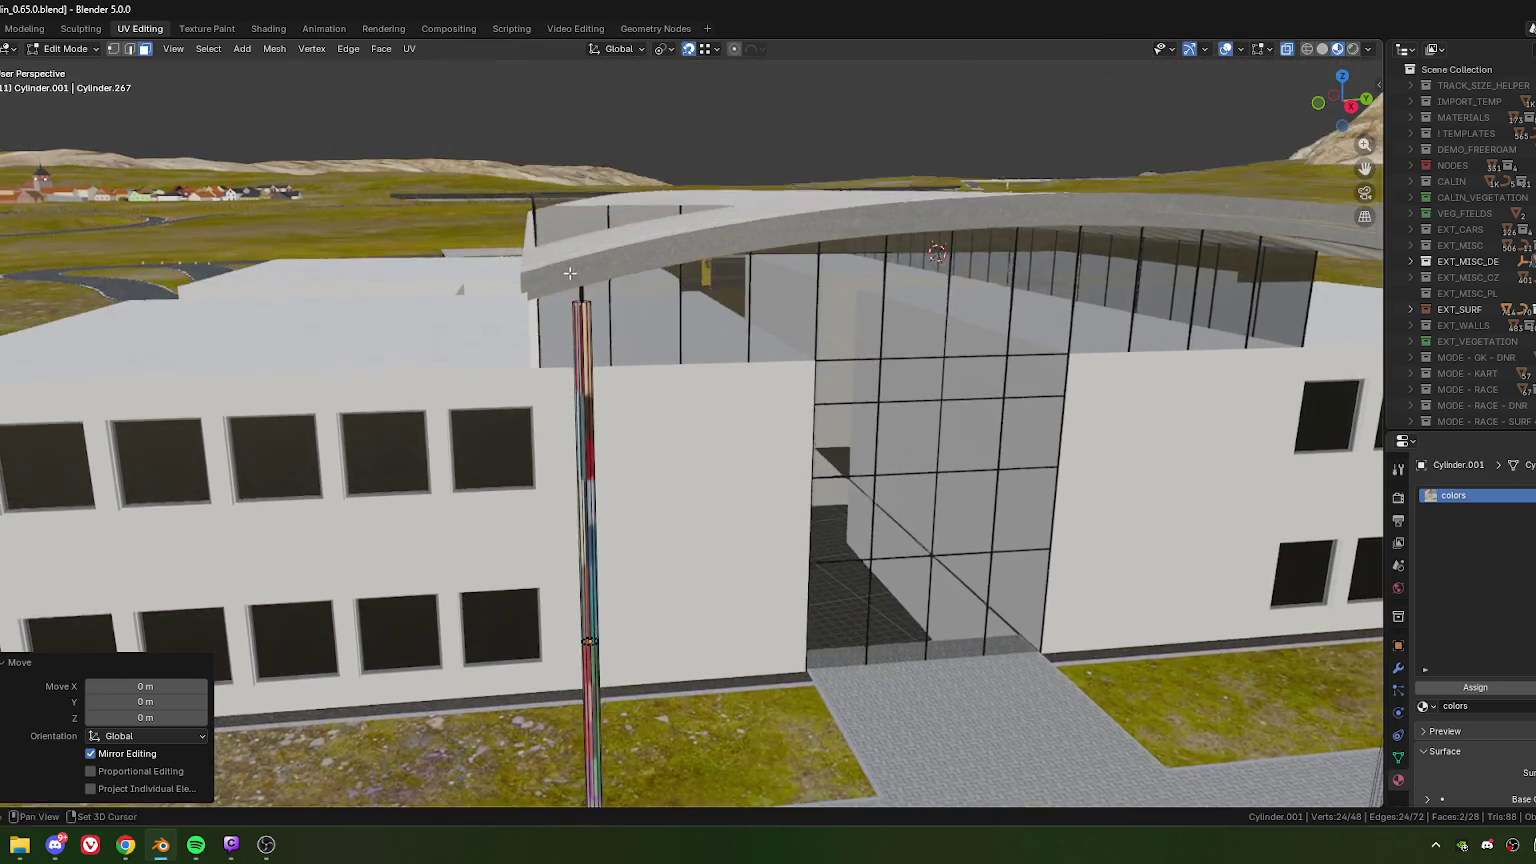
scroll(522, 229, up, 6)
scroll(522, 229, down, 3)
scroll(522, 229, down, 2)
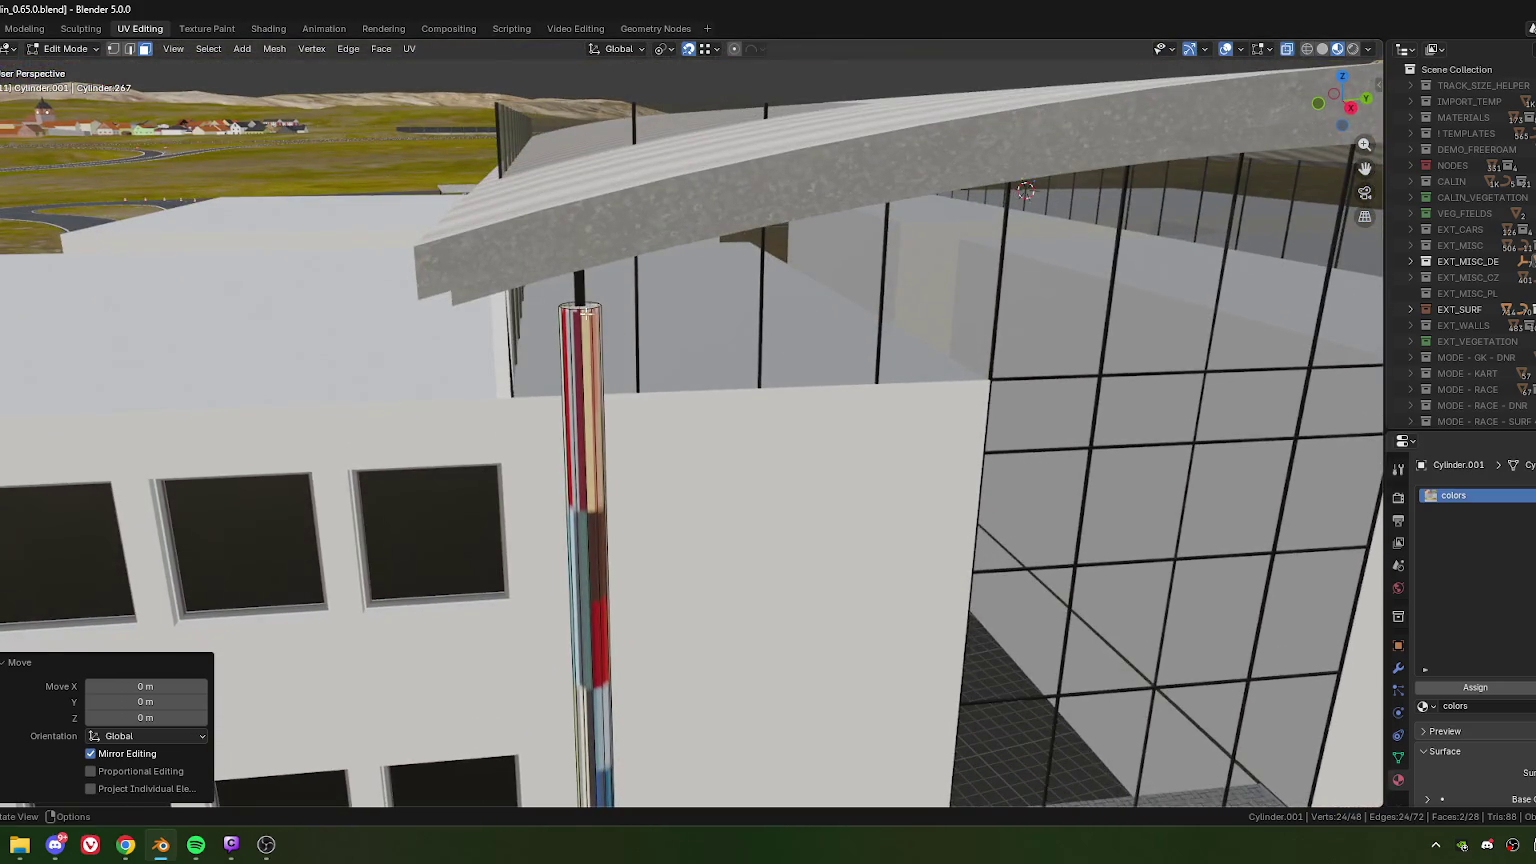
scroll(626, 431, down, 3)
shift+middle_drag(626, 431, 600, 353)
- Delete the bottom cap faces of both poles
key(l)
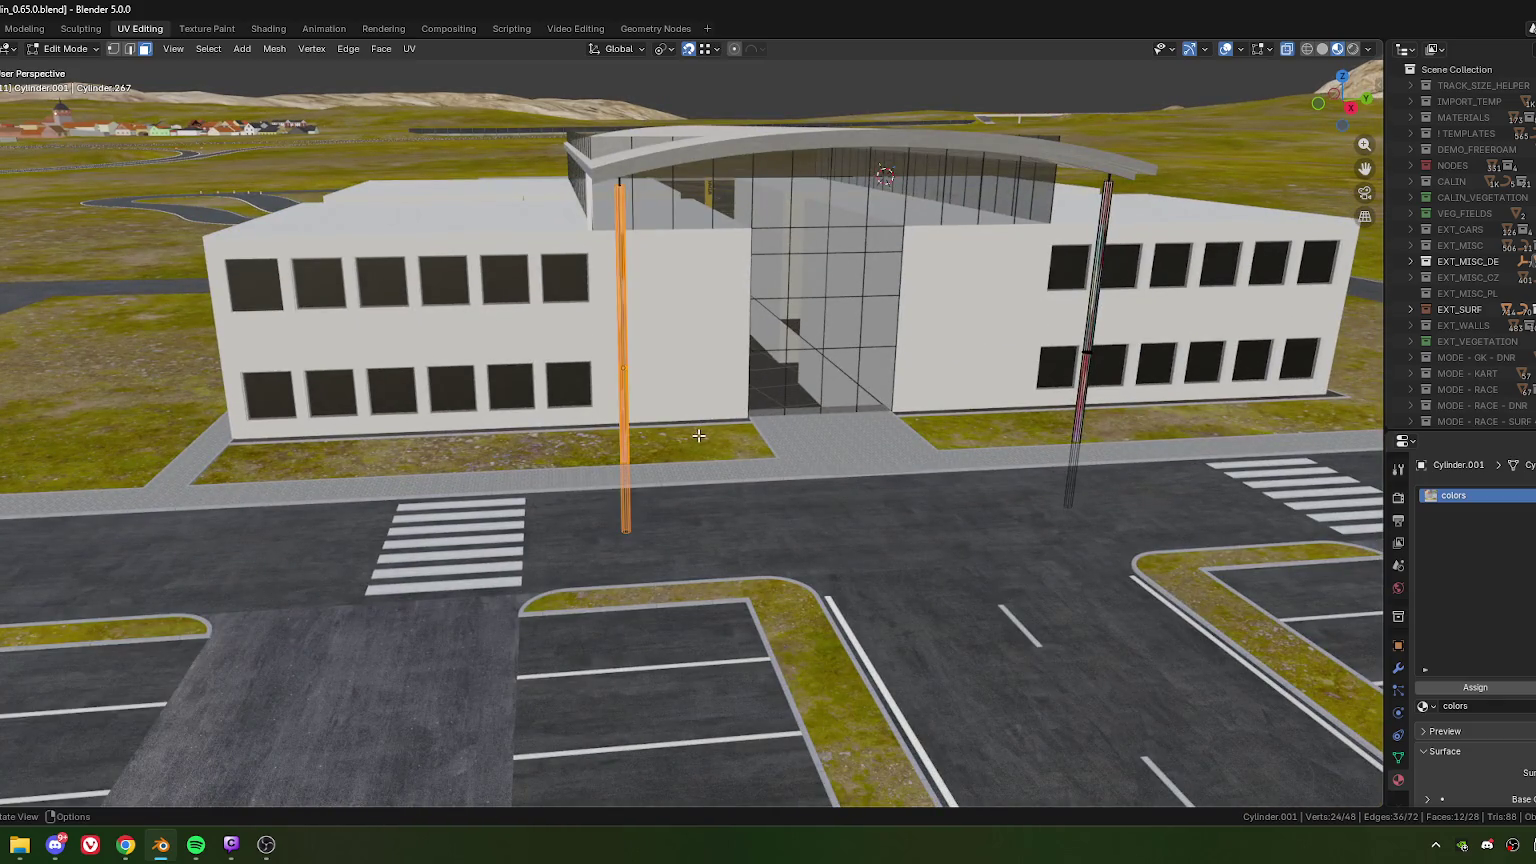
click(625, 531)
shift+click(1068, 507)
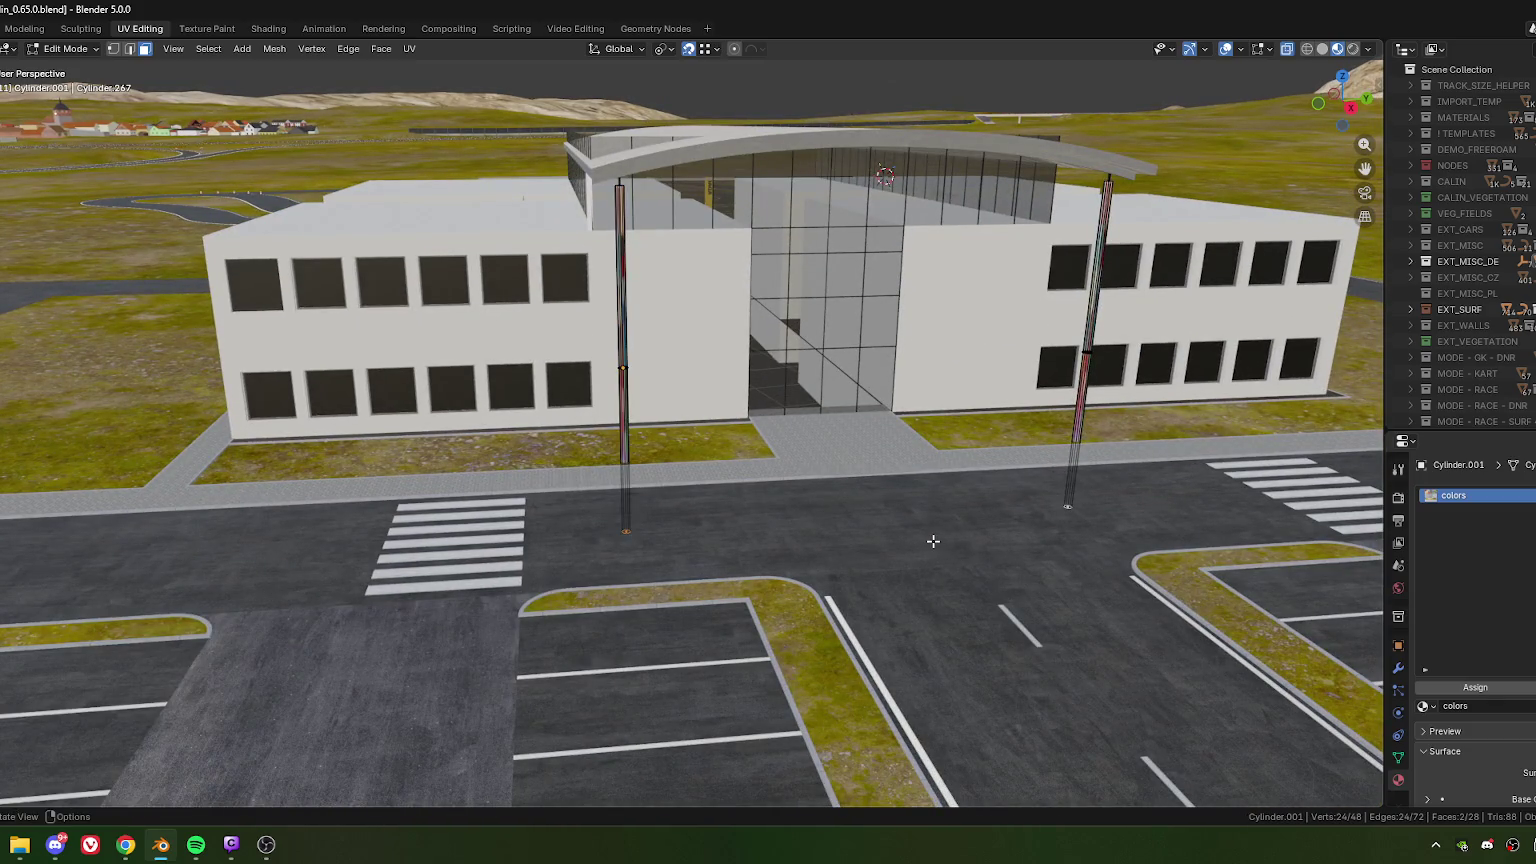
key(x)
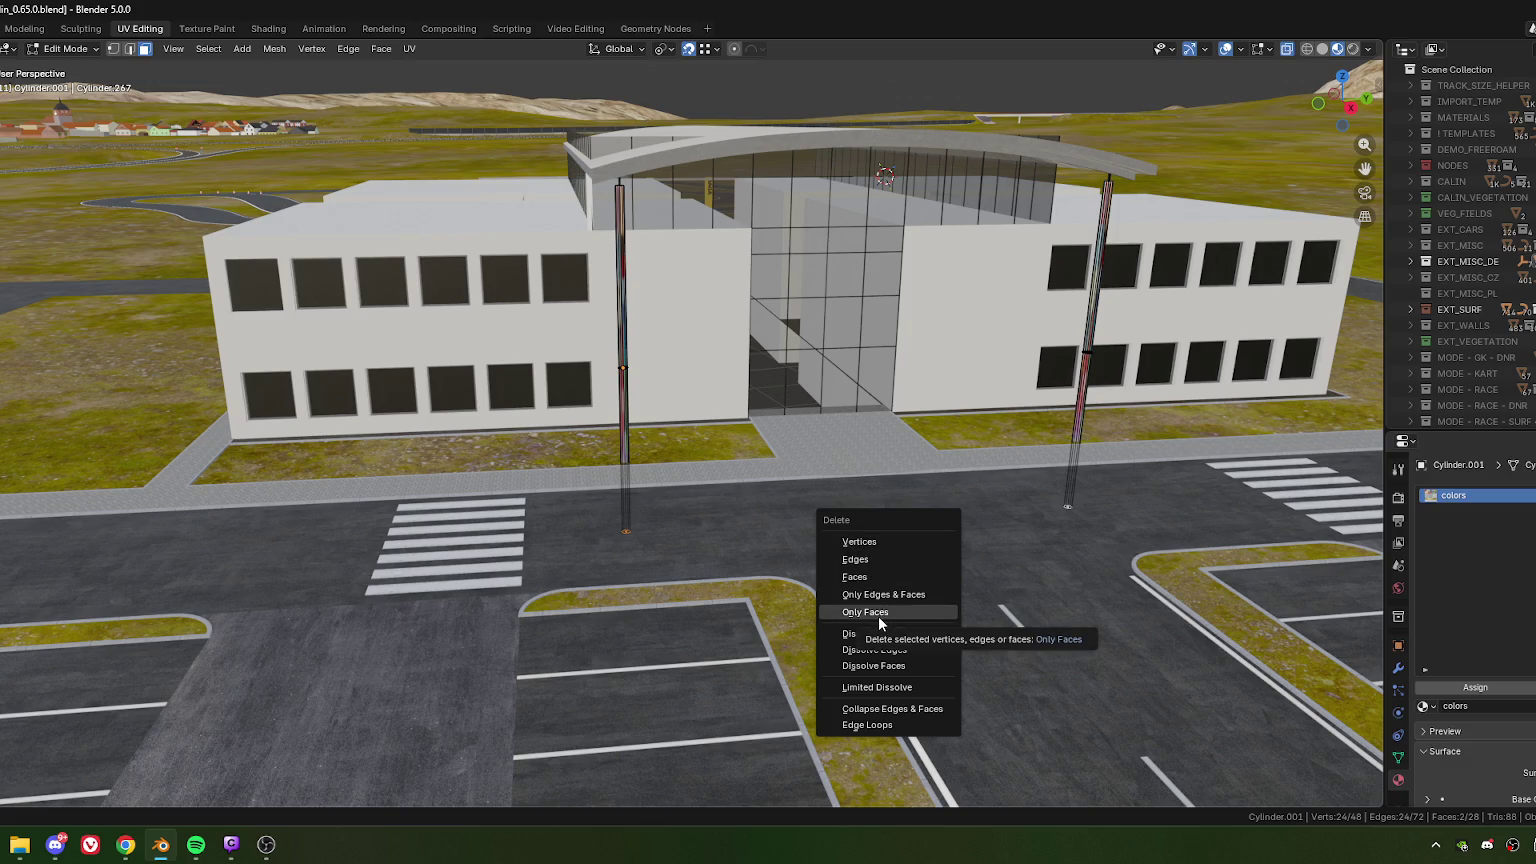
click(871, 612)
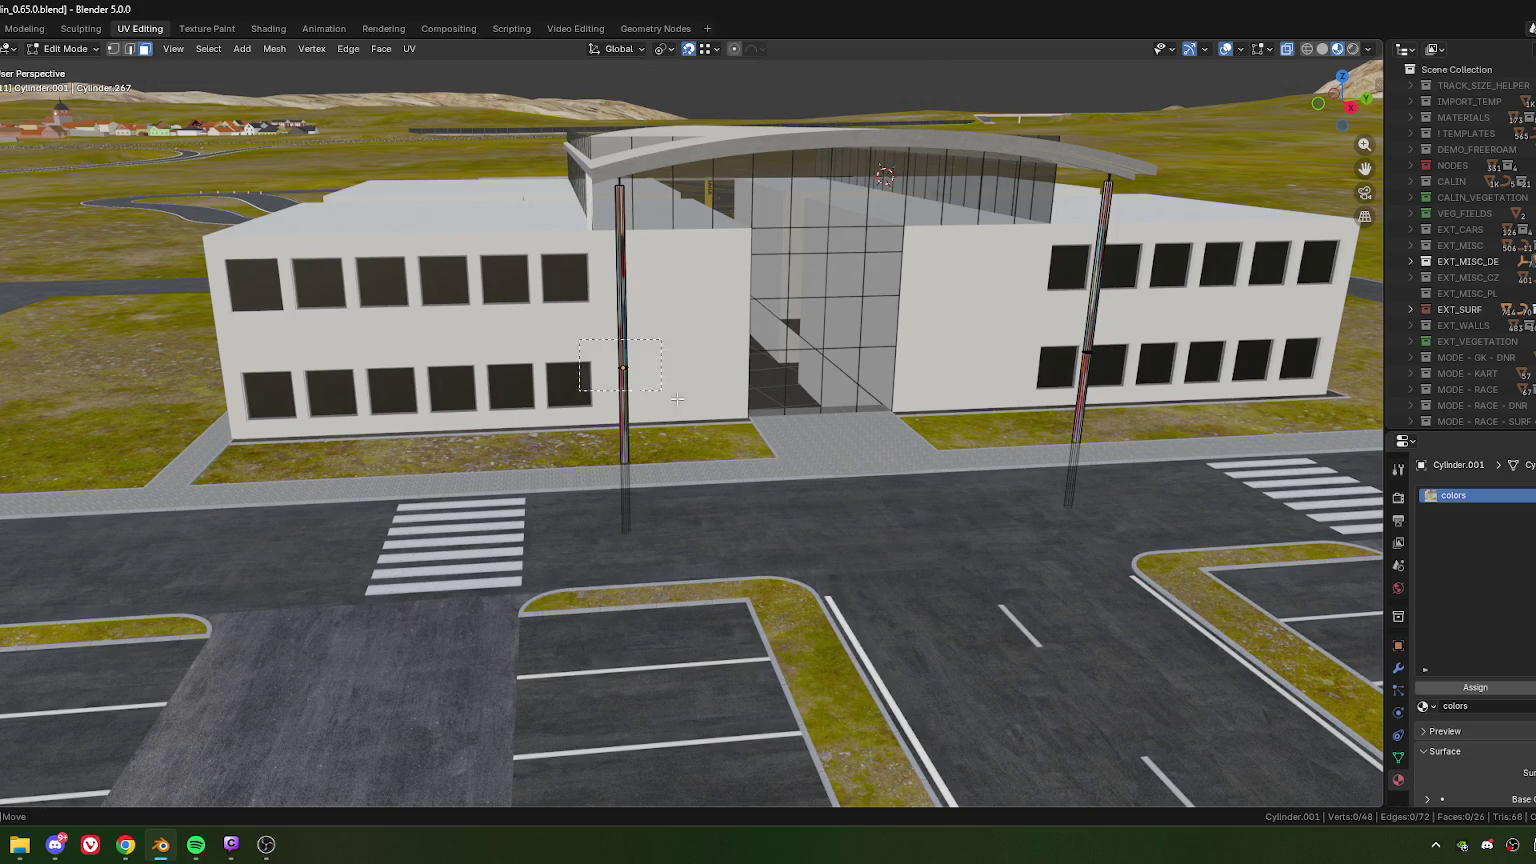
- Shade the pole sides smooth and top caps flat, then select all and restore the UV Editing split
alt+click(622, 370)
alt+shift+click(1087, 345)
right_click(1046, 345)
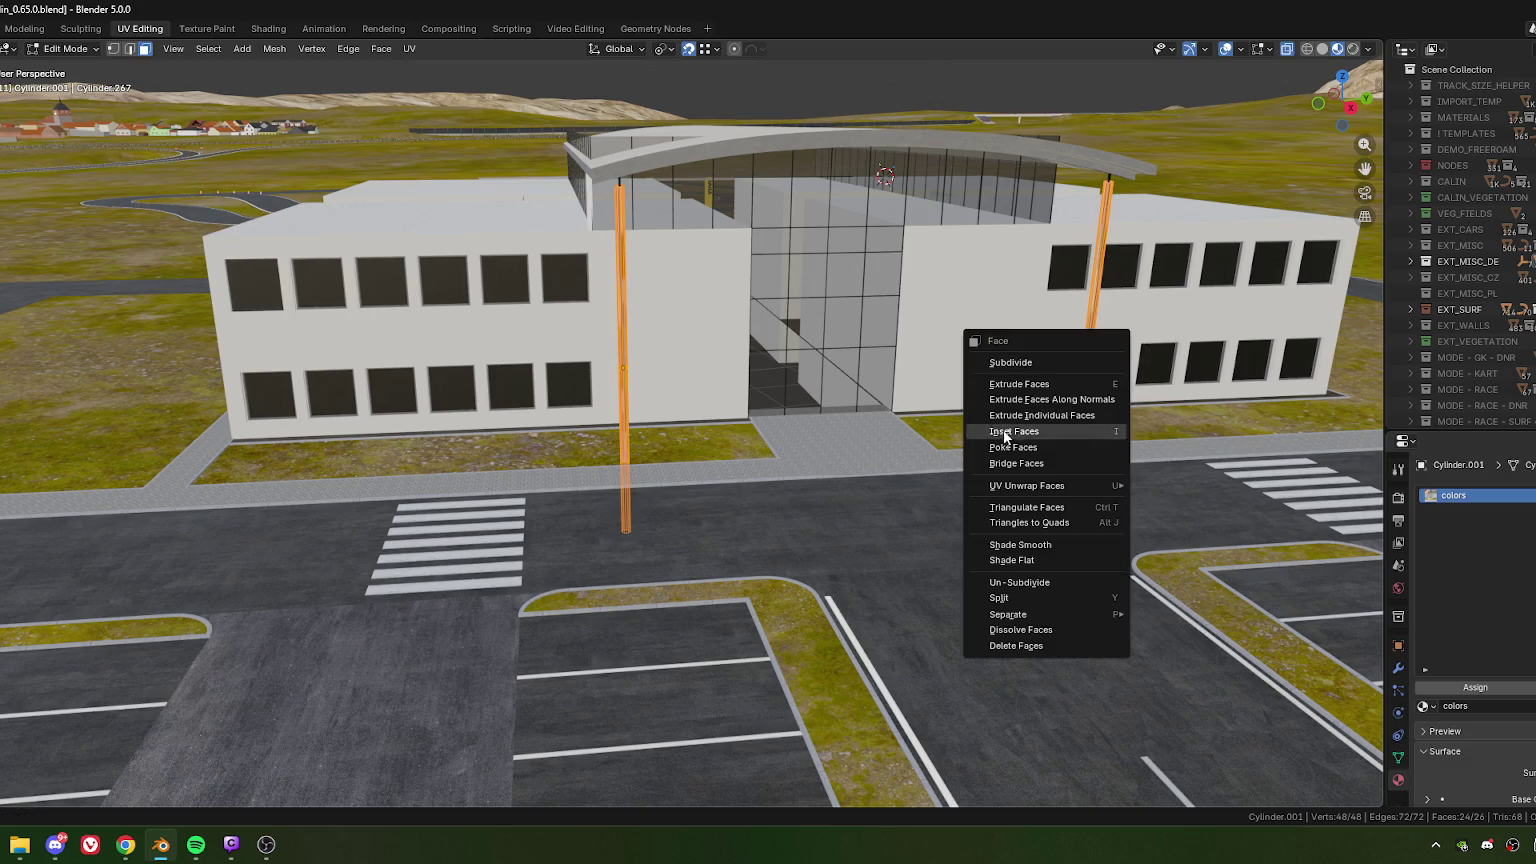
click(1026, 544)
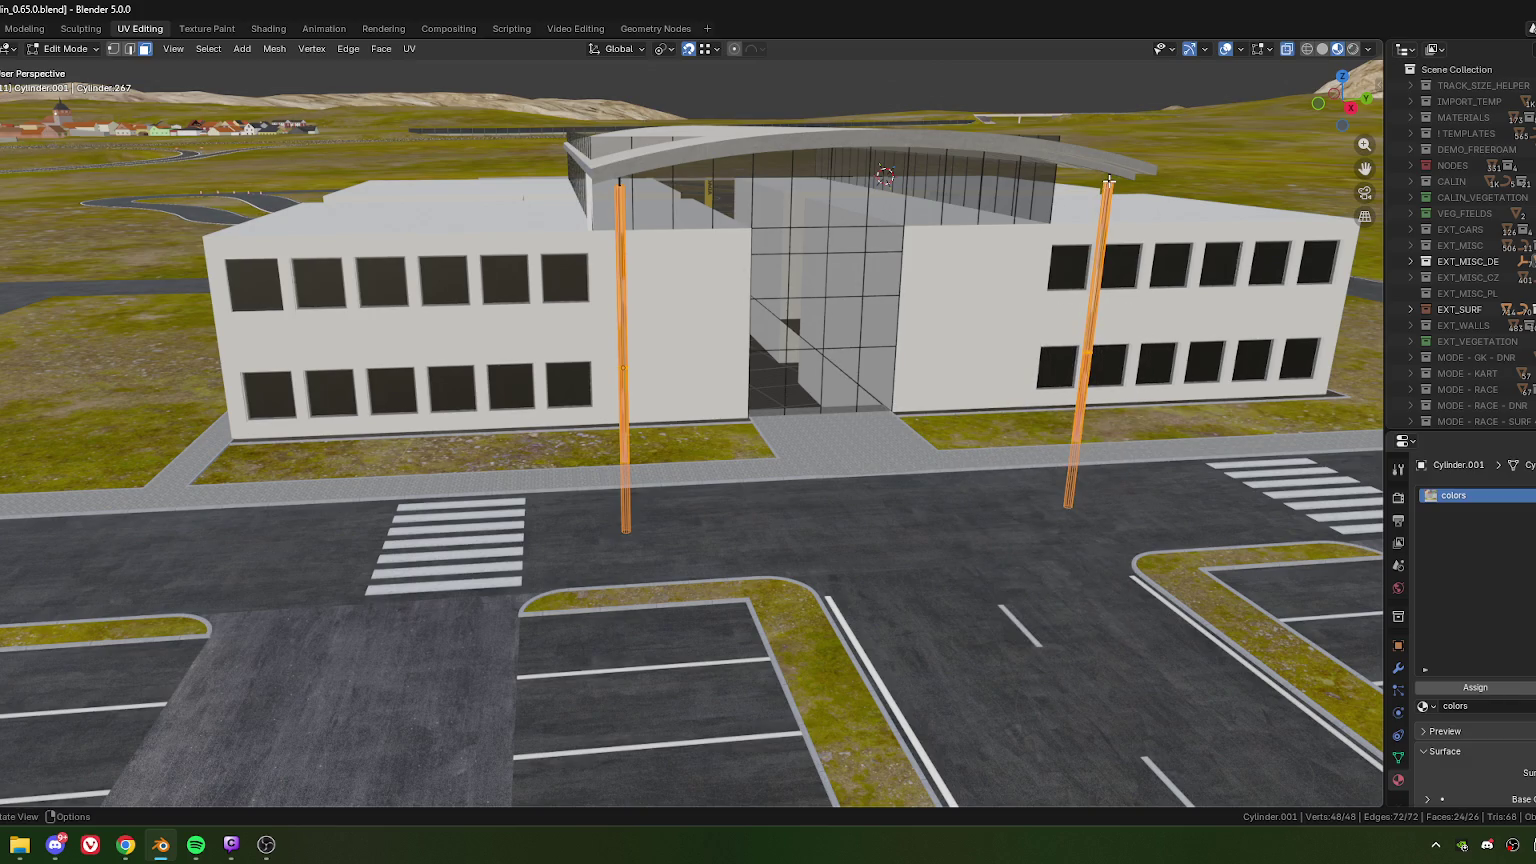
click(1109, 180)
shift+click(620, 187)
right_click(620, 198)
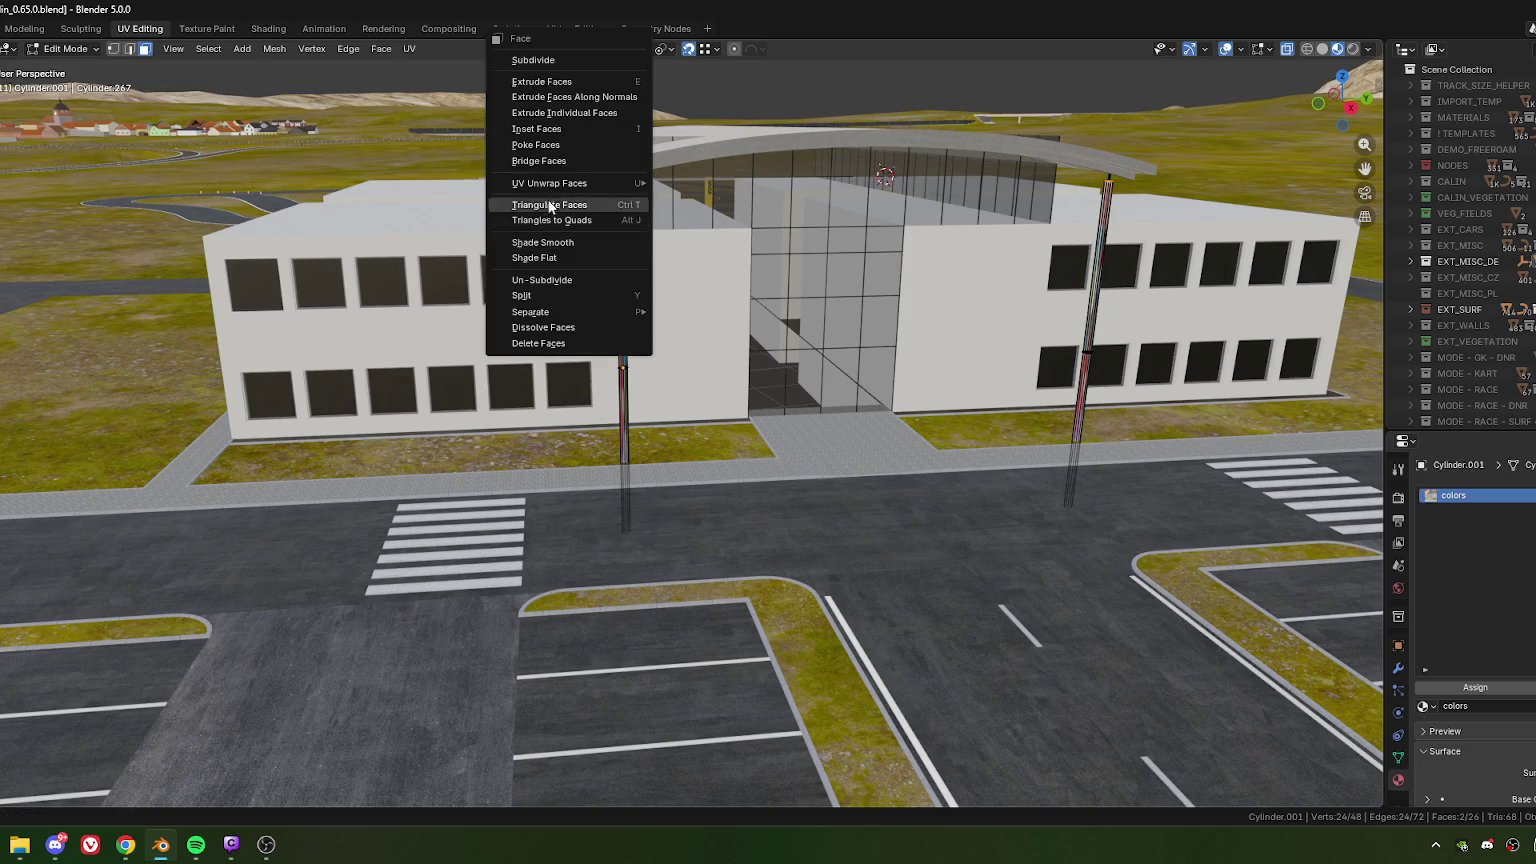
click(553, 258)
key(a)
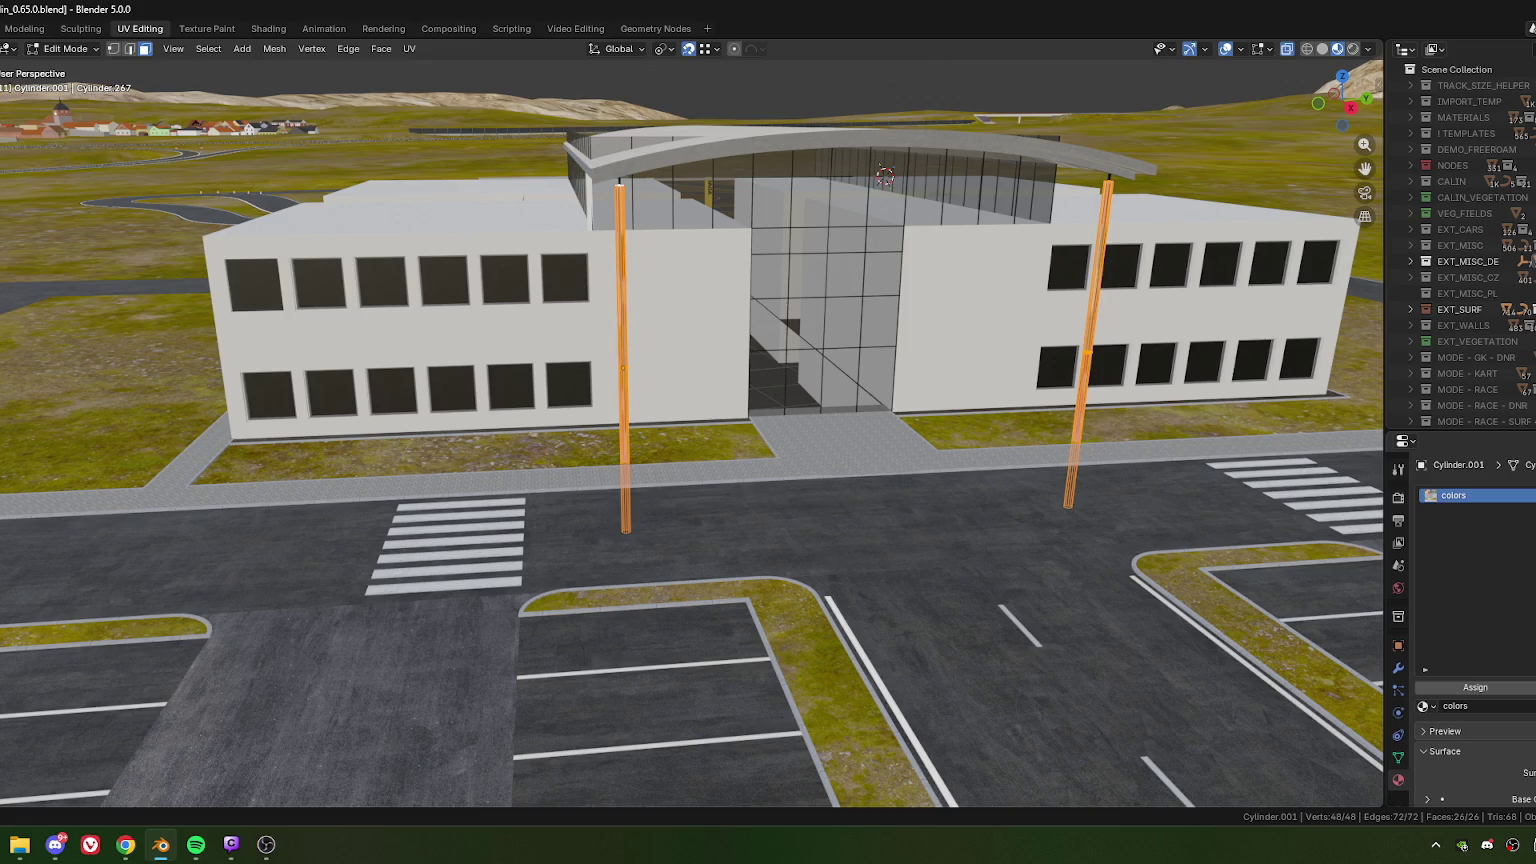
key(ctrl+space)
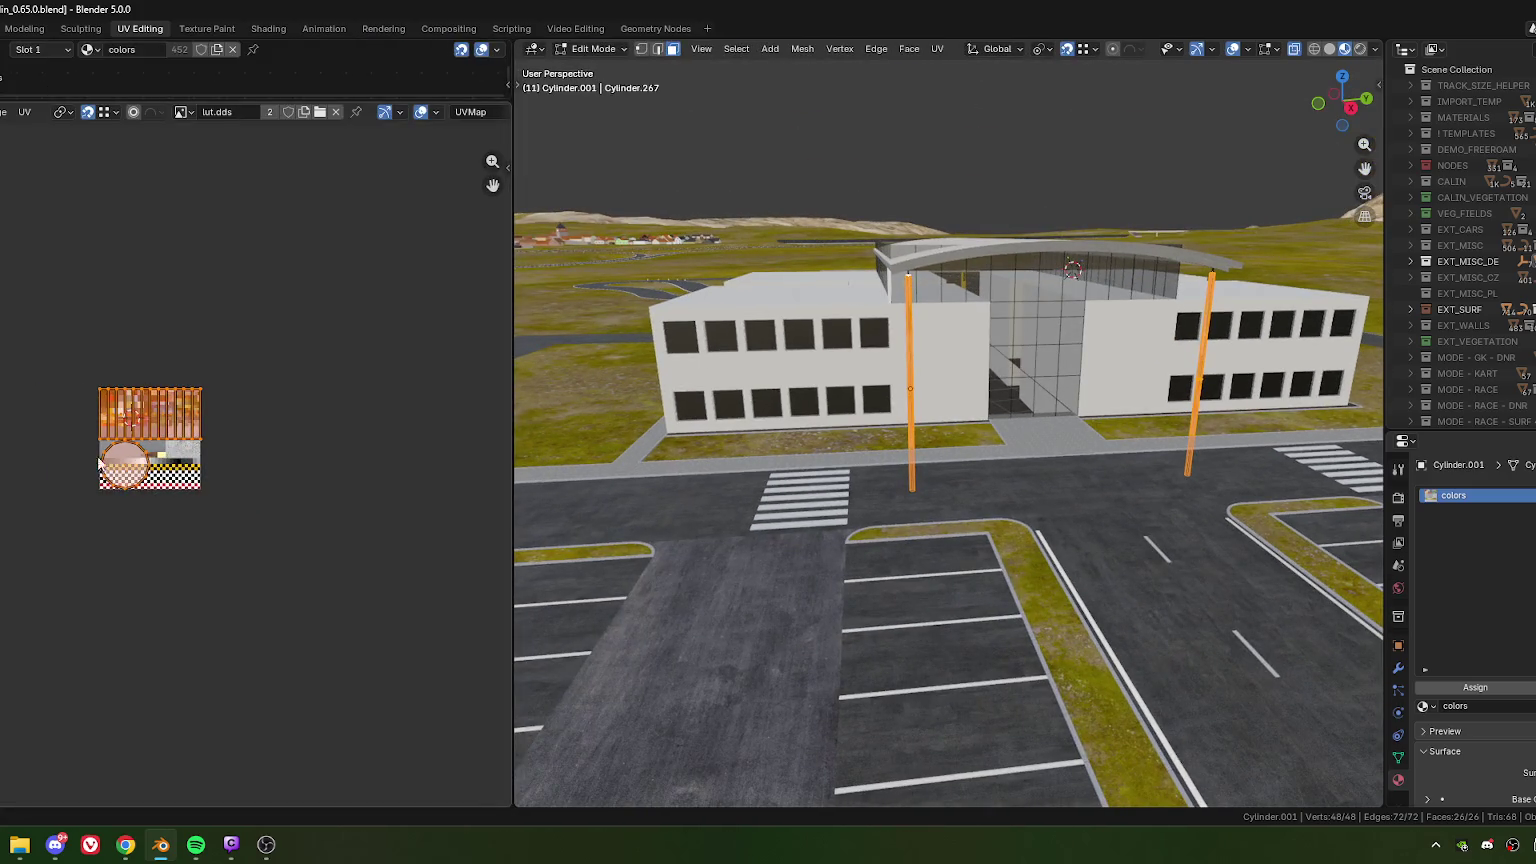
- Move the pole cap UVs off the texture and narrow the side UV strip horizontally
drag(98, 462, 86, 604)
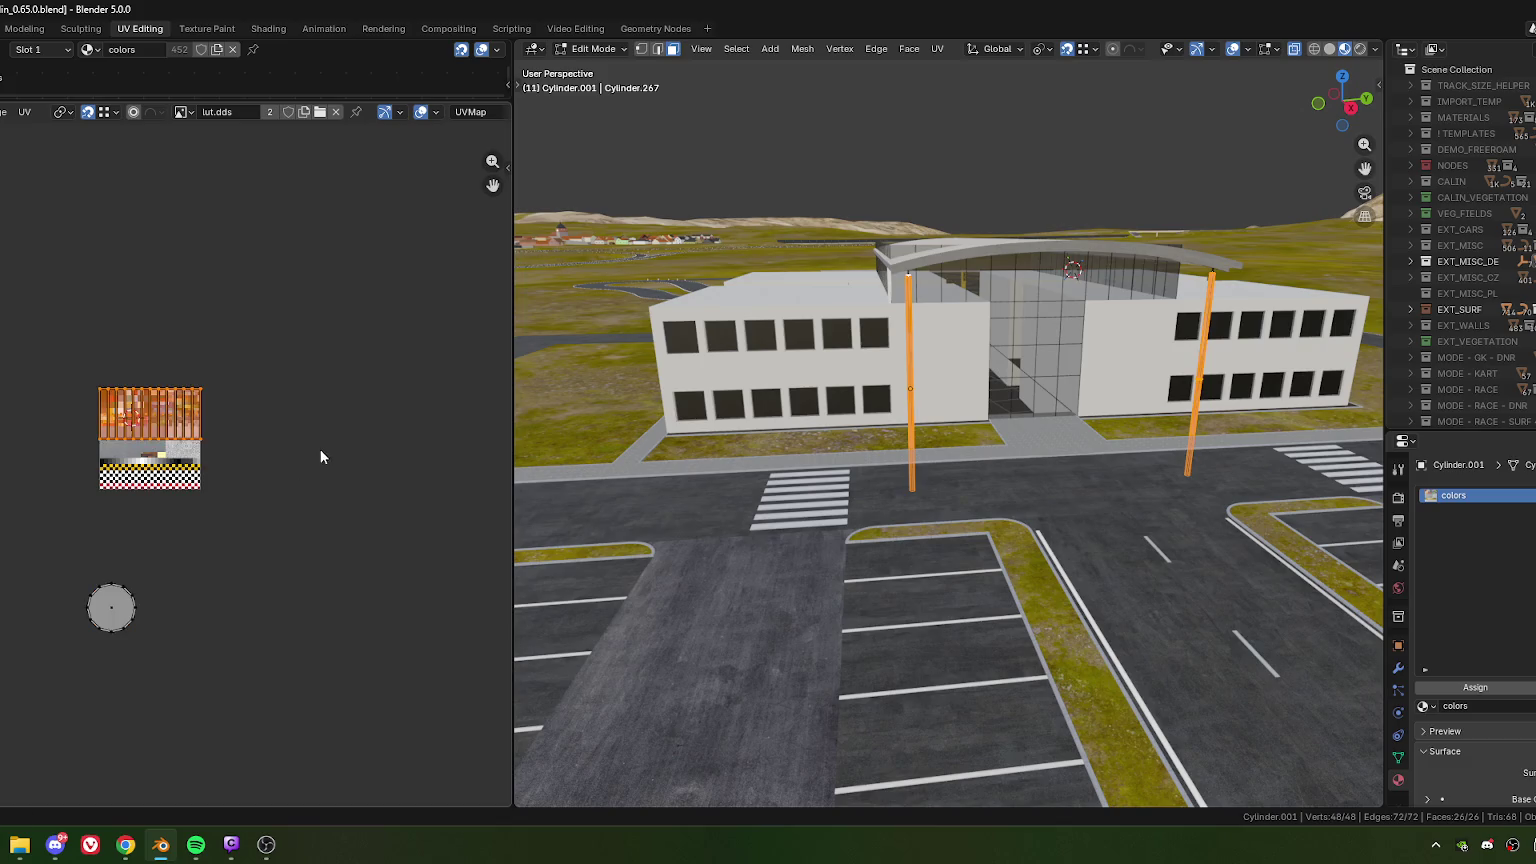
scroll(320, 451, up, 5)
key(s)
key(x)
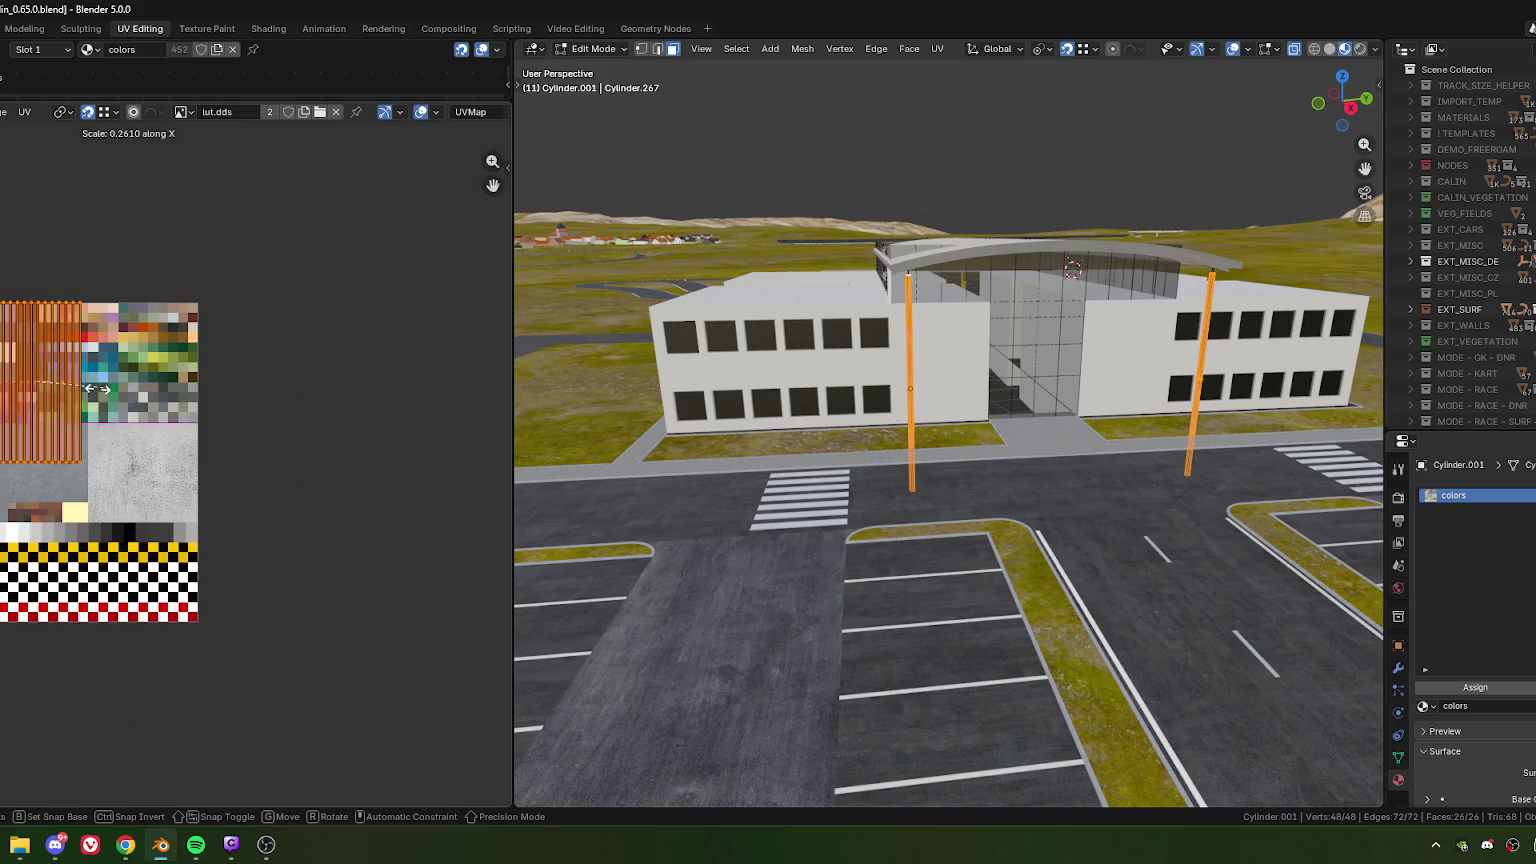
click(96, 389)
scroll(930, 400, up, 2)
scroll(930, 400, up, 3)
scroll(930, 400, up, 3)
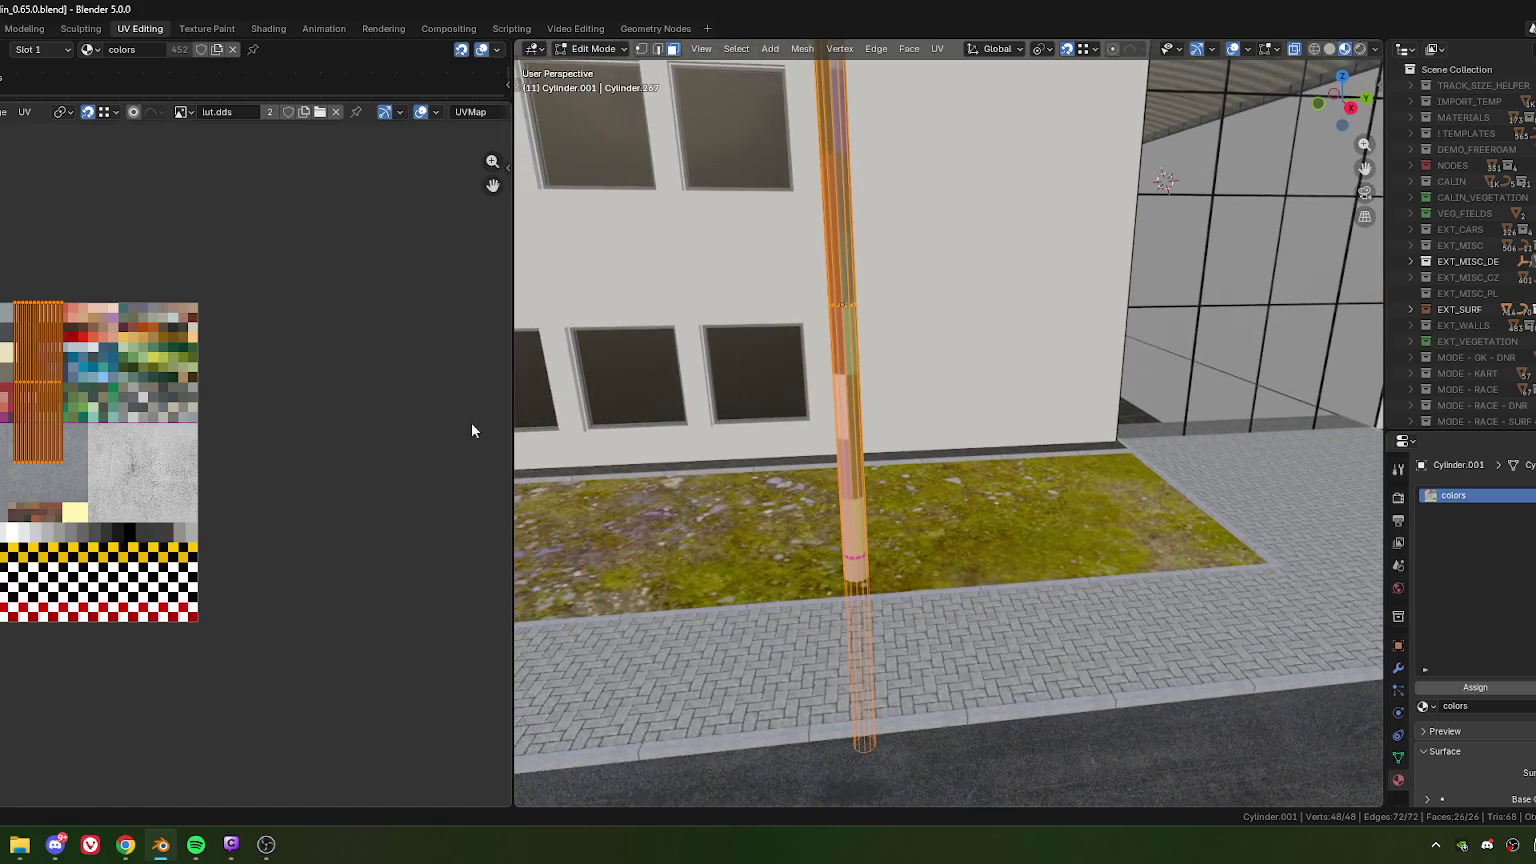
- Place the side UV strip on the grey concrete area, shrink it further, and return to Object Mode
key(g)
click(271, 484)
key(s)
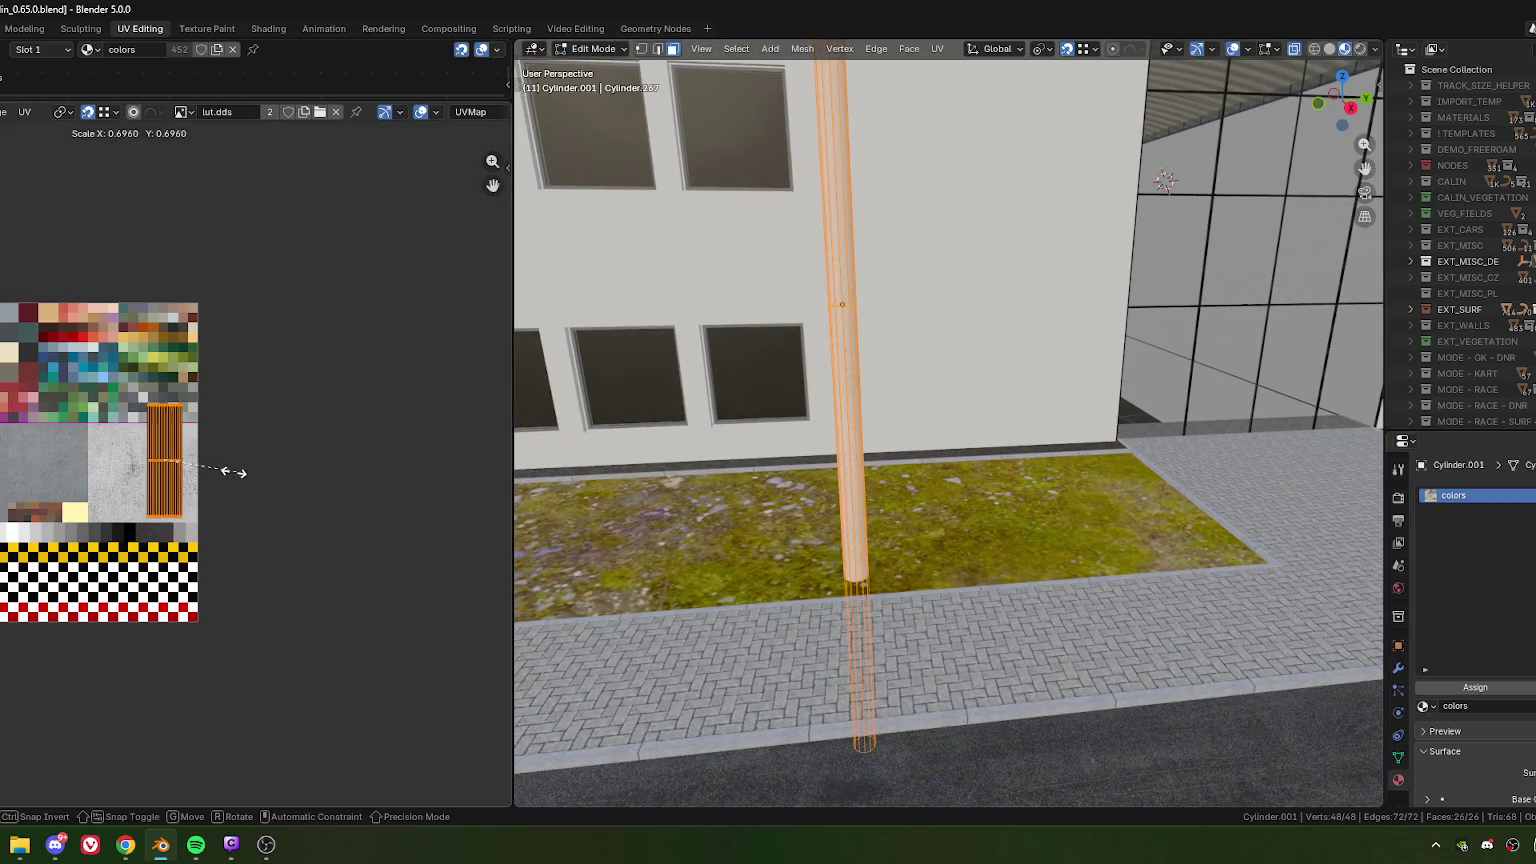
click(202, 473)
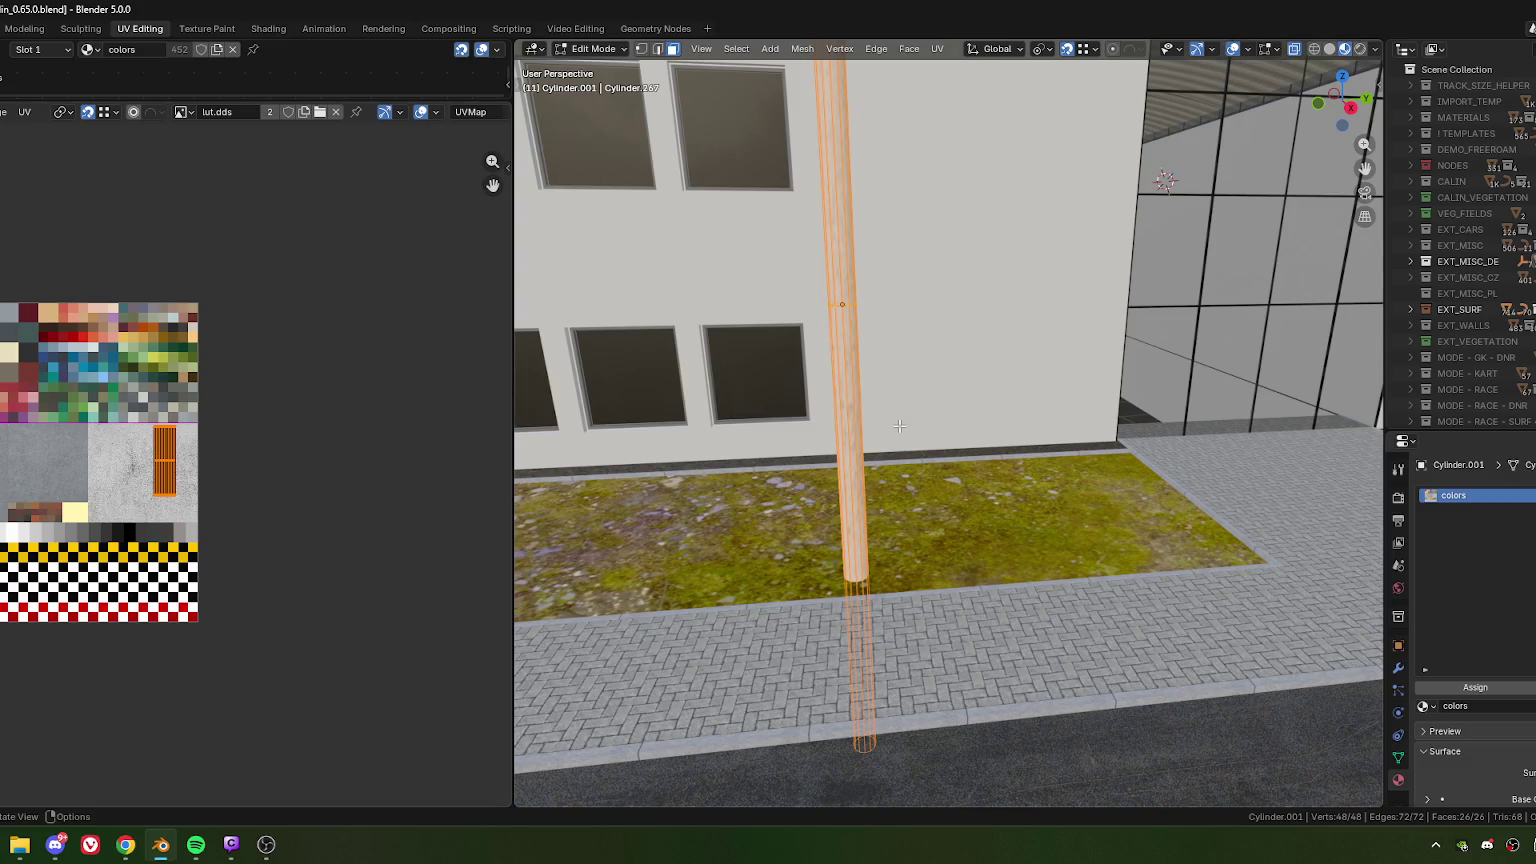
key(Tab)
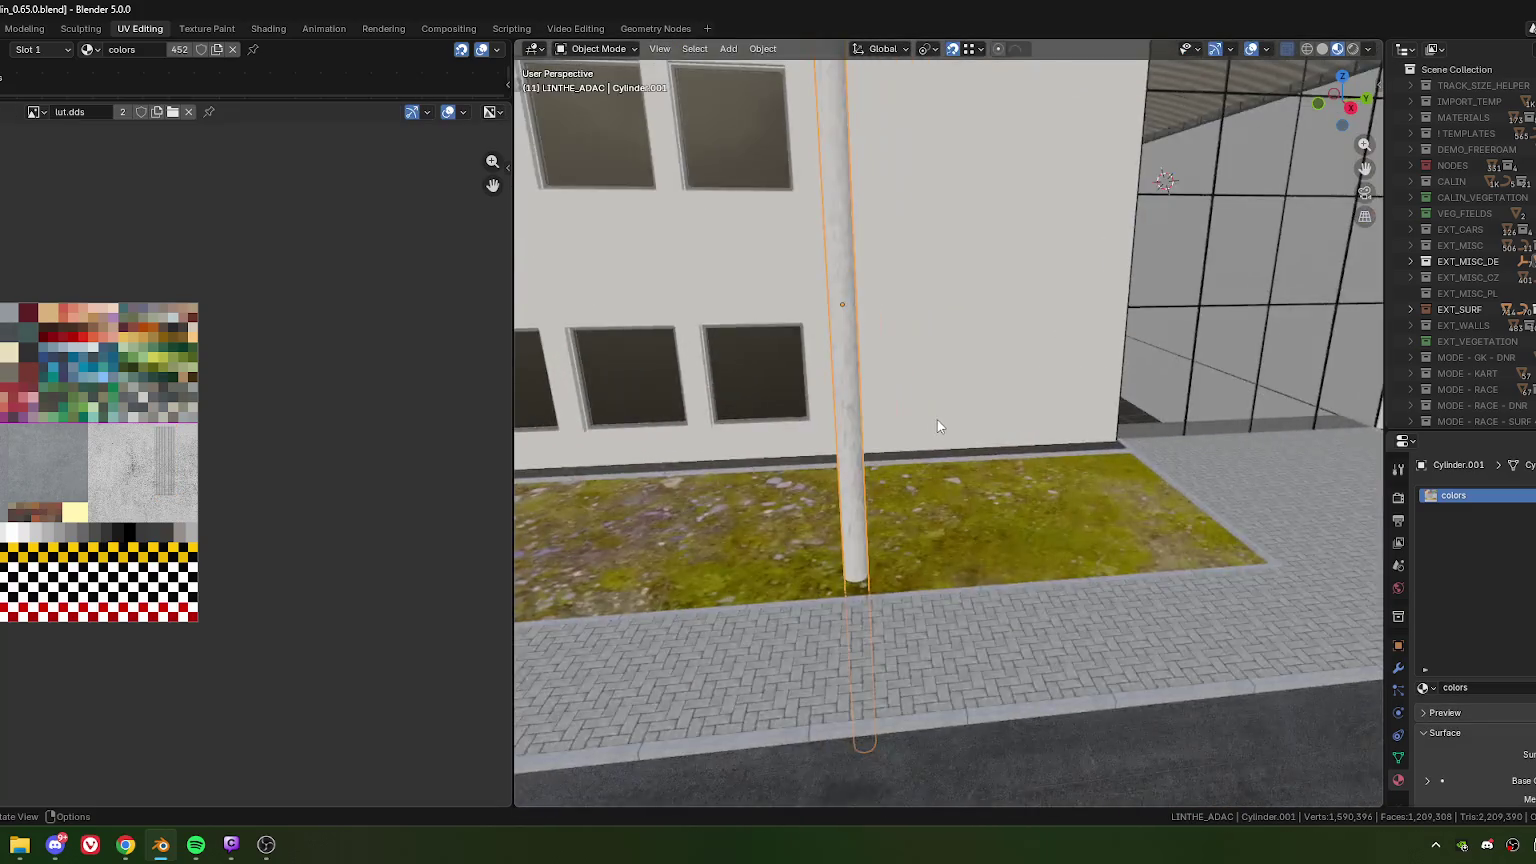
mouse_move(937, 419)
middle_down()
mouse_move(1058, 420)
mouse_move(836, 412)
middle_up()
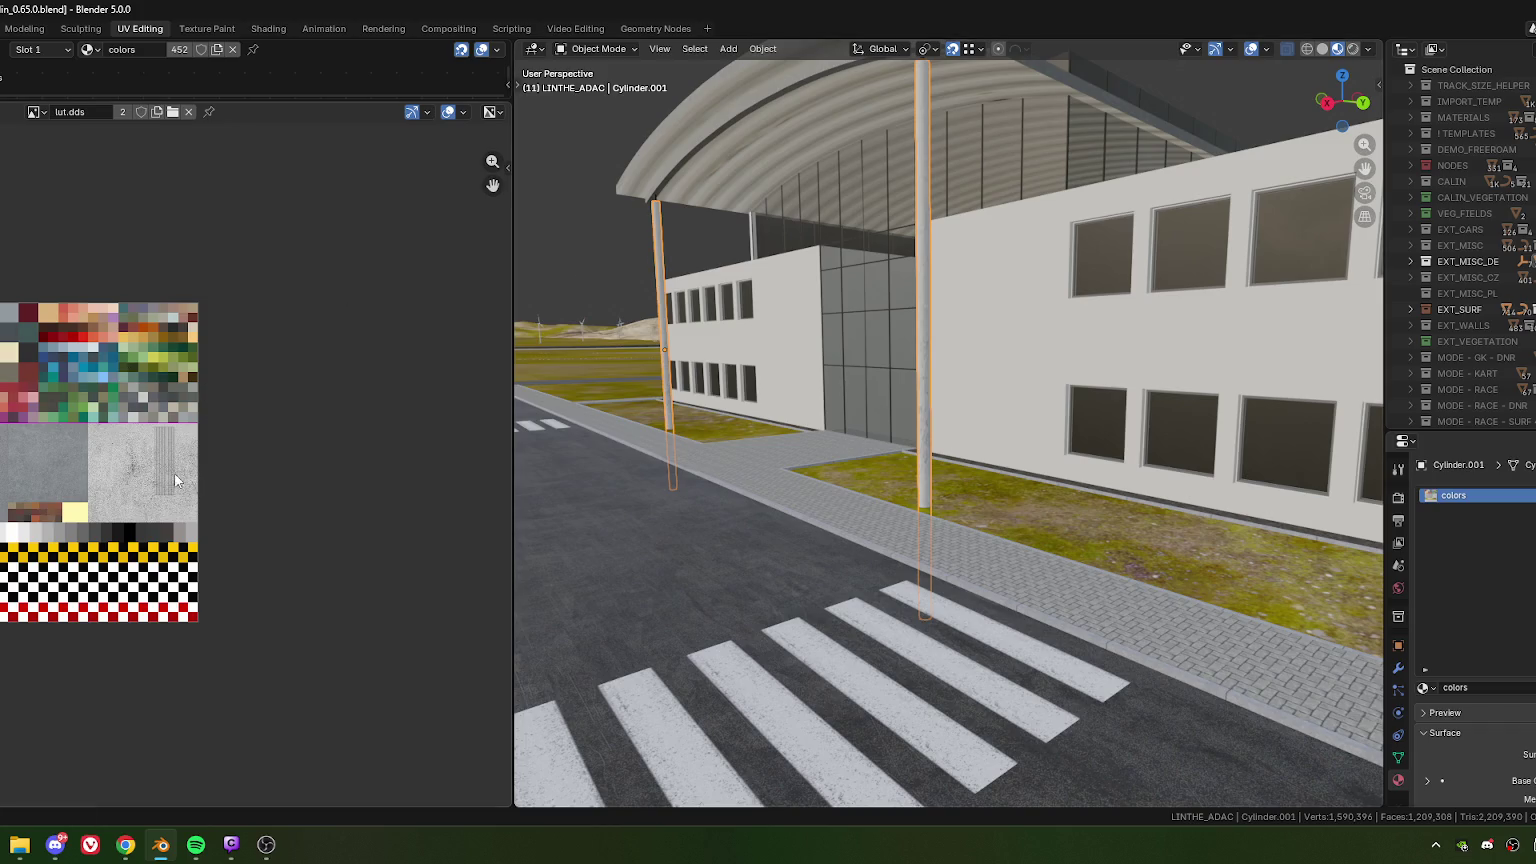
- Move one pole's UVs to another area of the colour atlas and inspect the pole up close
key(Tab)
key(g)
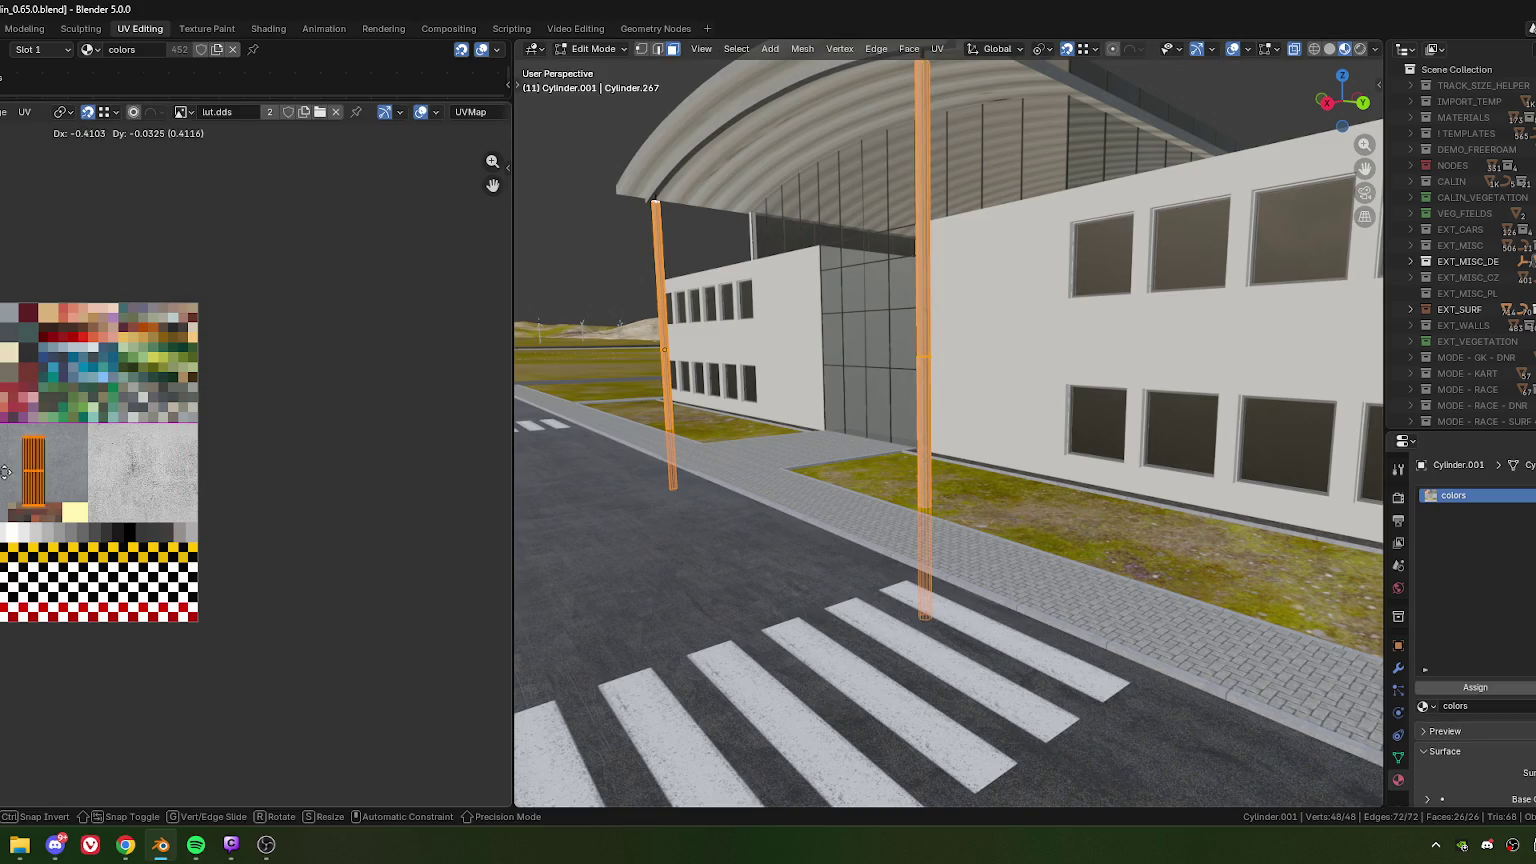
click(2, 470)
scroll(771, 471, down, 3)
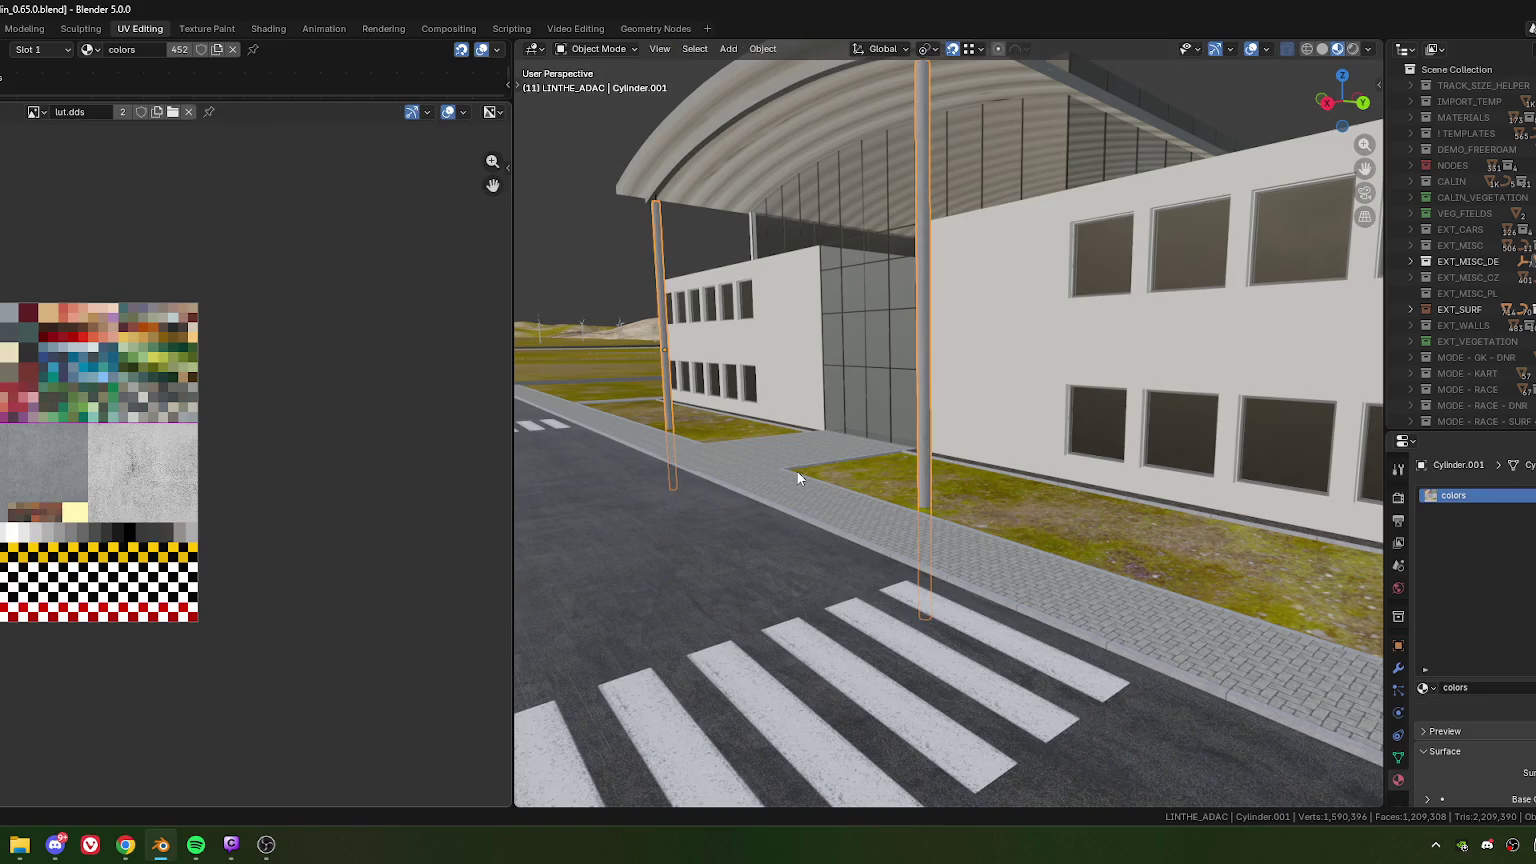
scroll(870, 462, down, 3)
key(Tab)
scroll(905, 448, up, 5)
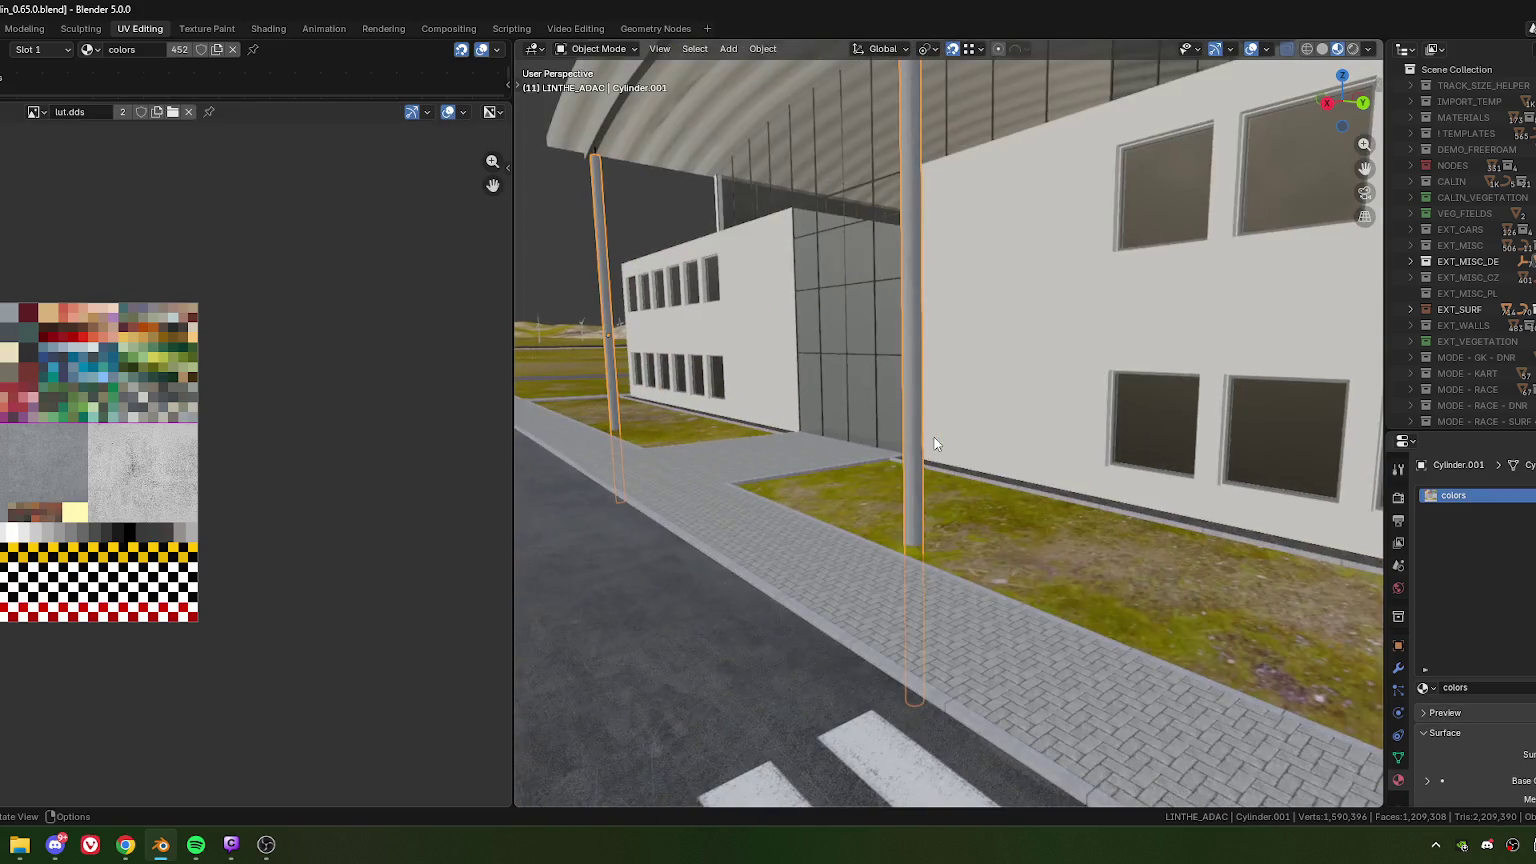
middle_drag(929, 387, 923, 445)
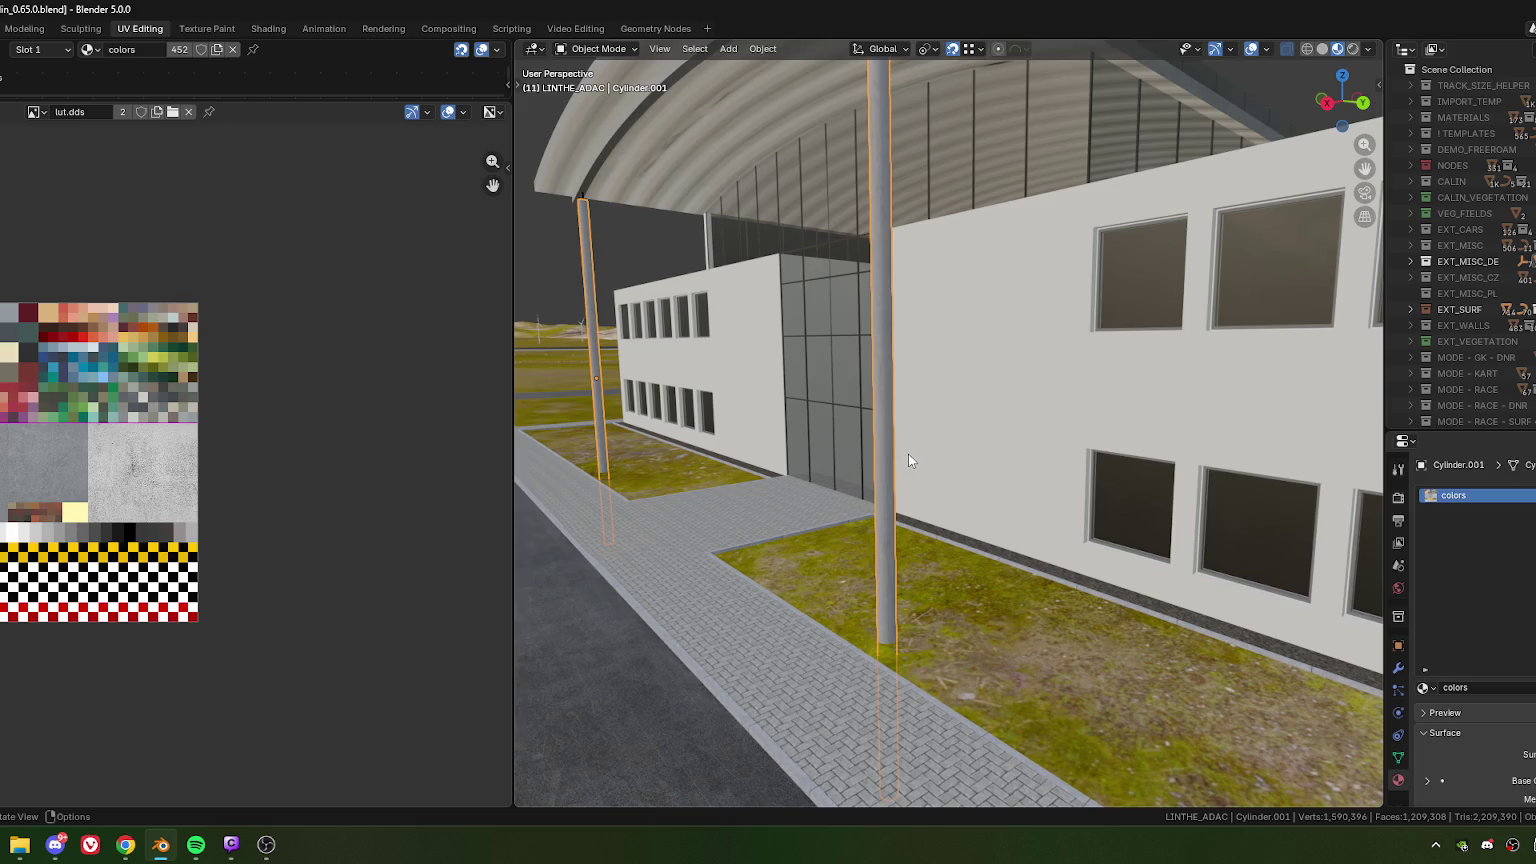
scroll(908, 456, down, 5)
scroll(900, 465, up, 2)
- Move and scale both poles' UVs toward a grey area of the lut.dds atlas
key(Tab)
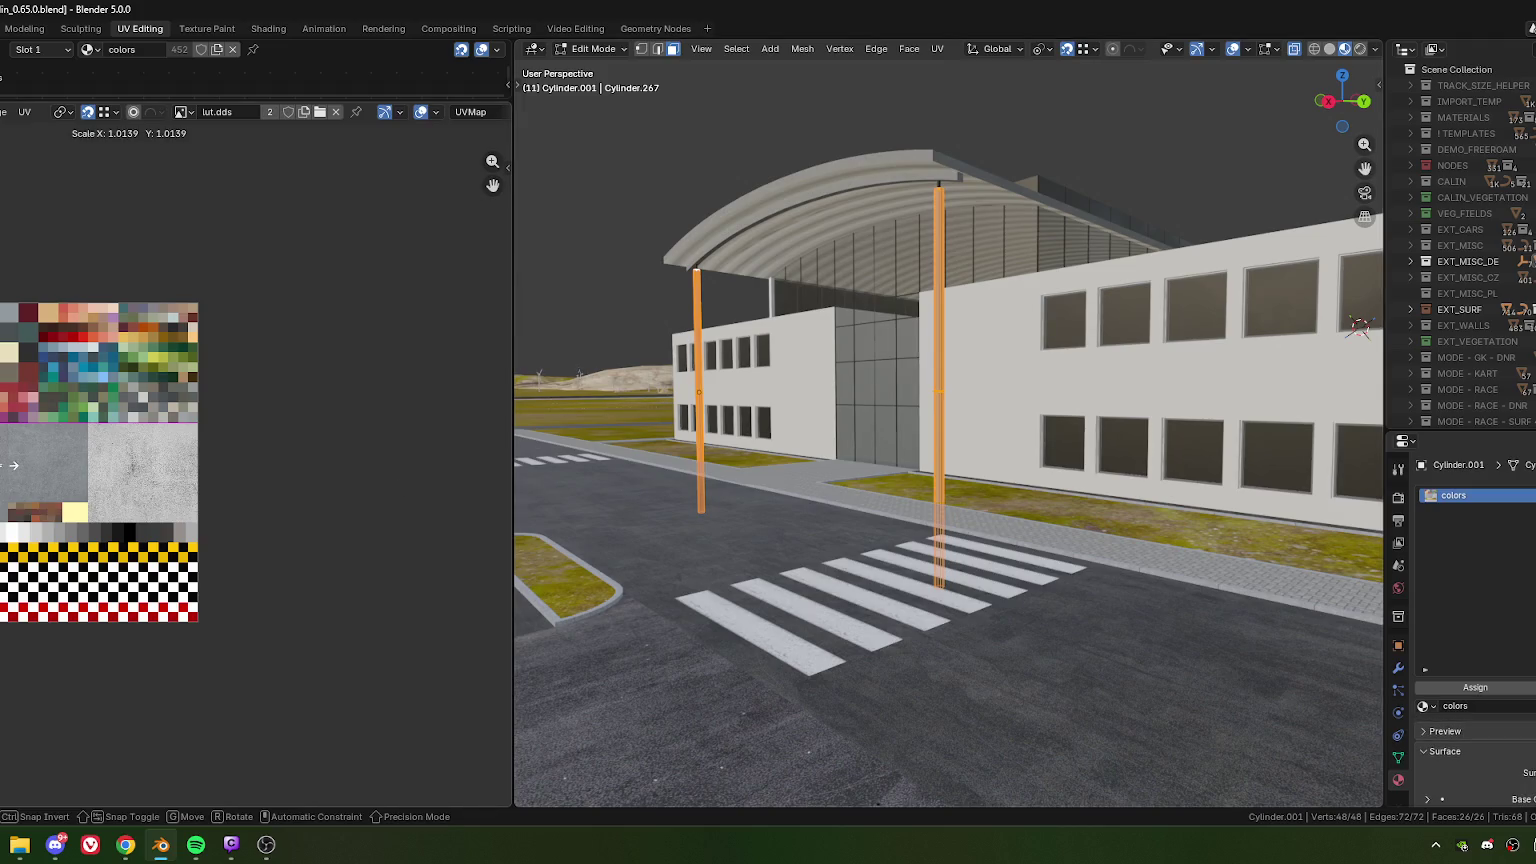
scroll(13, 476, up, 3)
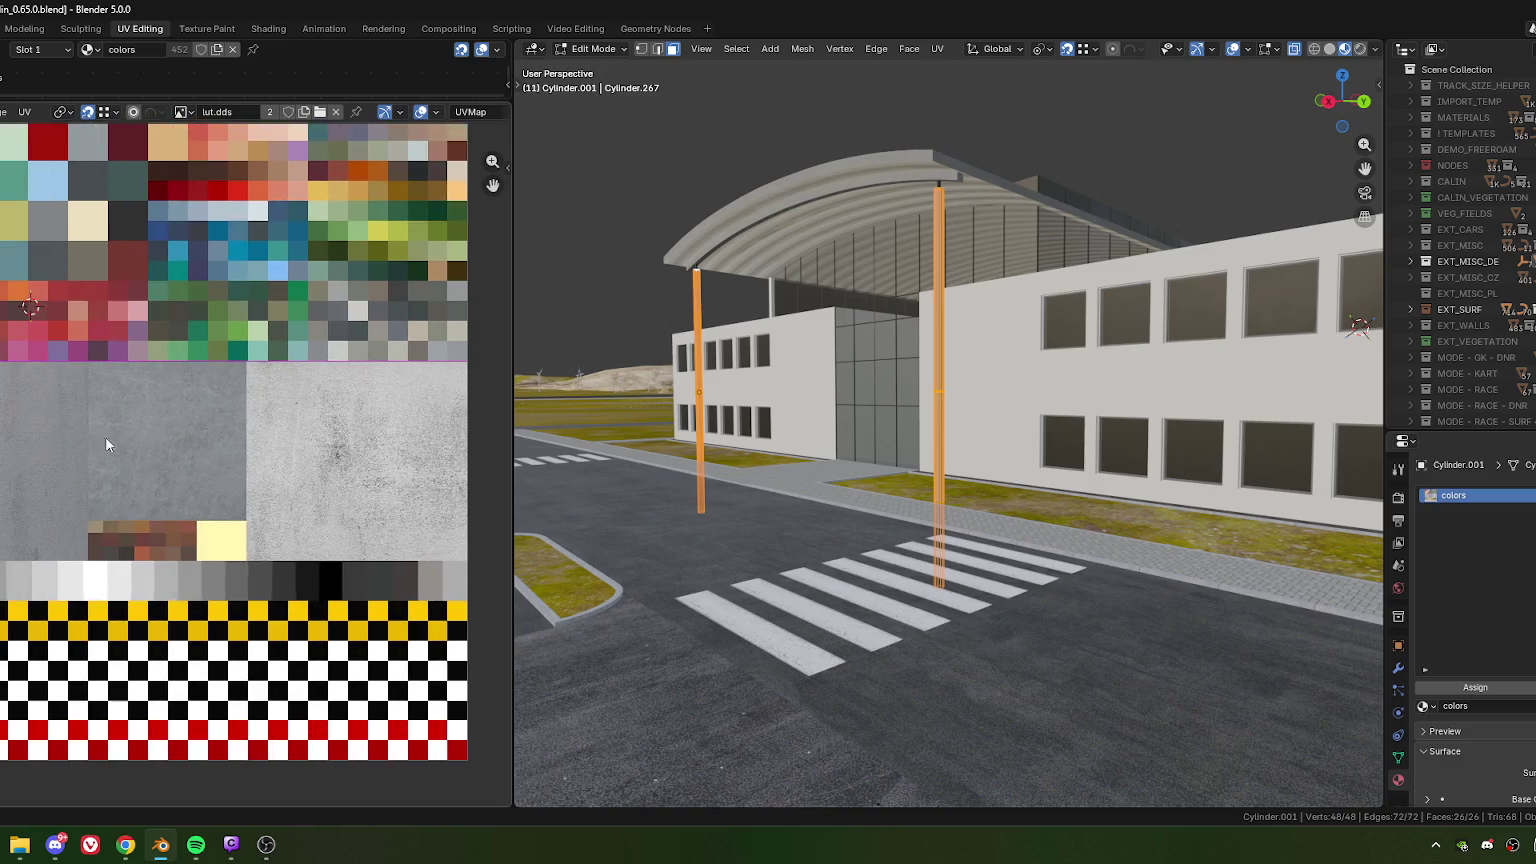
key(g)
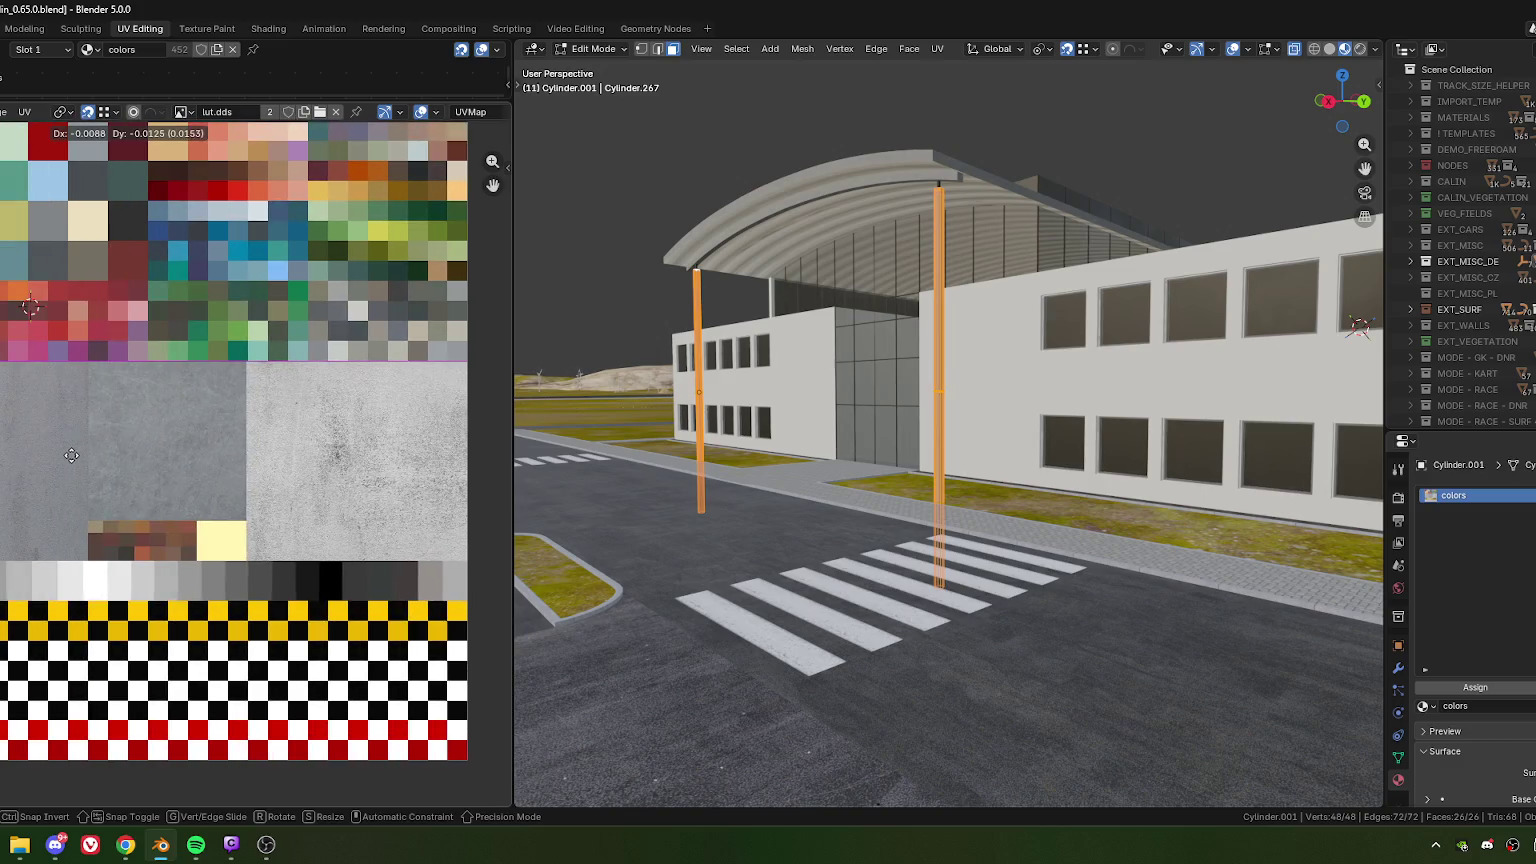
key(s)
scroll(128, 476, down, 2)
scroll(129, 475, down, 4)
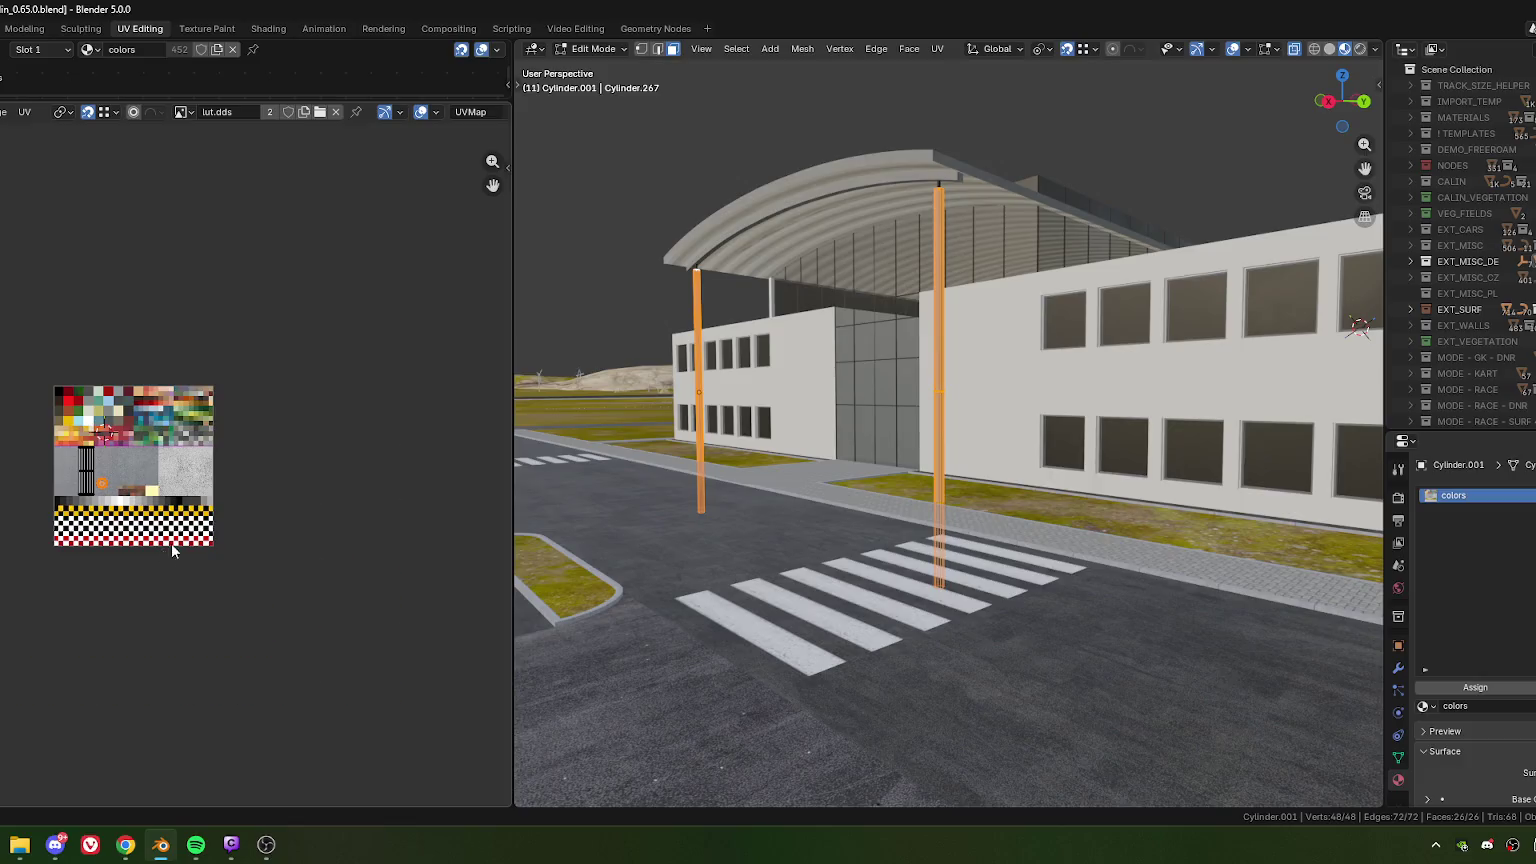
- Confirm the scaled pole UVs and orbit around the building to check the grey poles
click(171, 515)
key(Tab)
scroll(700, 470, down, 3)
mouse_move(861, 471)
middle_down()
mouse_move(960, 486)
mouse_move(921, 483)
mouse_move(921, 498)
mouse_move(819, 479)
middle_up()
scroll(957, 478, up, 4)
scroll(958, 478, down, 3)
scroll(849, 483, up, 4)
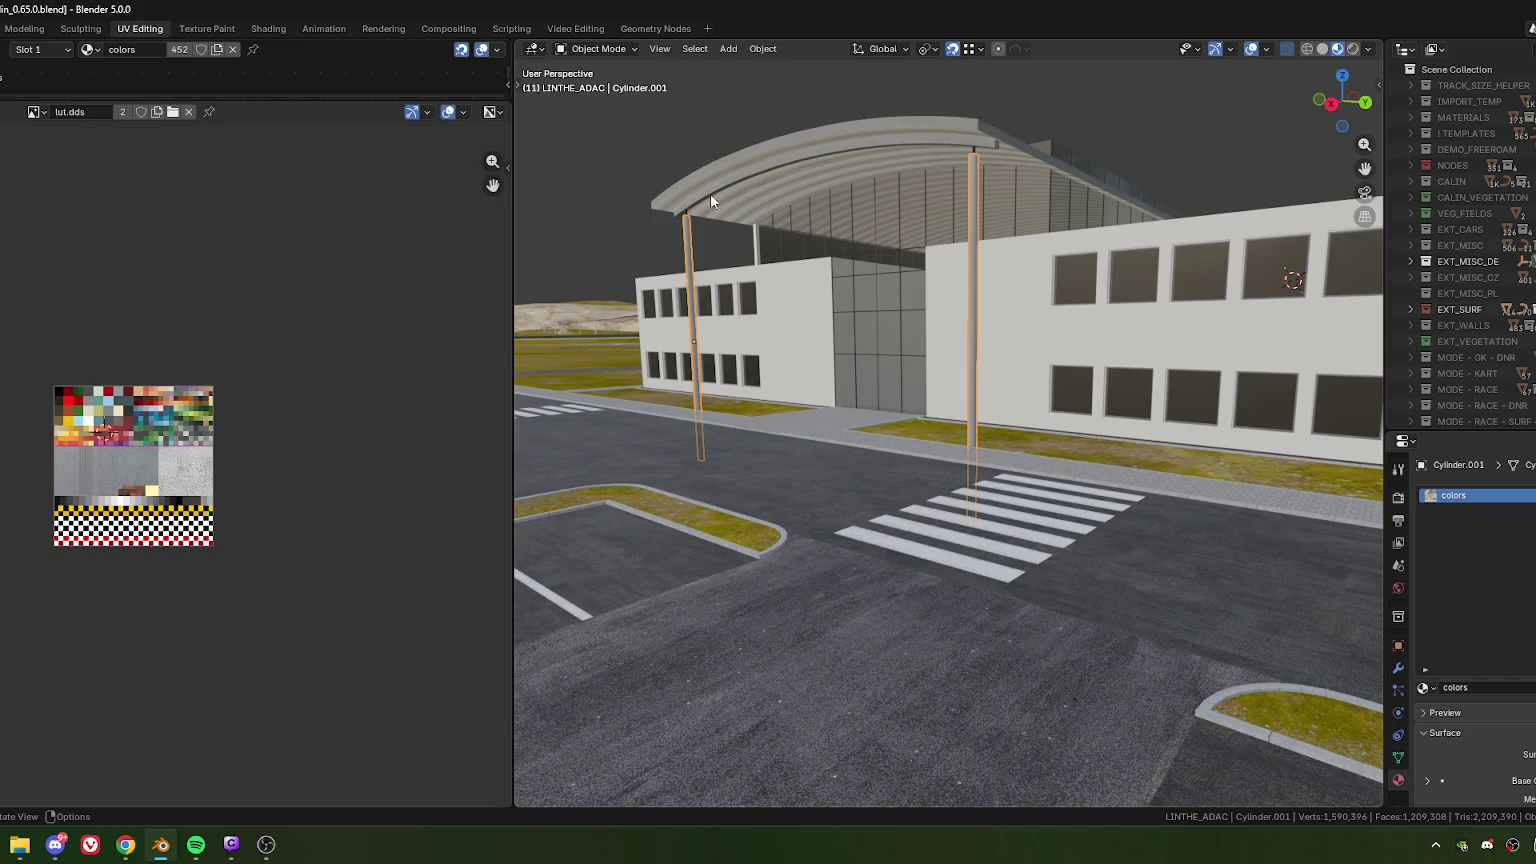
scroll(870, 215, down, 2)
mouse_move(835, 198)
middle_down()
mouse_move(843, 304)
mouse_move(870, 183)
mouse_move(833, 285)
mouse_move(831, 232)
mouse_move(925, 239)
mouse_move(877, 231)
middle_up()
scroll(844, 275, up, 3)
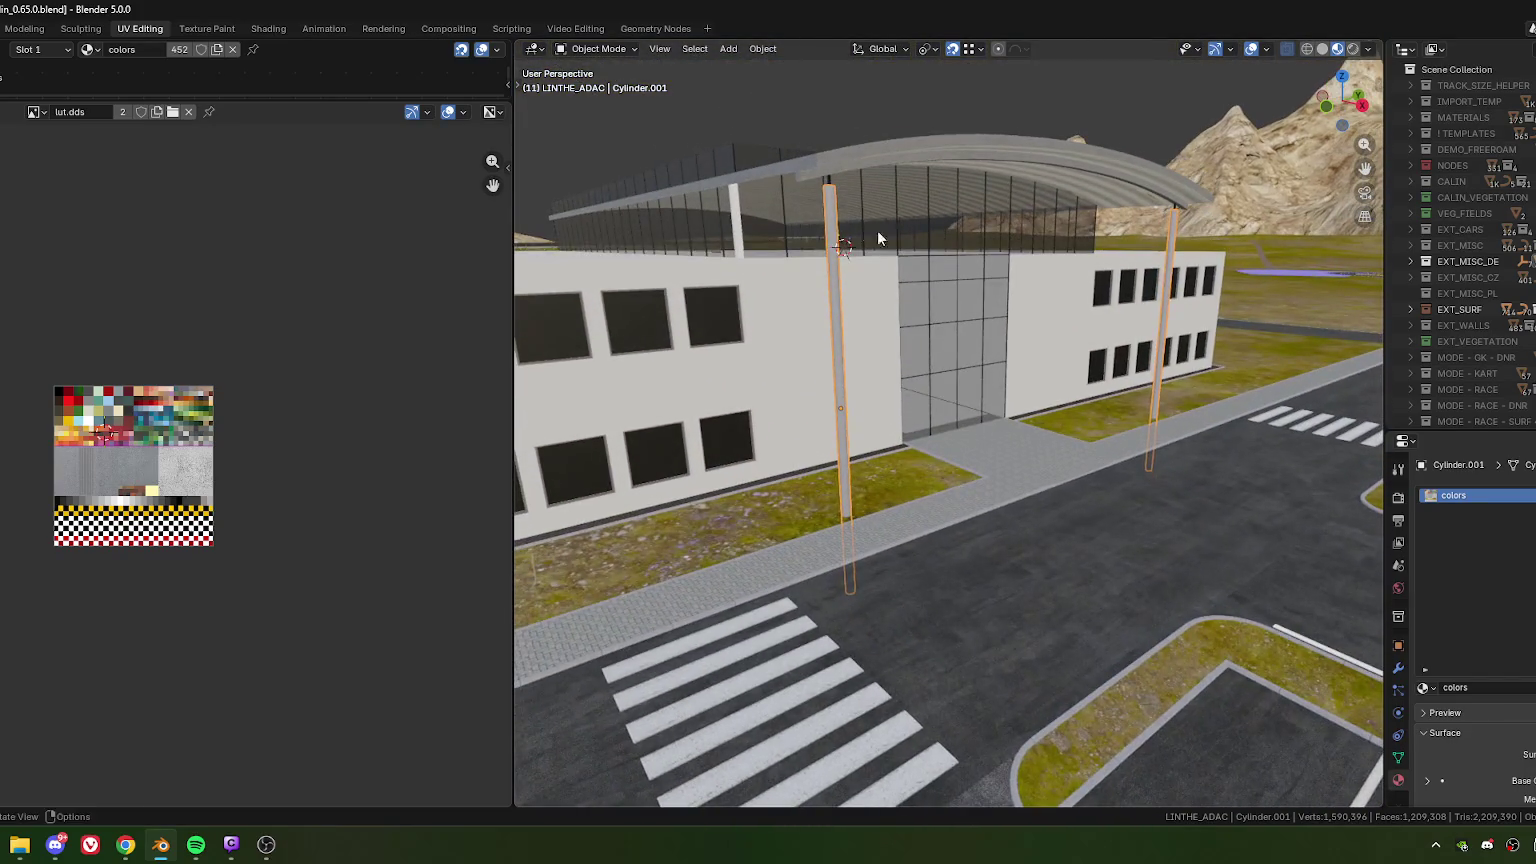
- Select the GRANIT sidewalk object at the building entrance and frame the view on it
click(741, 219)
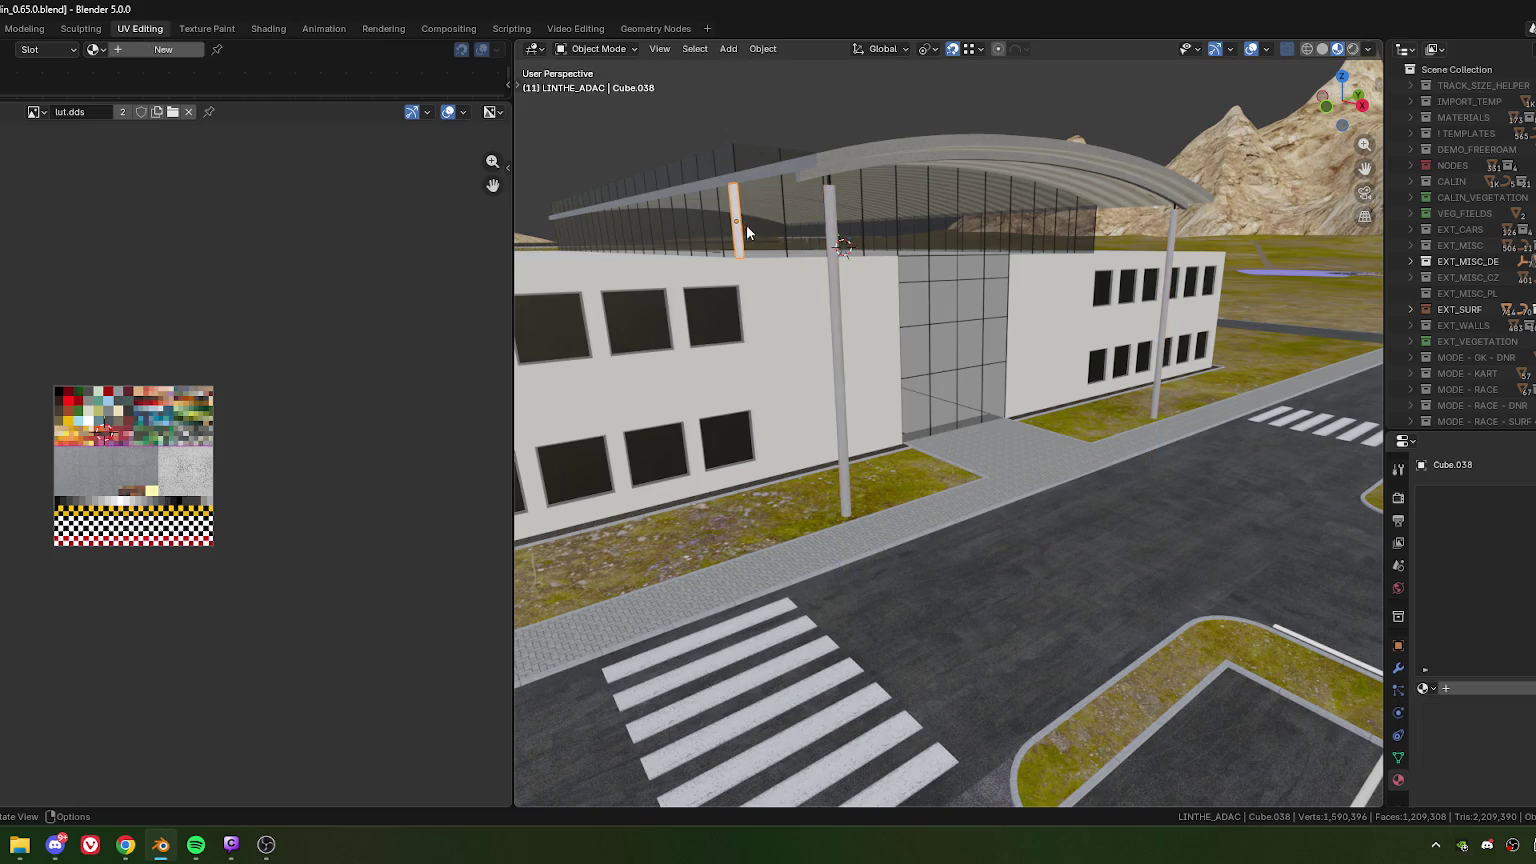
mouse_move(747, 224)
middle_down()
mouse_move(946, 346)
mouse_move(874, 379)
mouse_move(819, 376)
mouse_move(924, 480)
mouse_move(919, 558)
mouse_move(912, 470)
middle_up()
click(886, 468)
scroll(915, 522, up, 4)
mouse_move(914, 522)
middle_down()
mouse_move(898, 448)
mouse_move(933, 425)
mouse_move(914, 460)
middle_up()
- Edge-slide the entrance walkway edge fully flush with its corner, then begin a loop cut
key(Tab)
scroll(892, 422, down, 4)
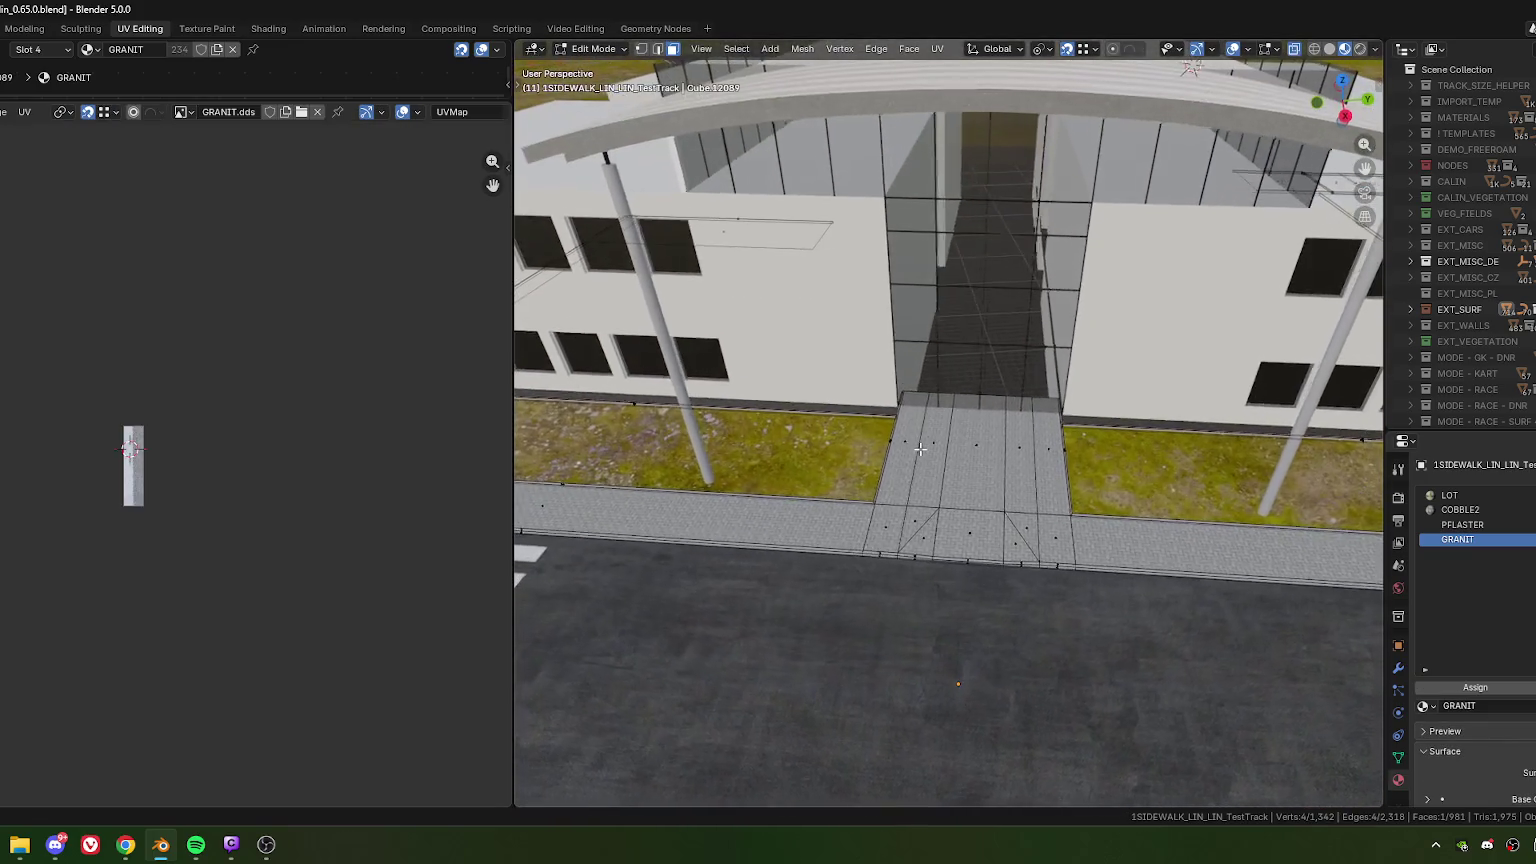
scroll(922, 471, up, 3)
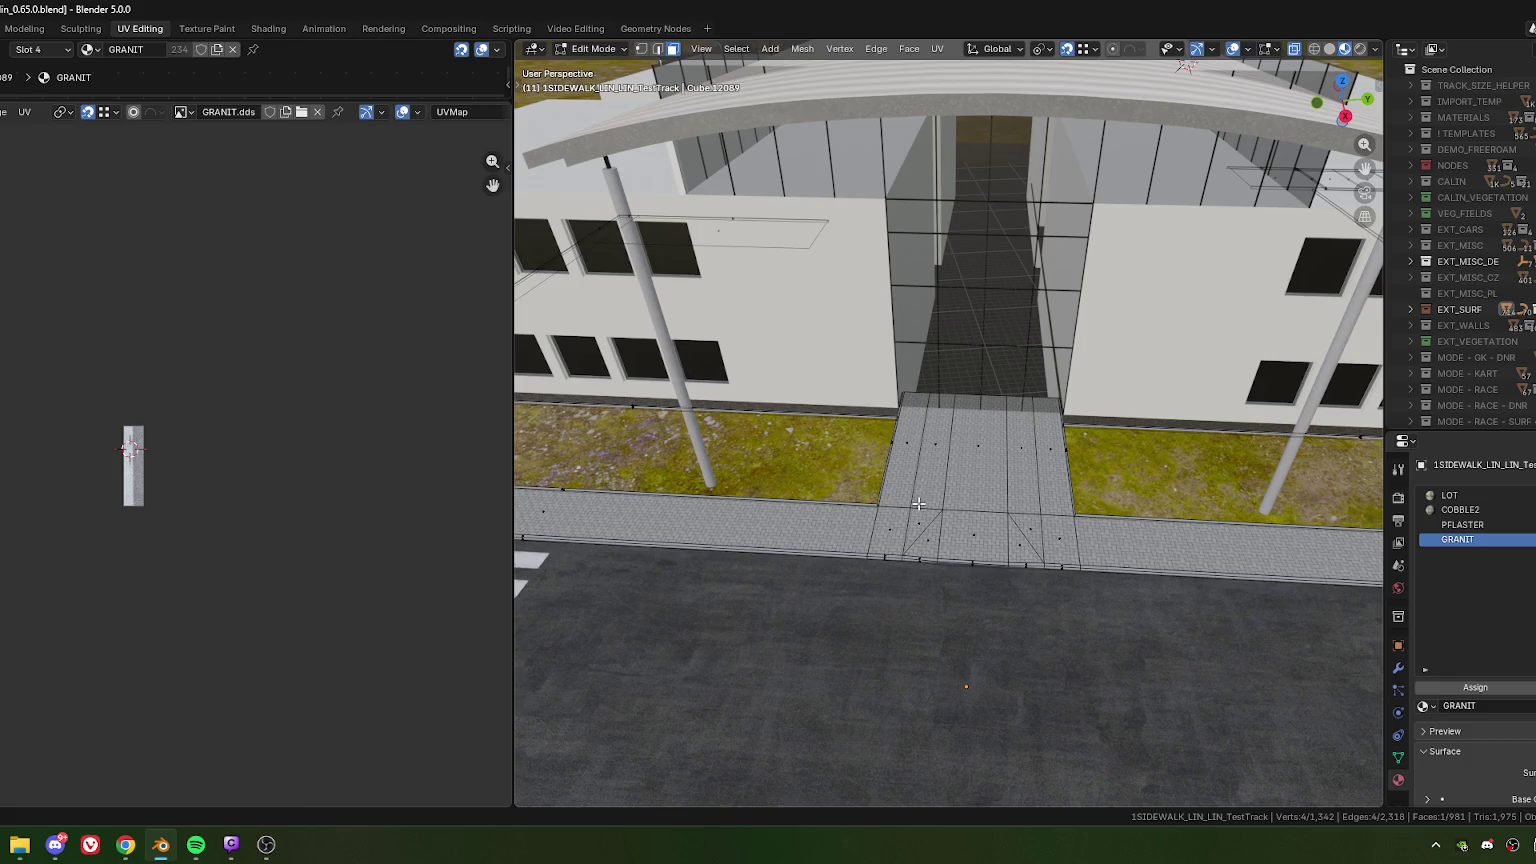
shift+middle_drag(918, 503, 930, 487)
key(1)
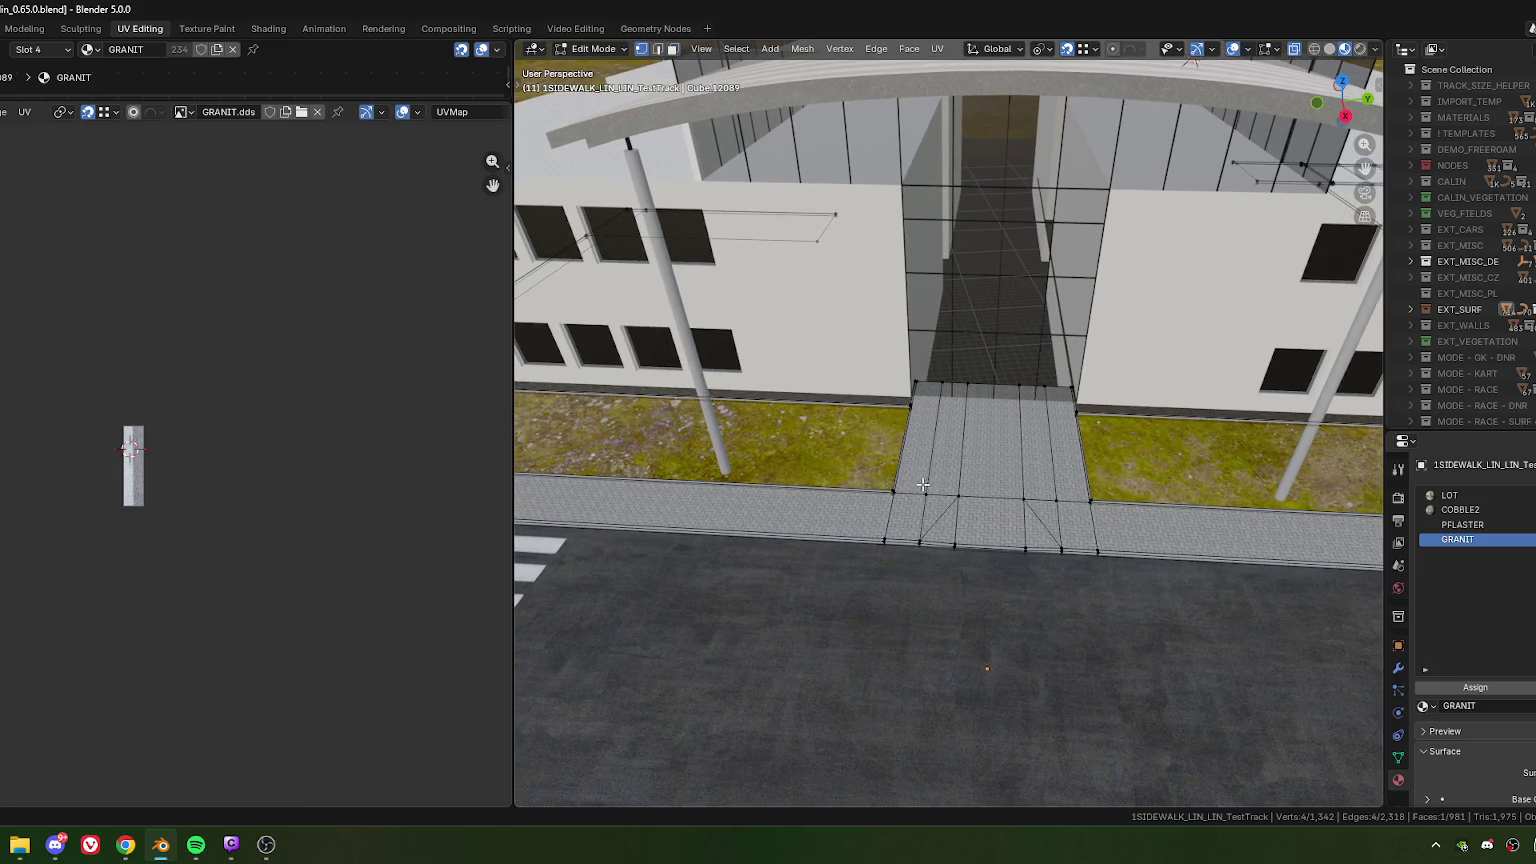
click(927, 493)
shift+click(940, 384)
scroll(947, 423, up, 2)
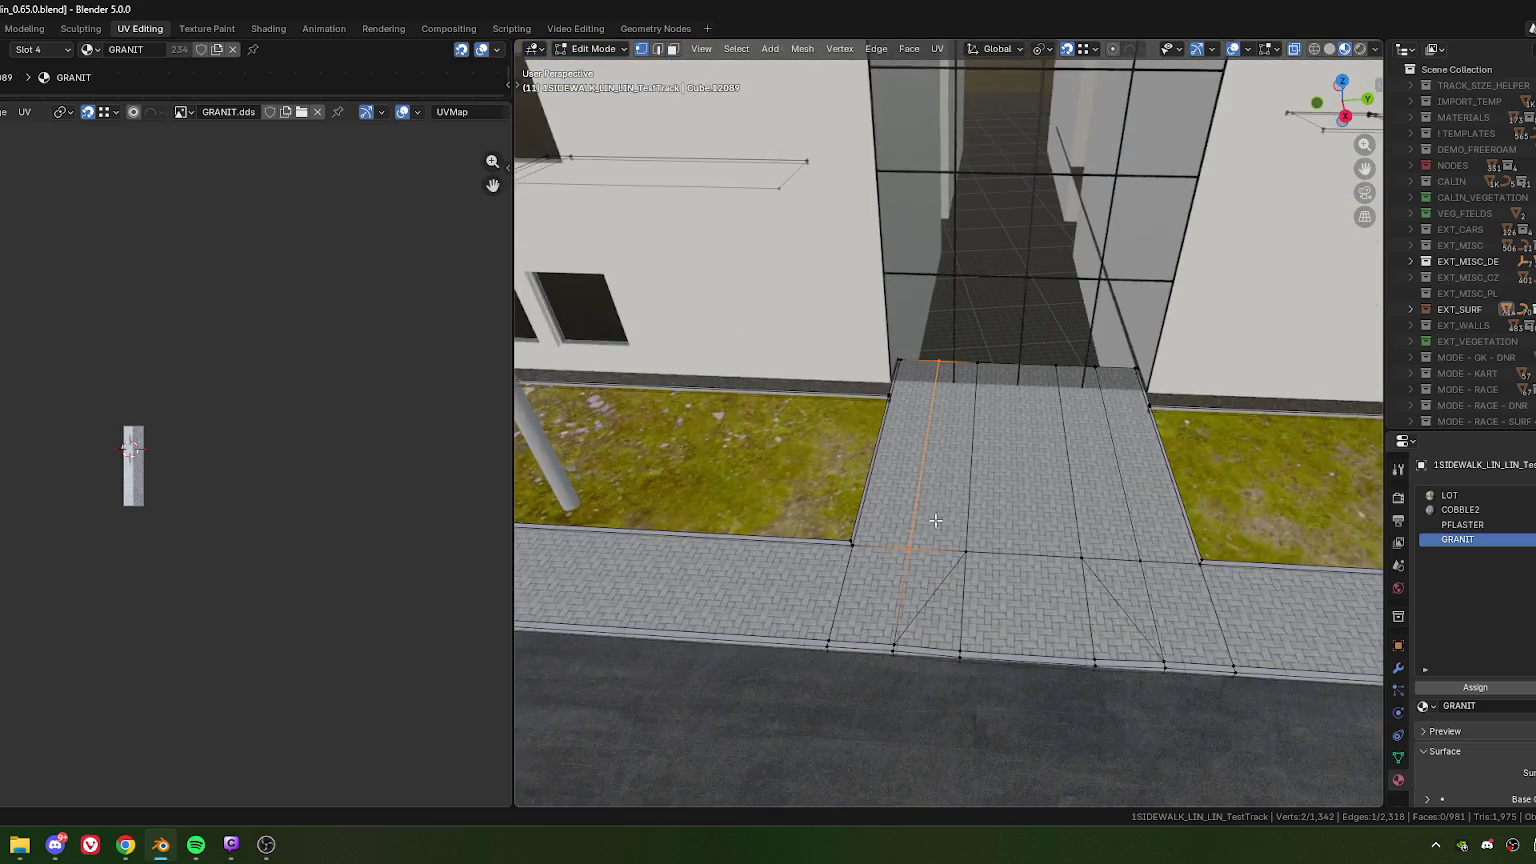
scroll(930, 420, up, 1)
key(g)
key(g)
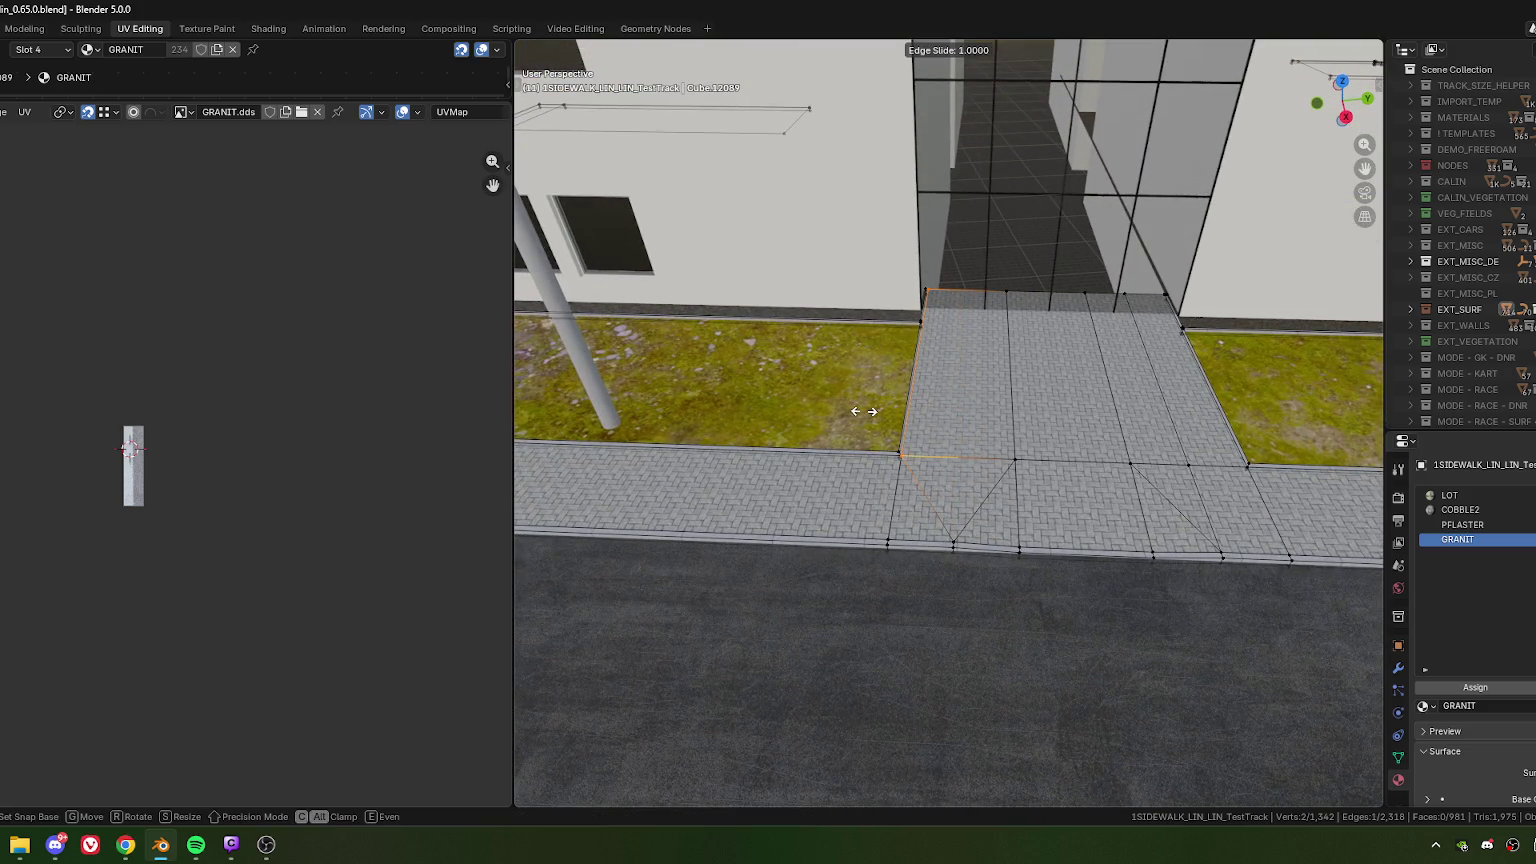
click(863, 411)
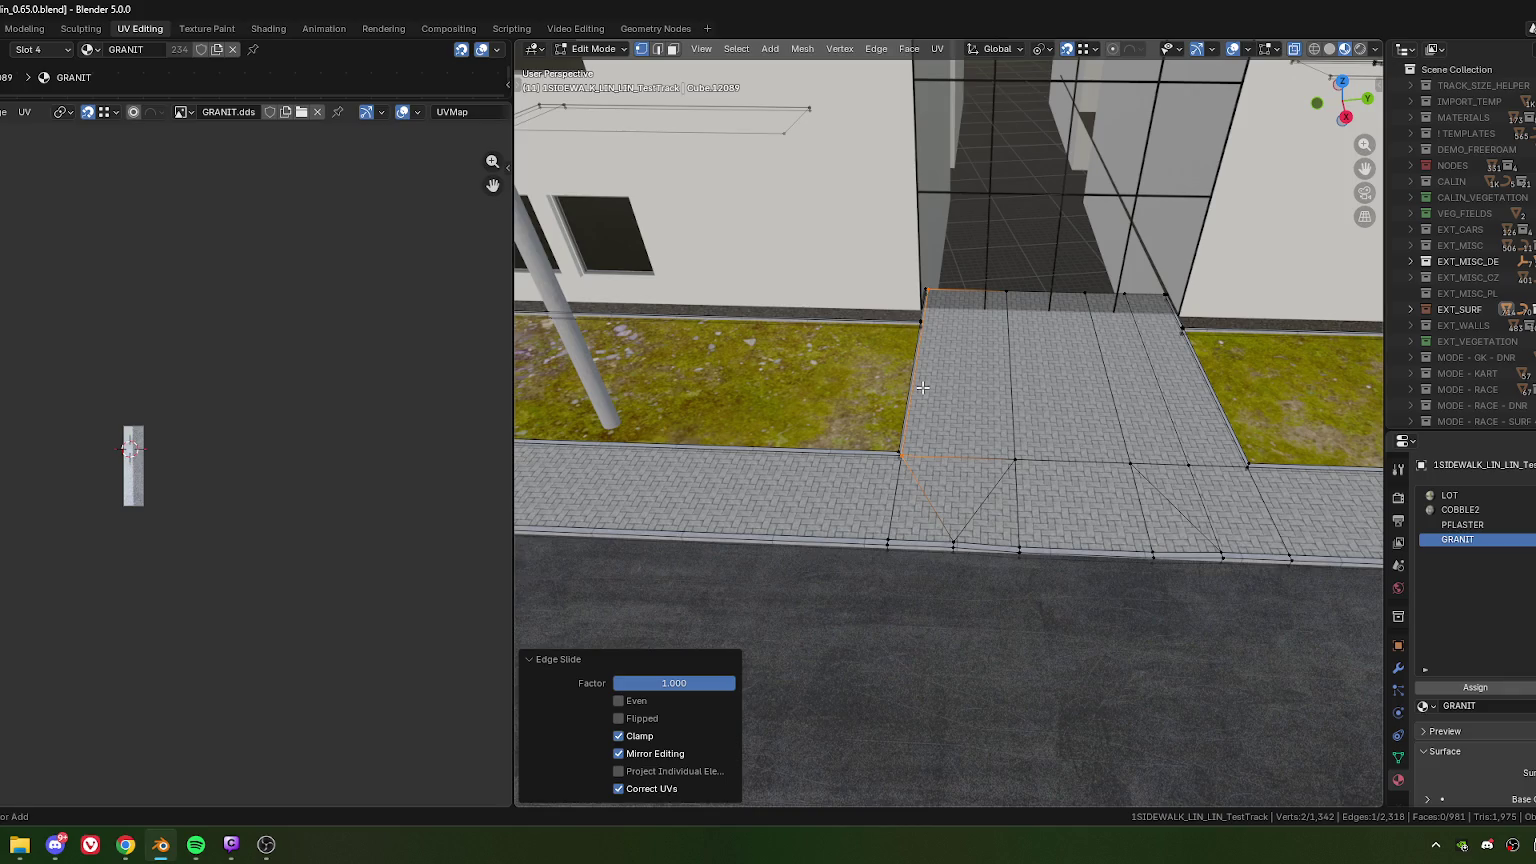
key(ctrl+r)
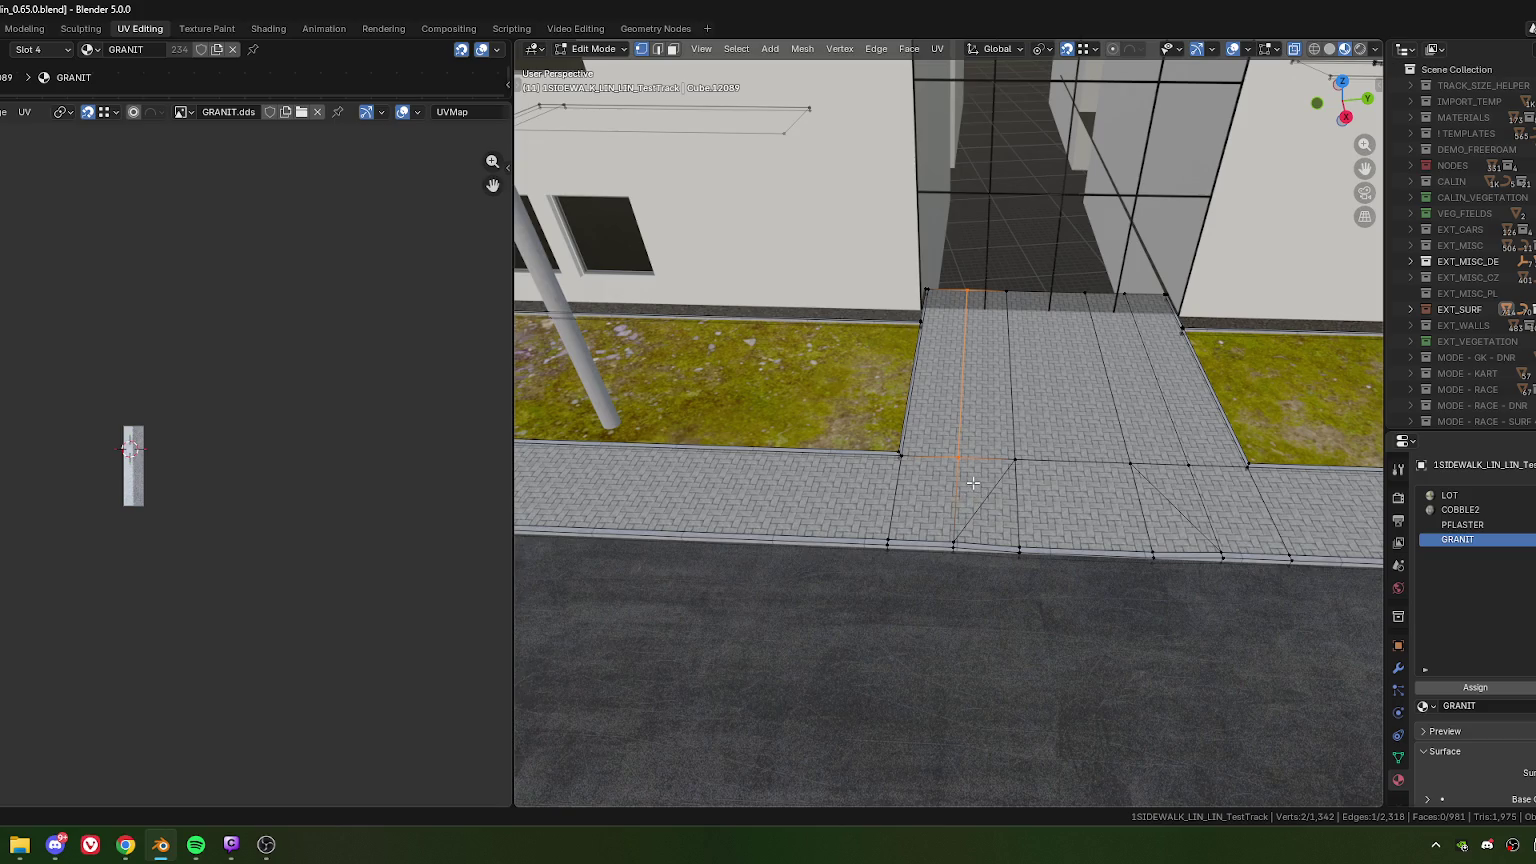
- Switch to plain grey solid shading and move a curb vertex vertically along Z
mouse_move(973, 482)
middle_down()
mouse_move(837, 462)
mouse_move(1169, 165)
middle_up()
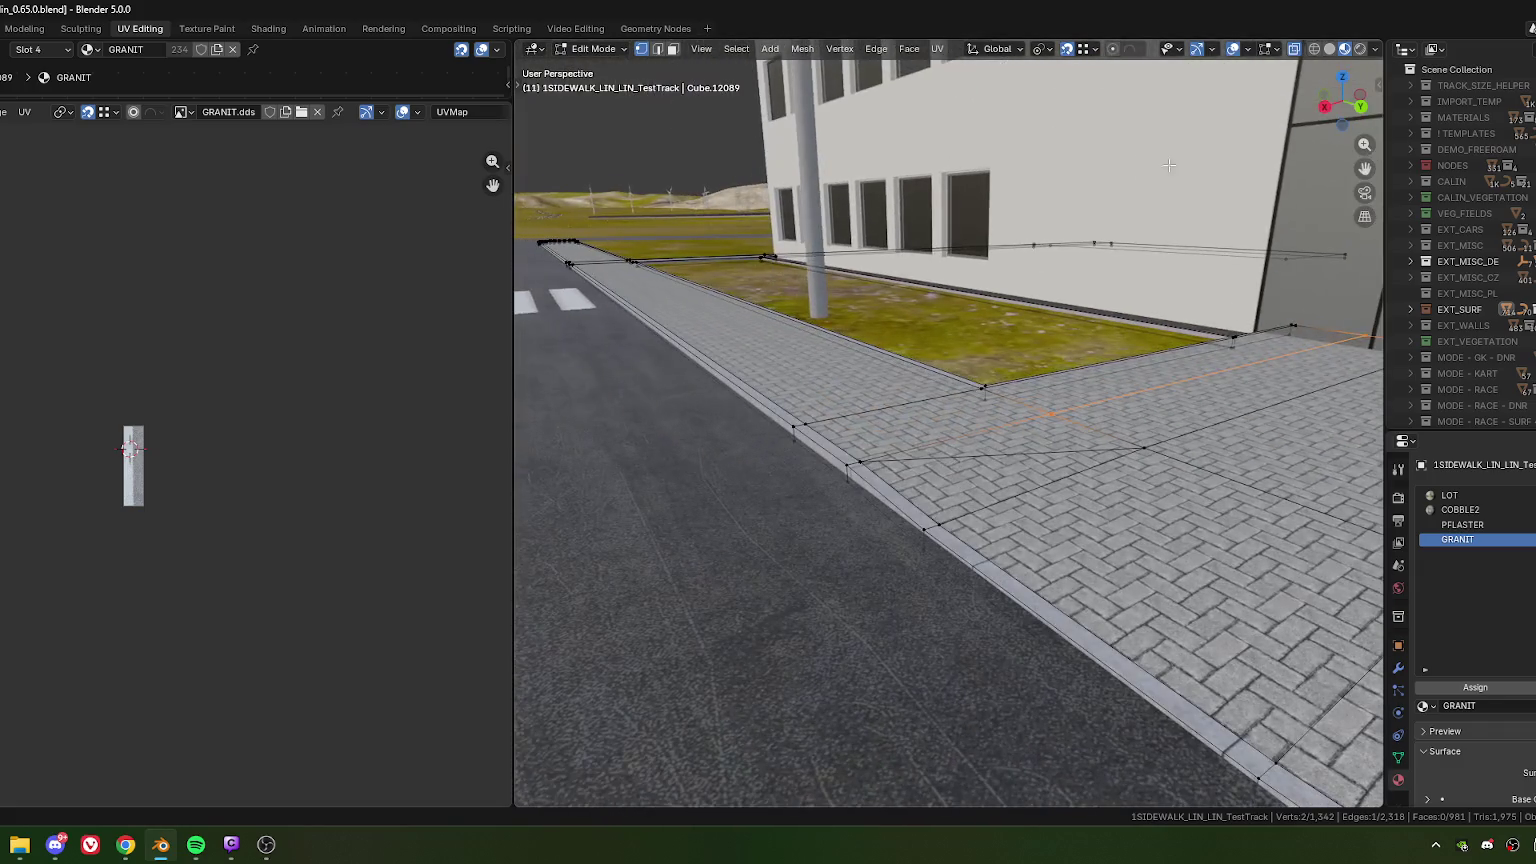
click(1328, 51)
mouse_move(984, 473)
middle_down()
mouse_move(936, 454)
mouse_move(964, 467)
middle_up()
click(974, 396)
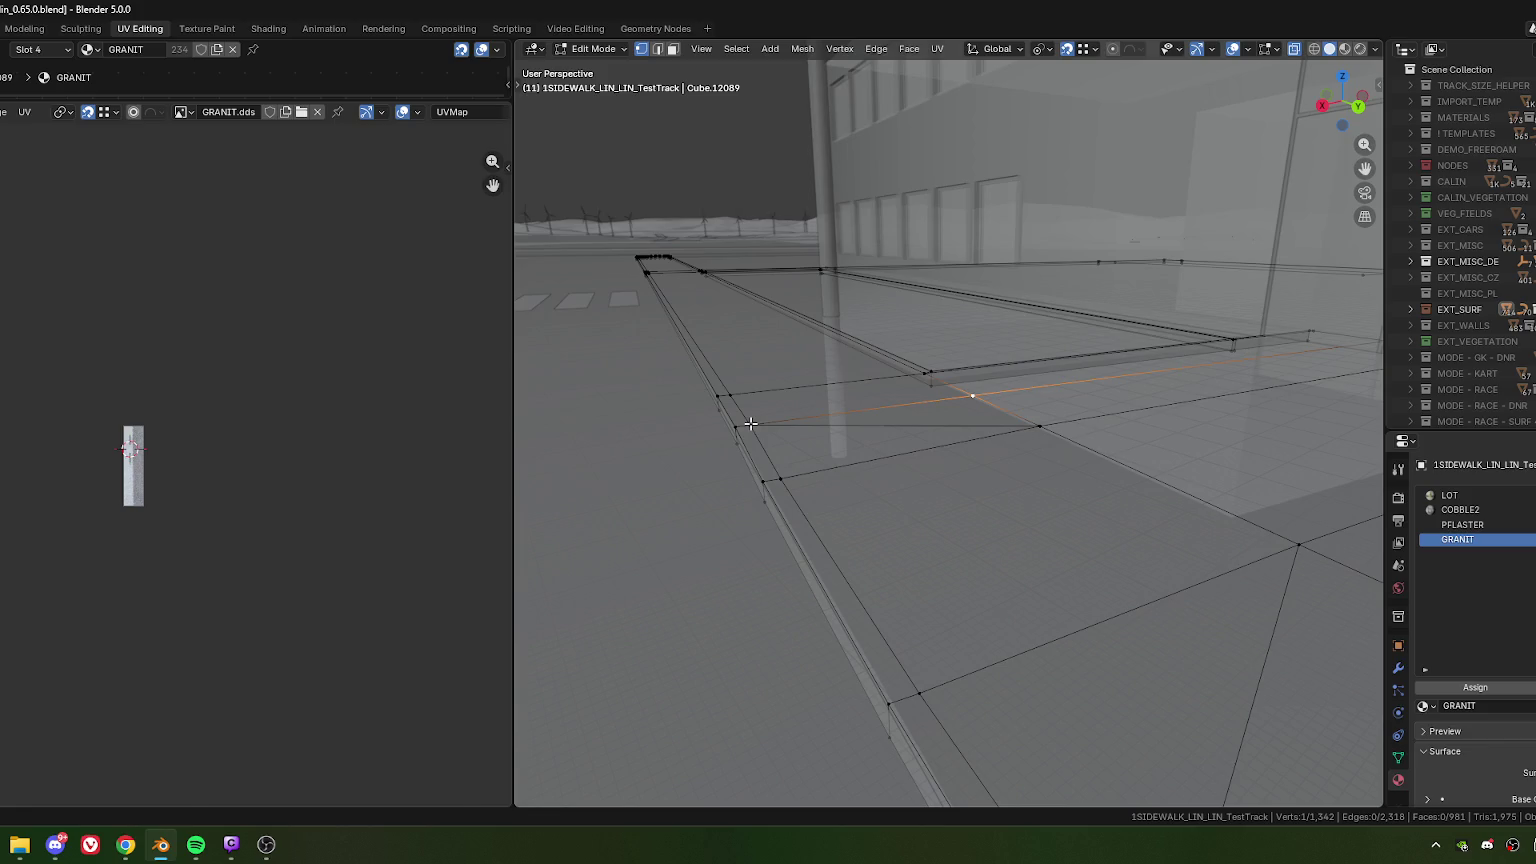
key(g)
key(z)
click(750, 424)
- Edge-slide two selected curb vertices along their edges and adjust the selected geometry
mouse_move(994, 456)
middle_down()
mouse_move(1046, 426)
mouse_move(999, 418)
middle_up()
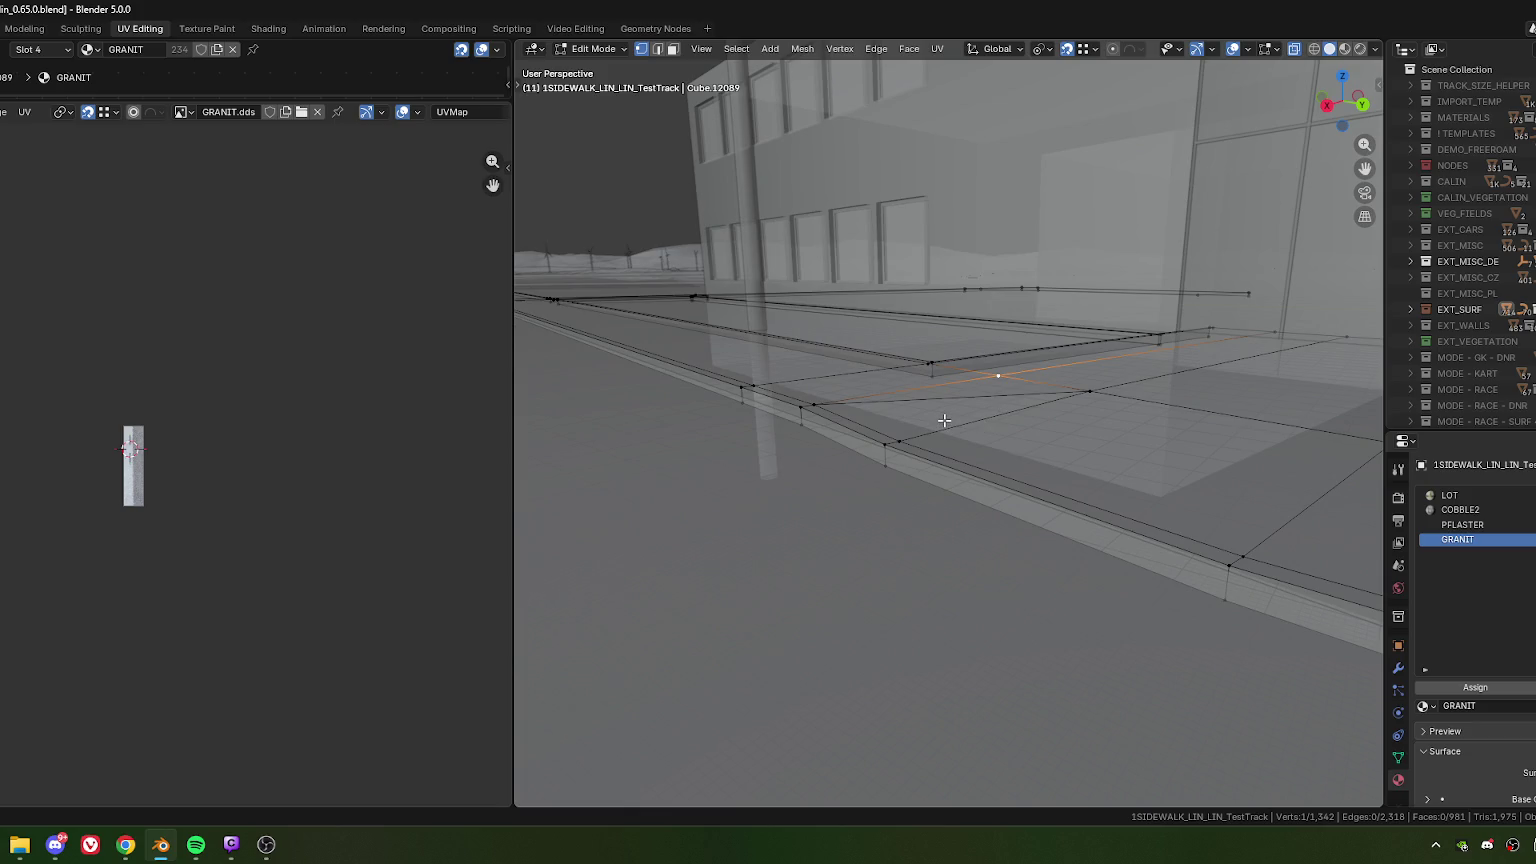
shift+click(1212, 327)
key(g)
key(g)
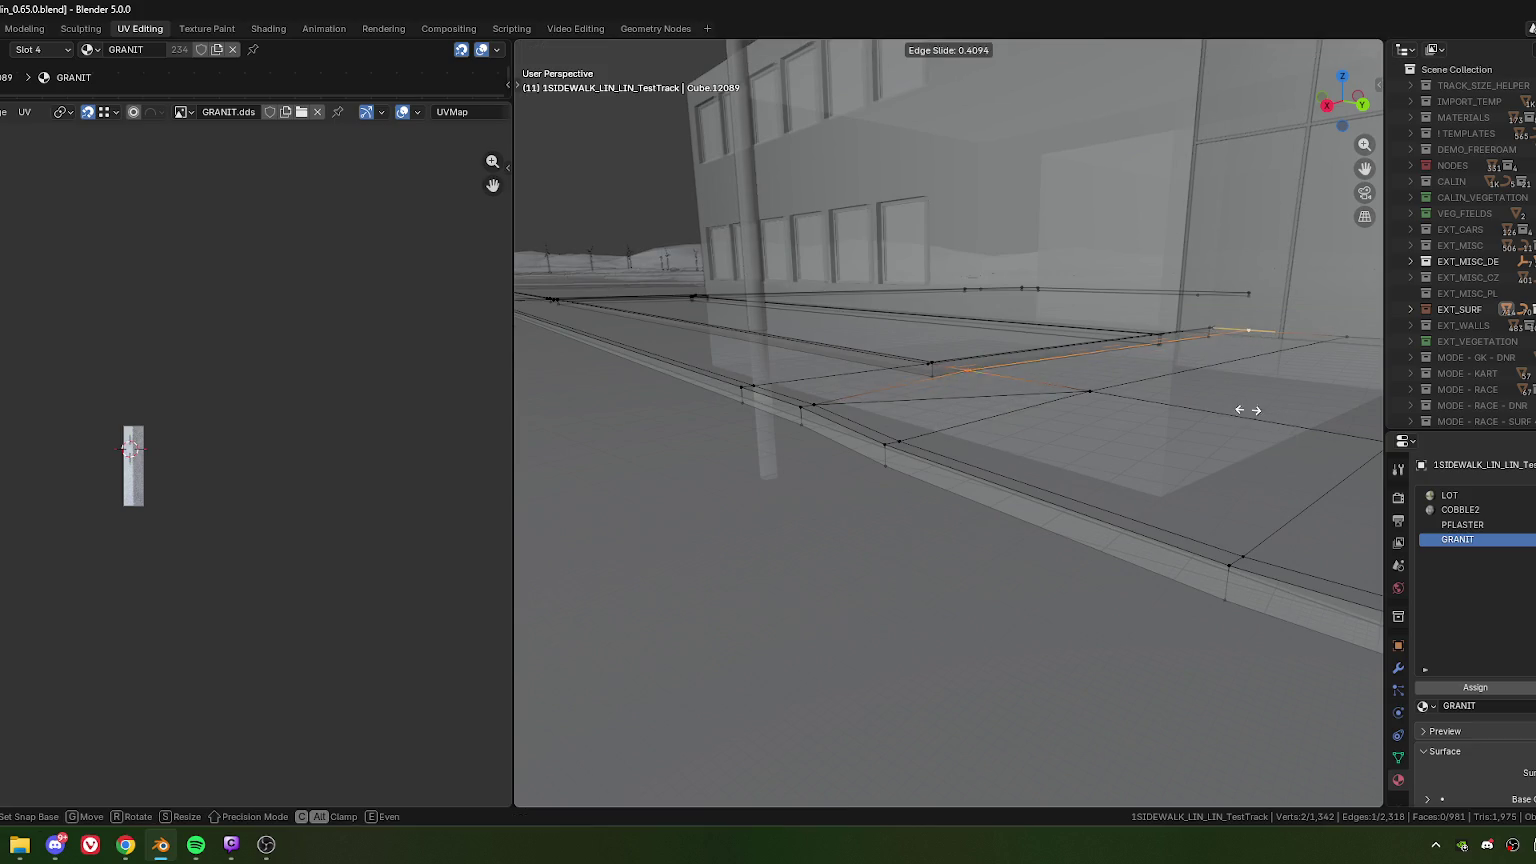
click(1149, 353)
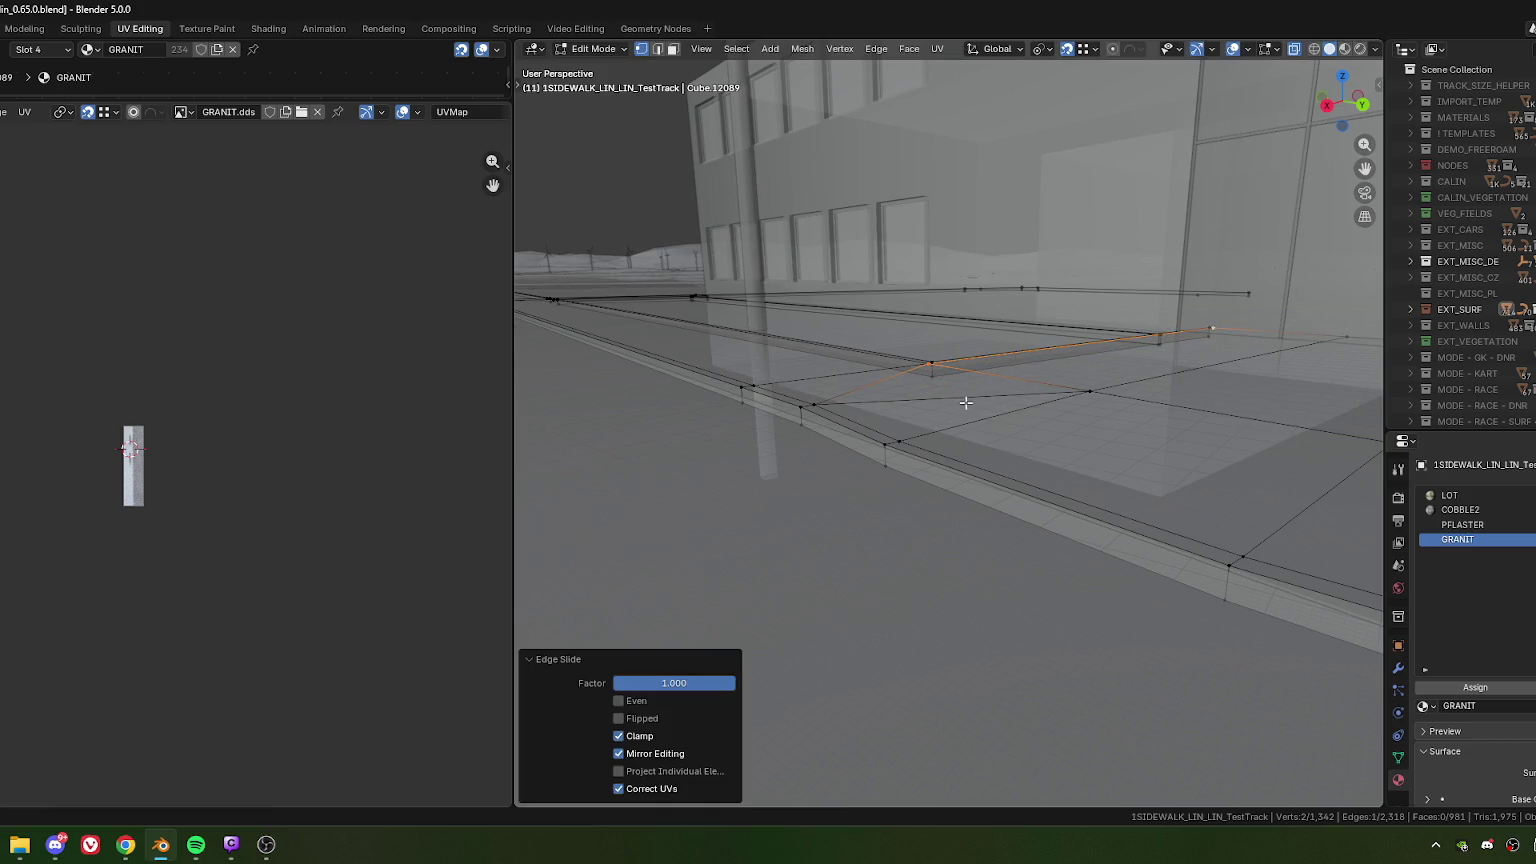
key(2)
right_click(929, 410)
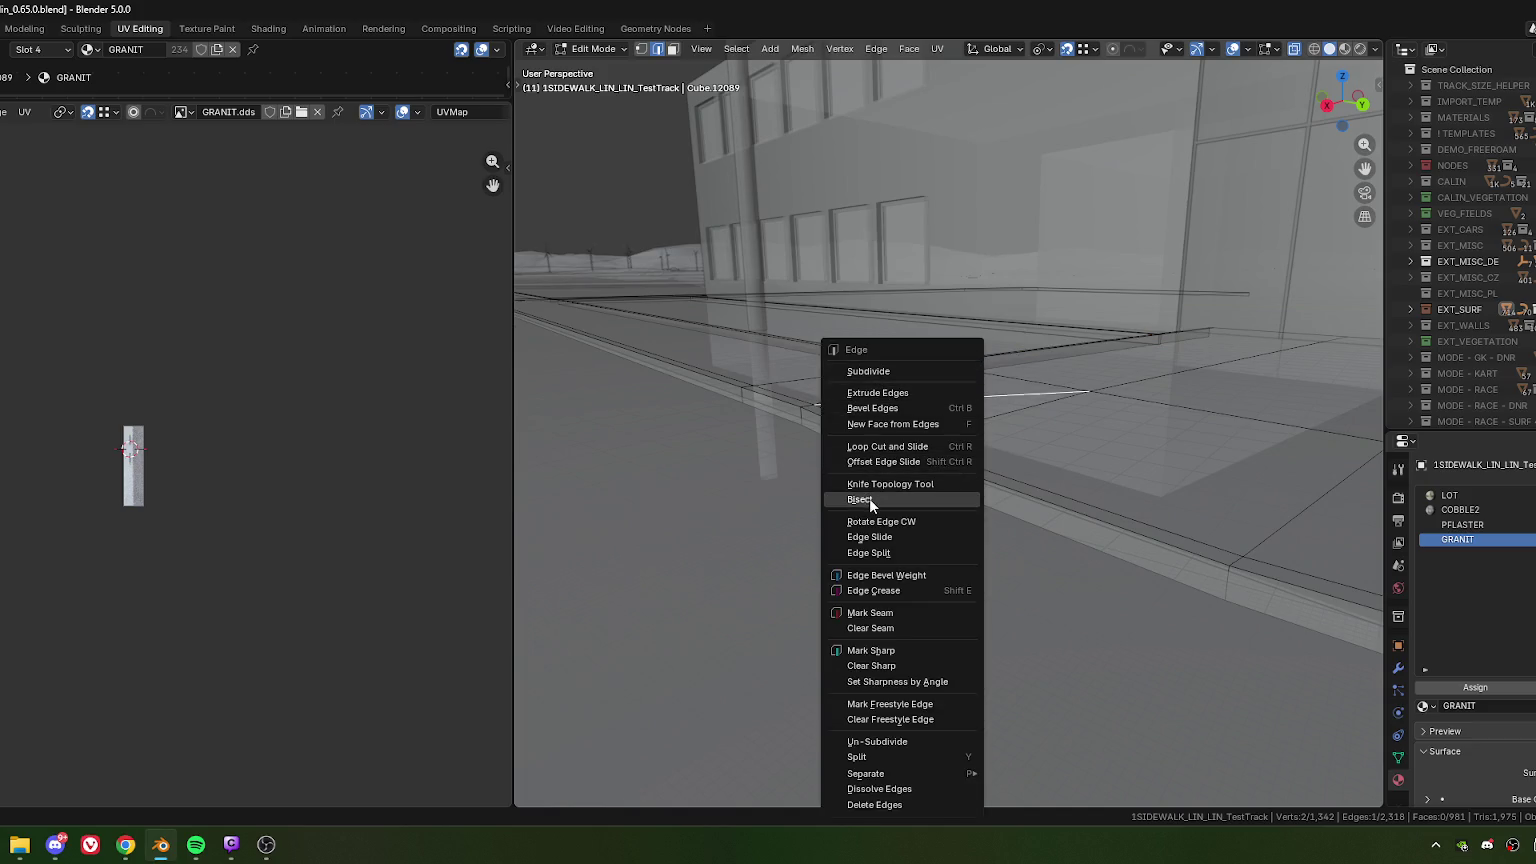
key(Escape)
key(g)
shift+click(976, 375)
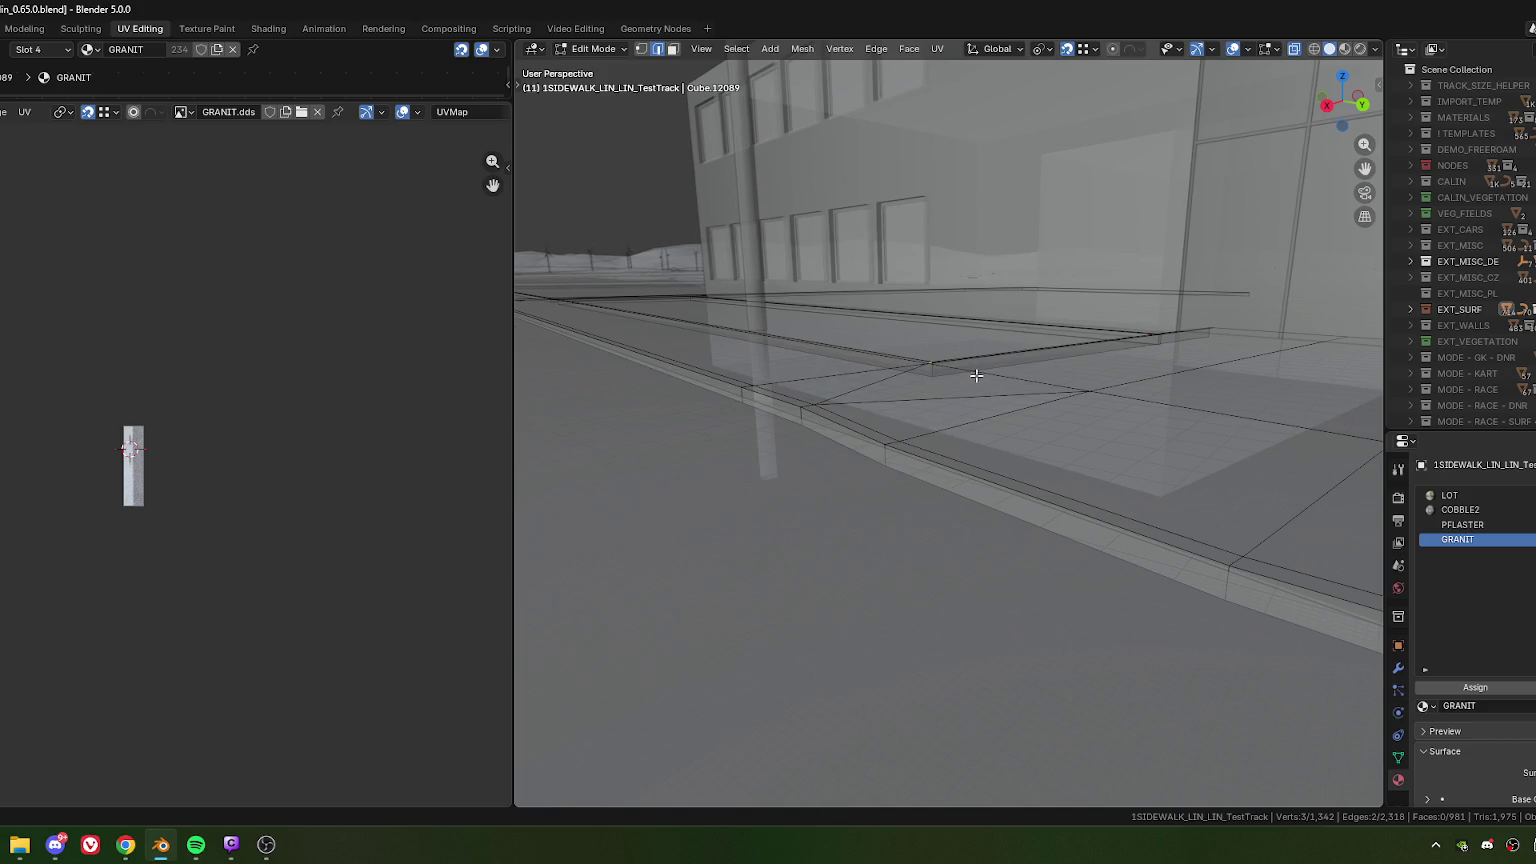
- Undo two changes, then edge-slide another vertex pair at the sidewalk corner
key(1)
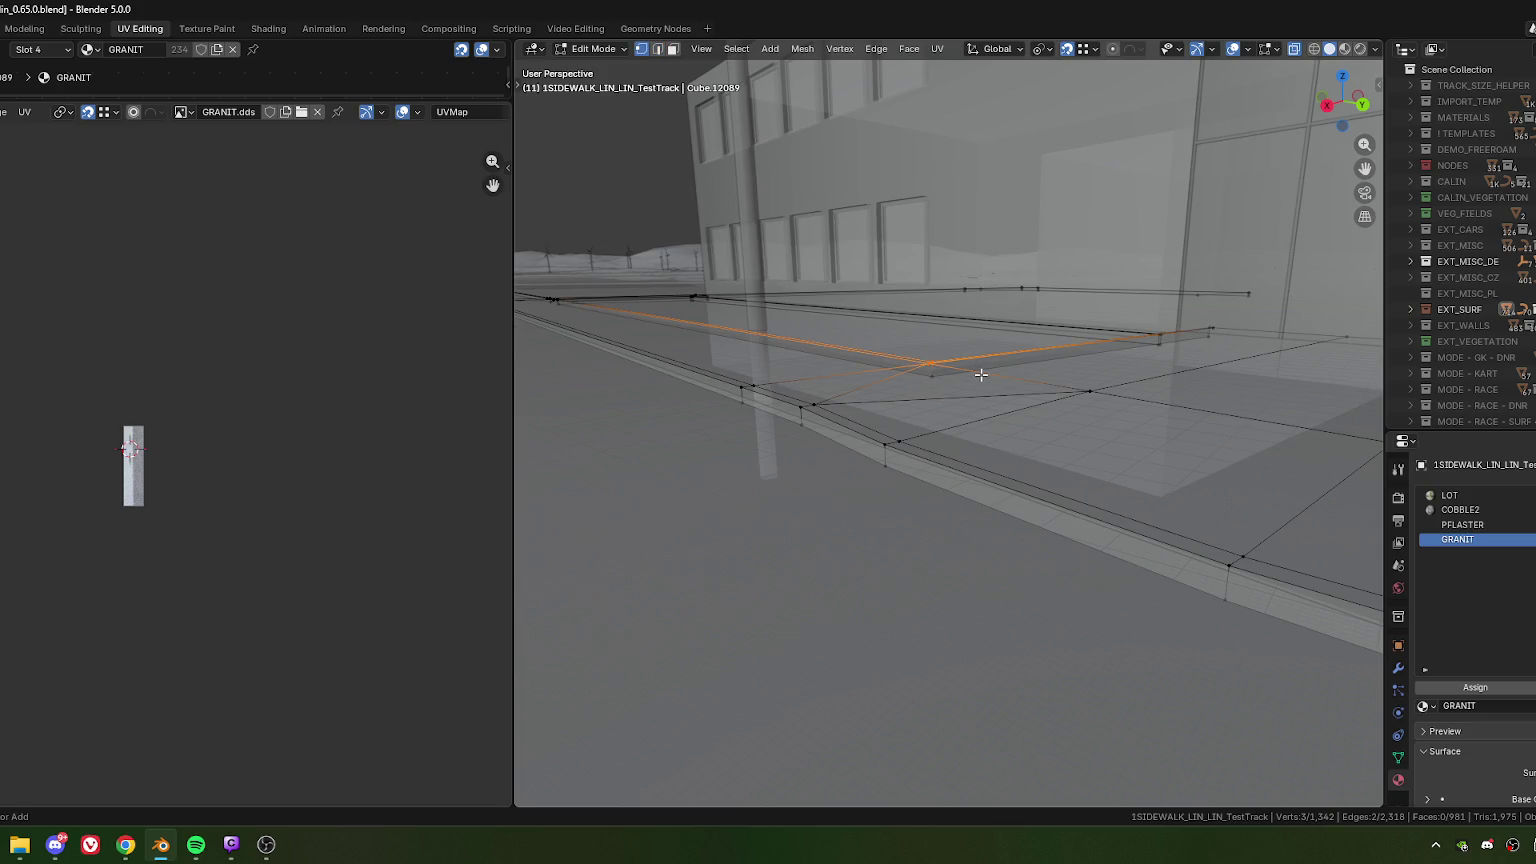
key(ctrl+z)
key(ctrl+z)
key(ctrl+z)
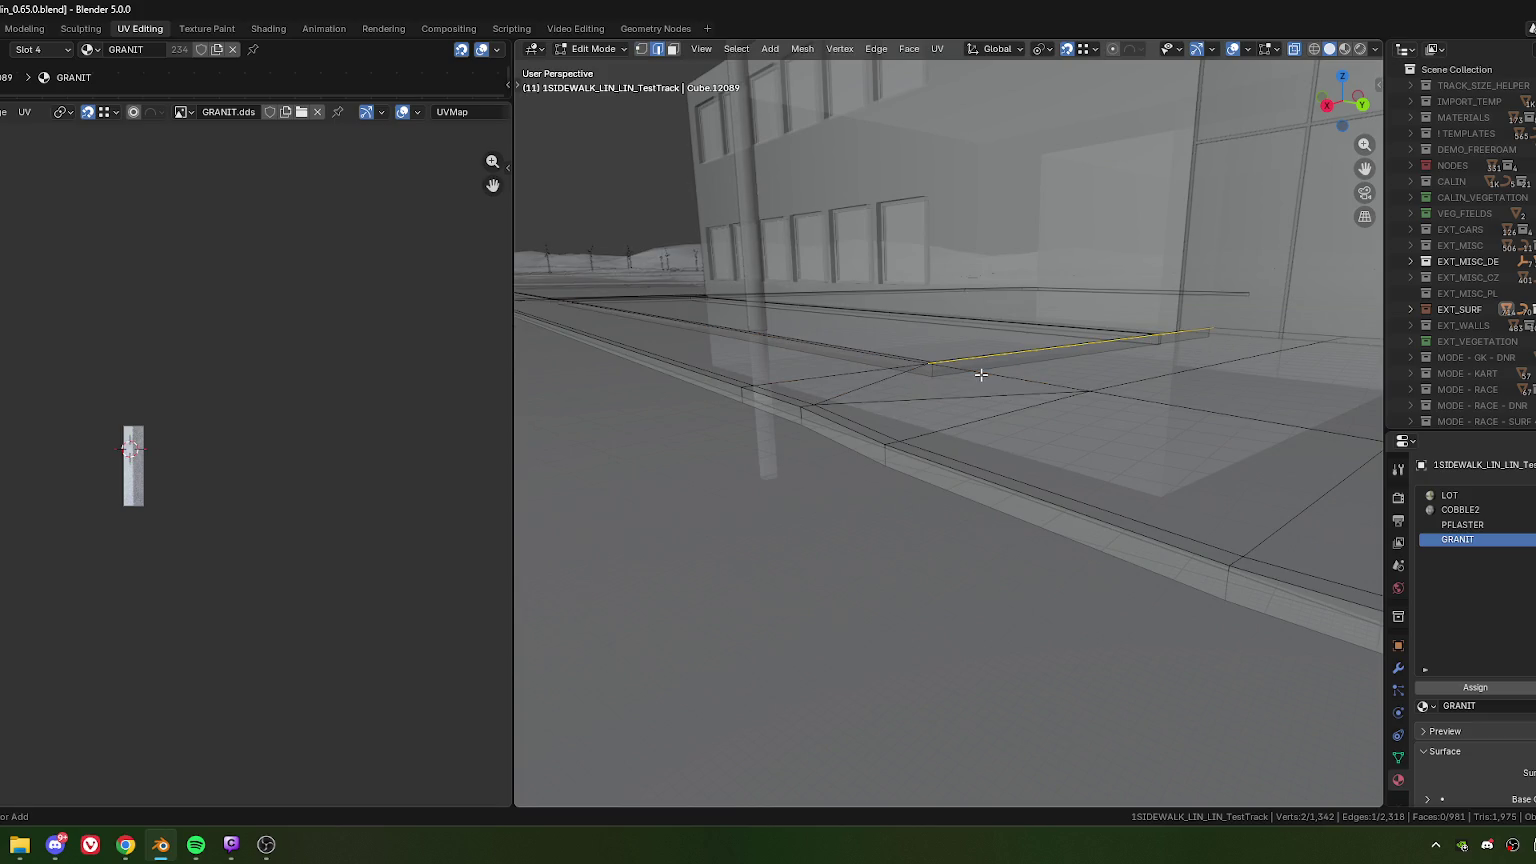
key(ctrl+z)
key(ctrl+z)
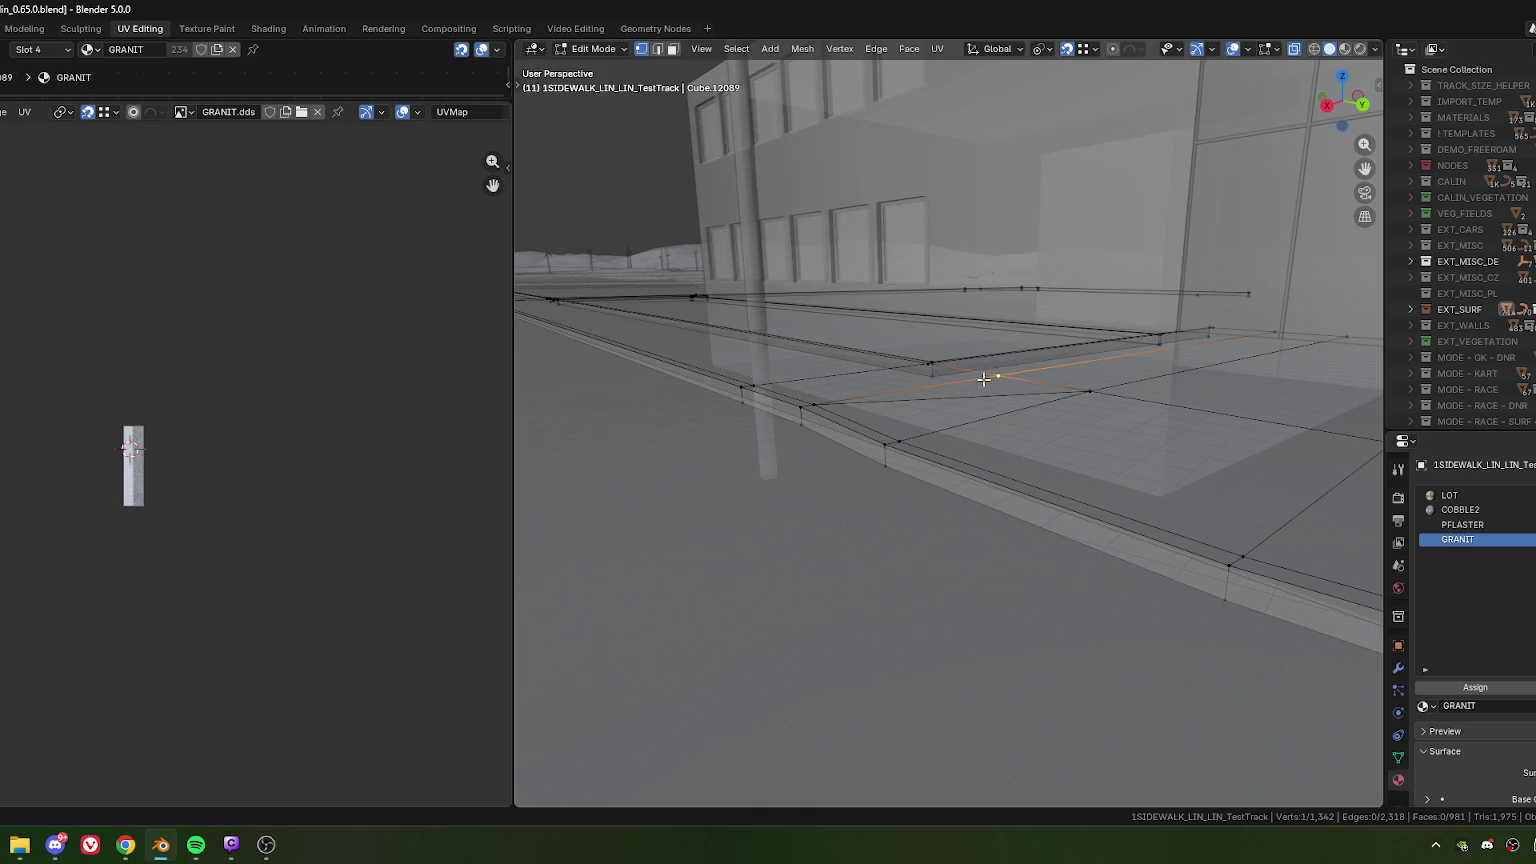
shift+click(1266, 329)
middle_drag(1266, 329, 1000, 361)
key(g)
key(g)
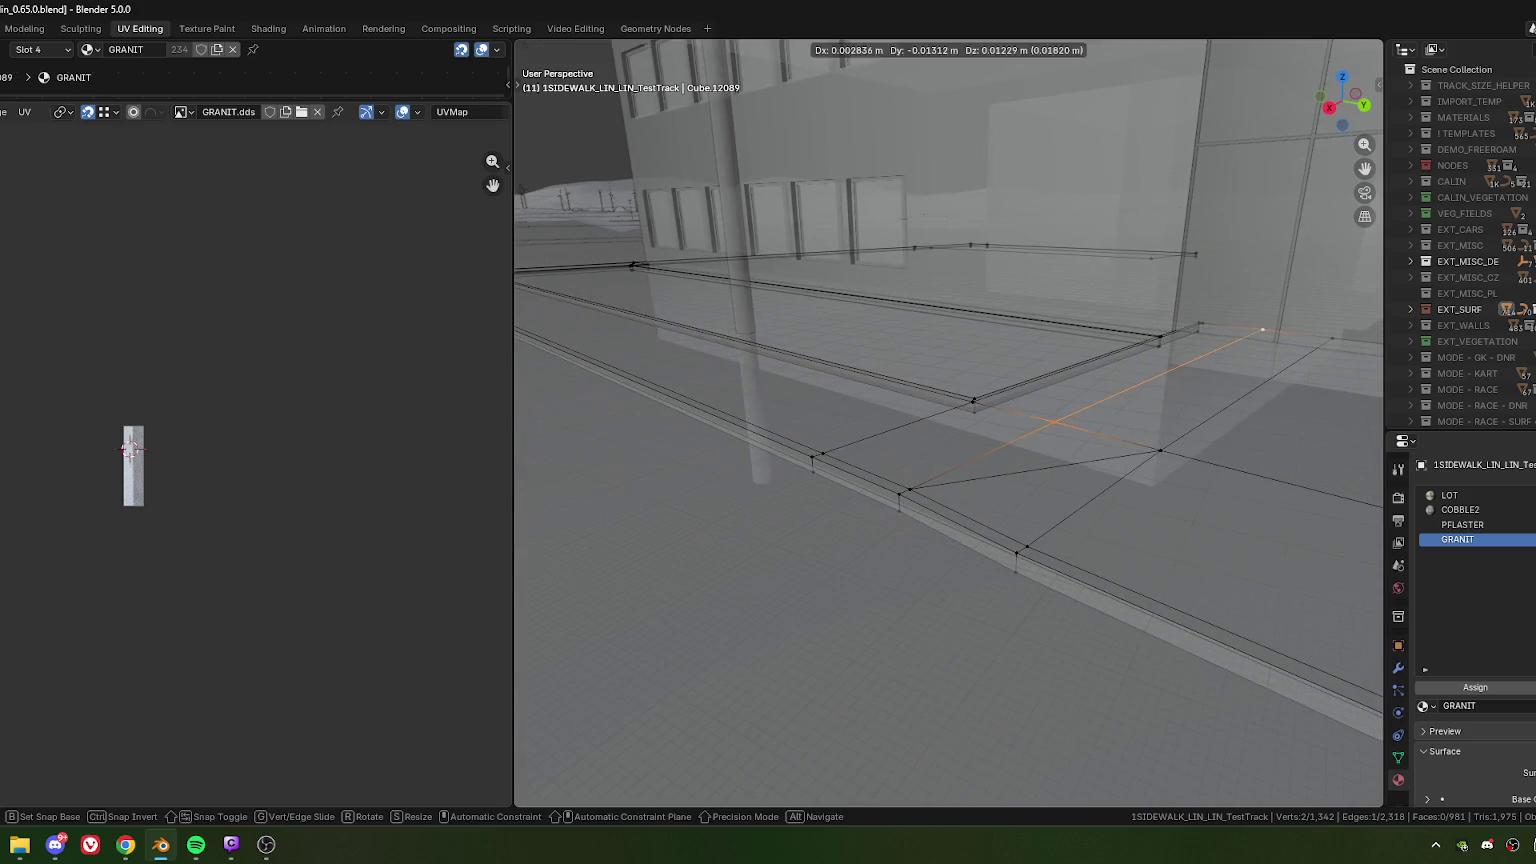
click(948, 370)
- Box-select the sidewalk corner and merge its overlapping vertices by distance
drag(927, 258, 1236, 452)
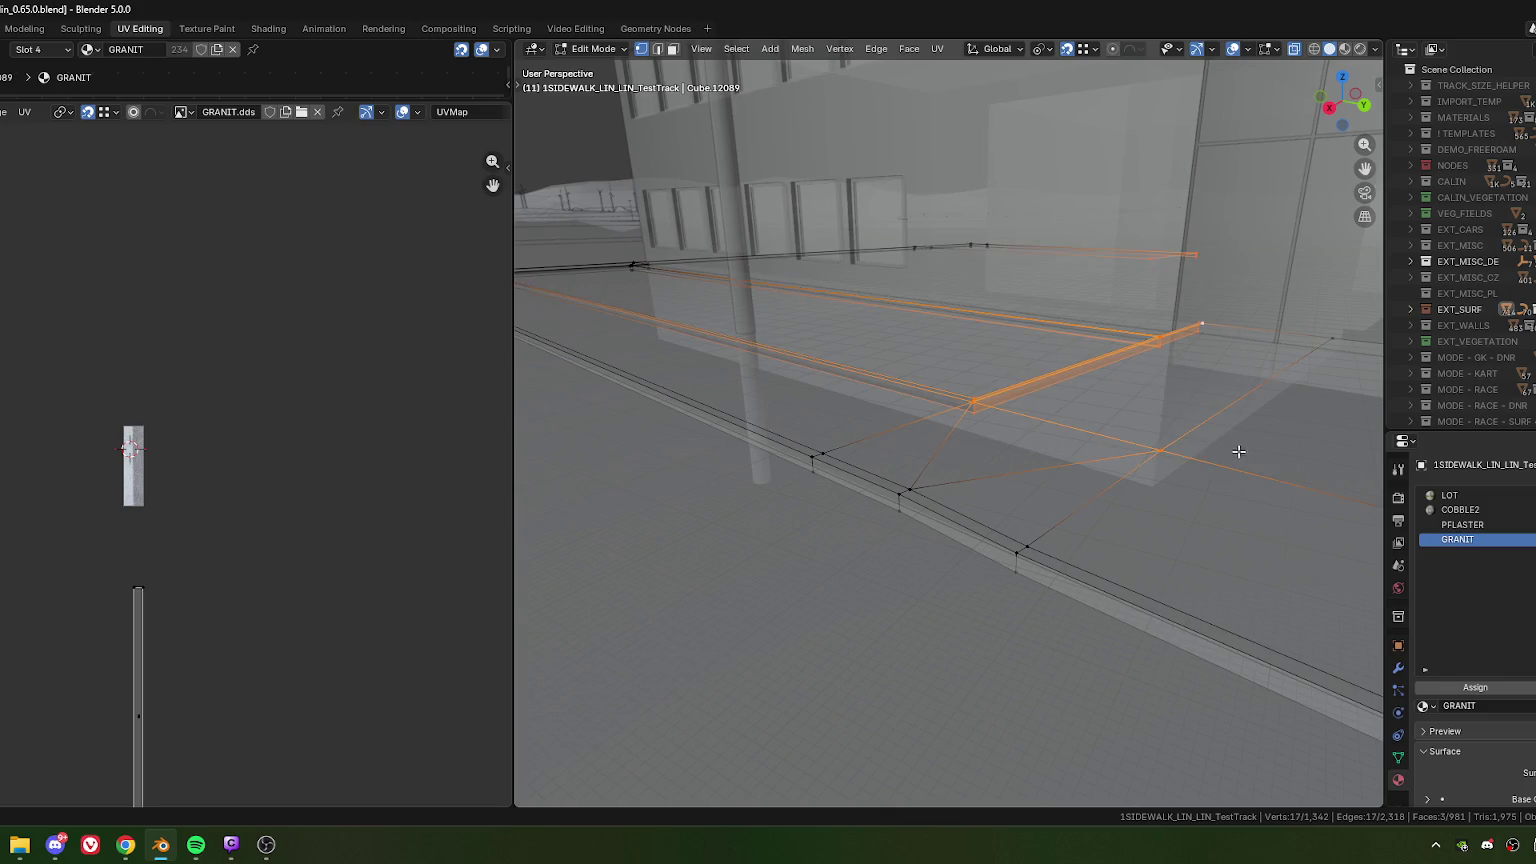
key(m)
key(b)
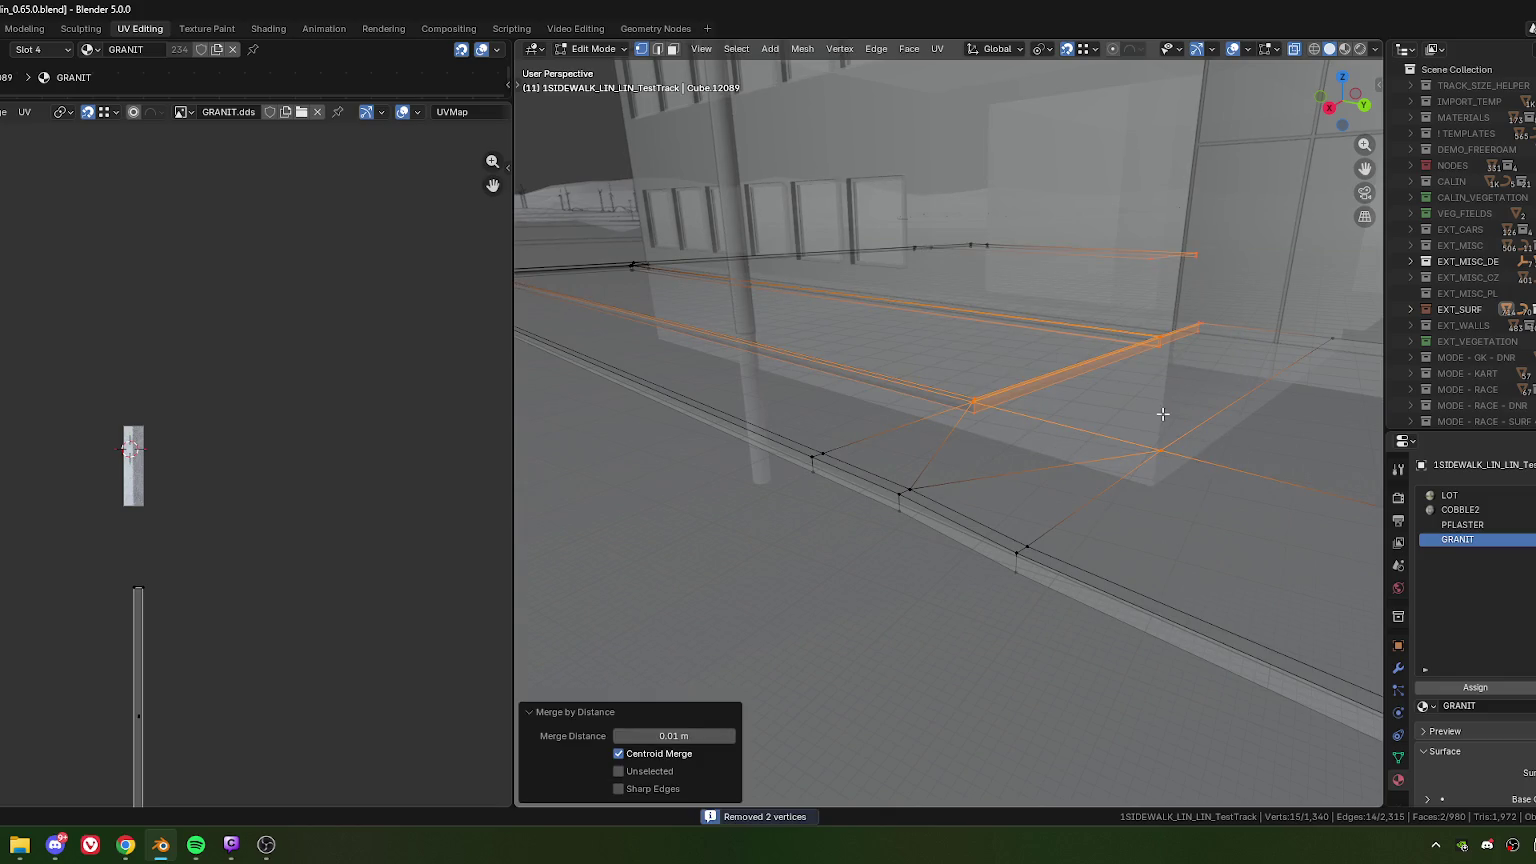
- Rotate the single diagonal sidewalk edge clockwise and return to Object Mode
shift+middle_drag(1127, 443, 1089, 445)
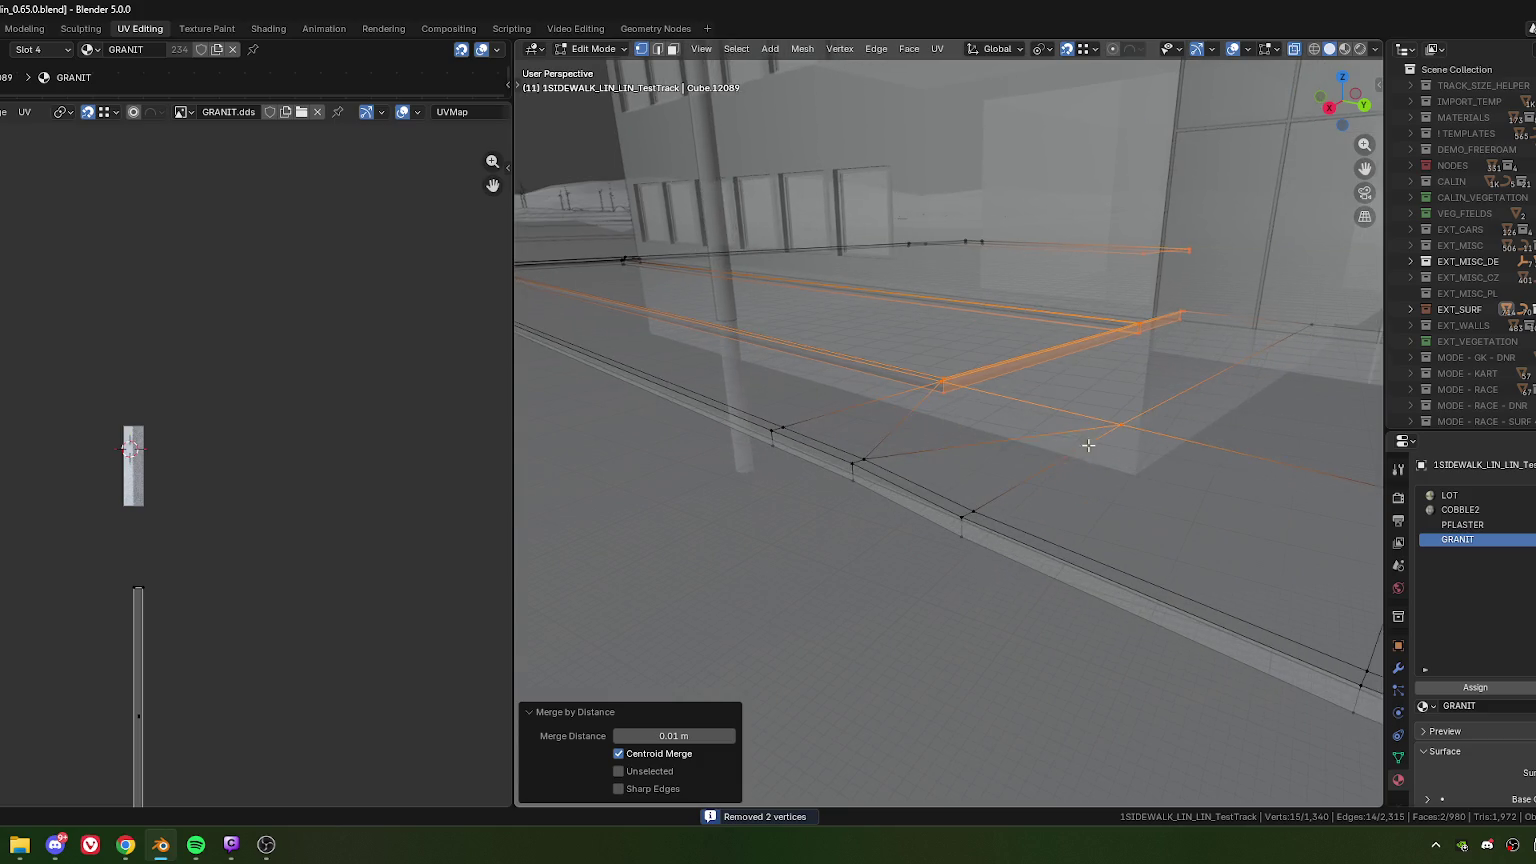
key(2)
click(996, 440)
right_click(996, 441)
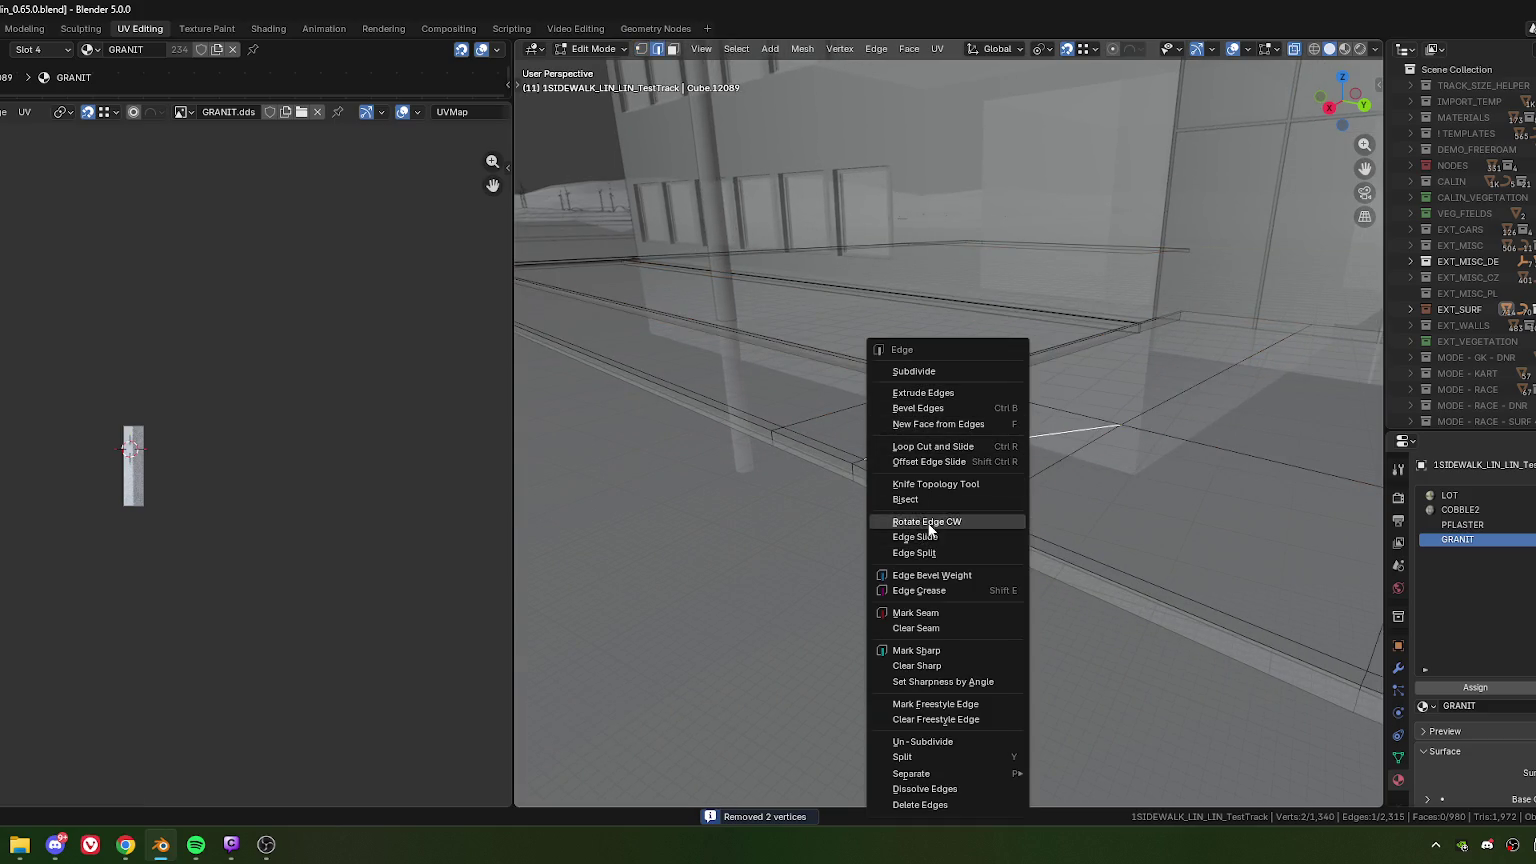
click(929, 525)
middle_drag(999, 526, 937, 435)
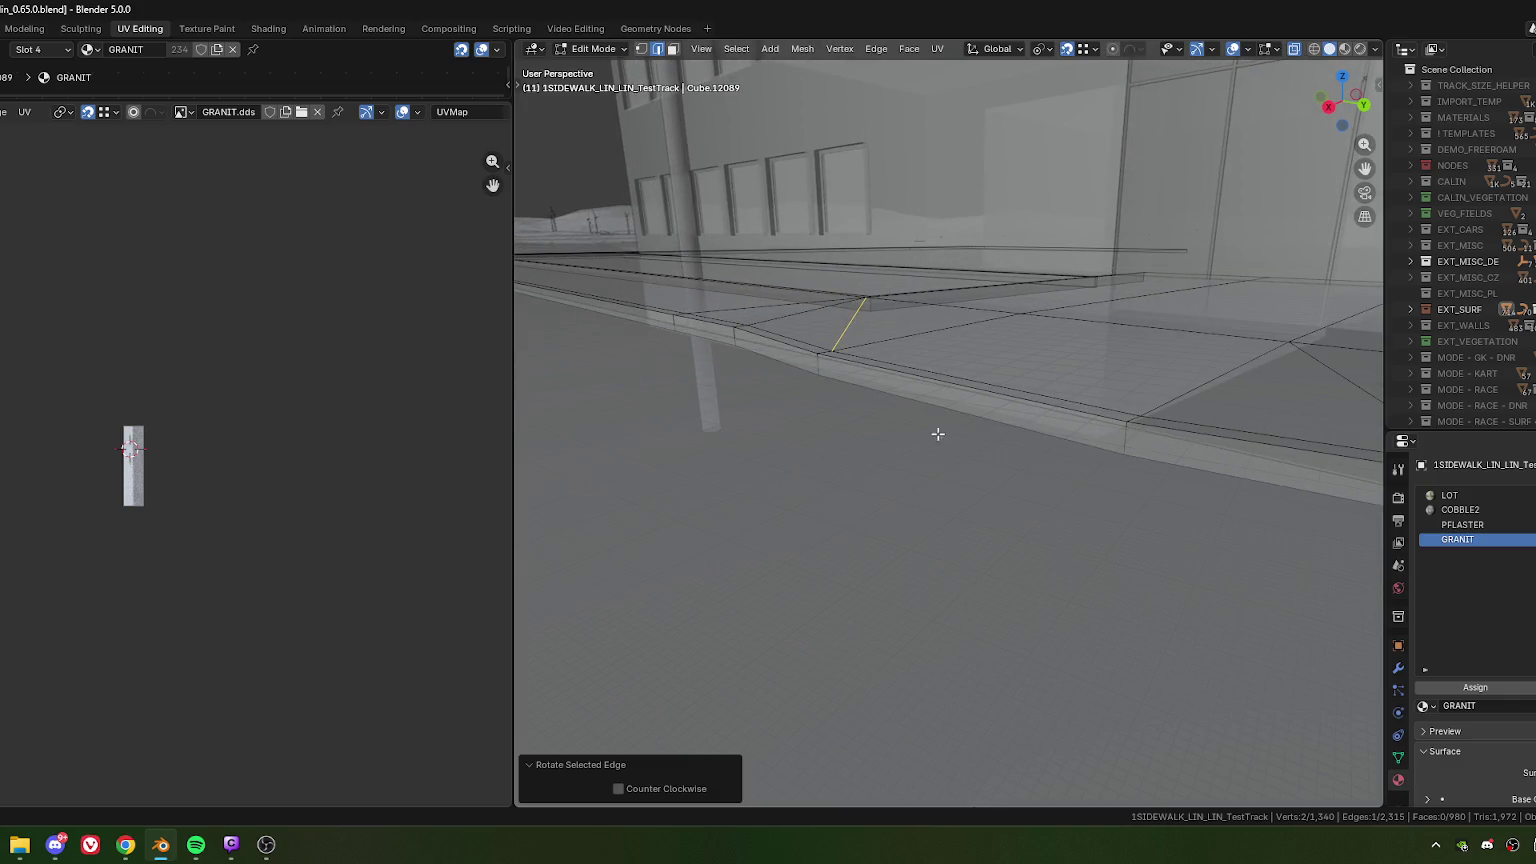
key(Tab)
- Cycle shading through Wireframe back to opaque Solid with X-Ray off, then re-enter sidewalk Edit Mode
click(1307, 50)
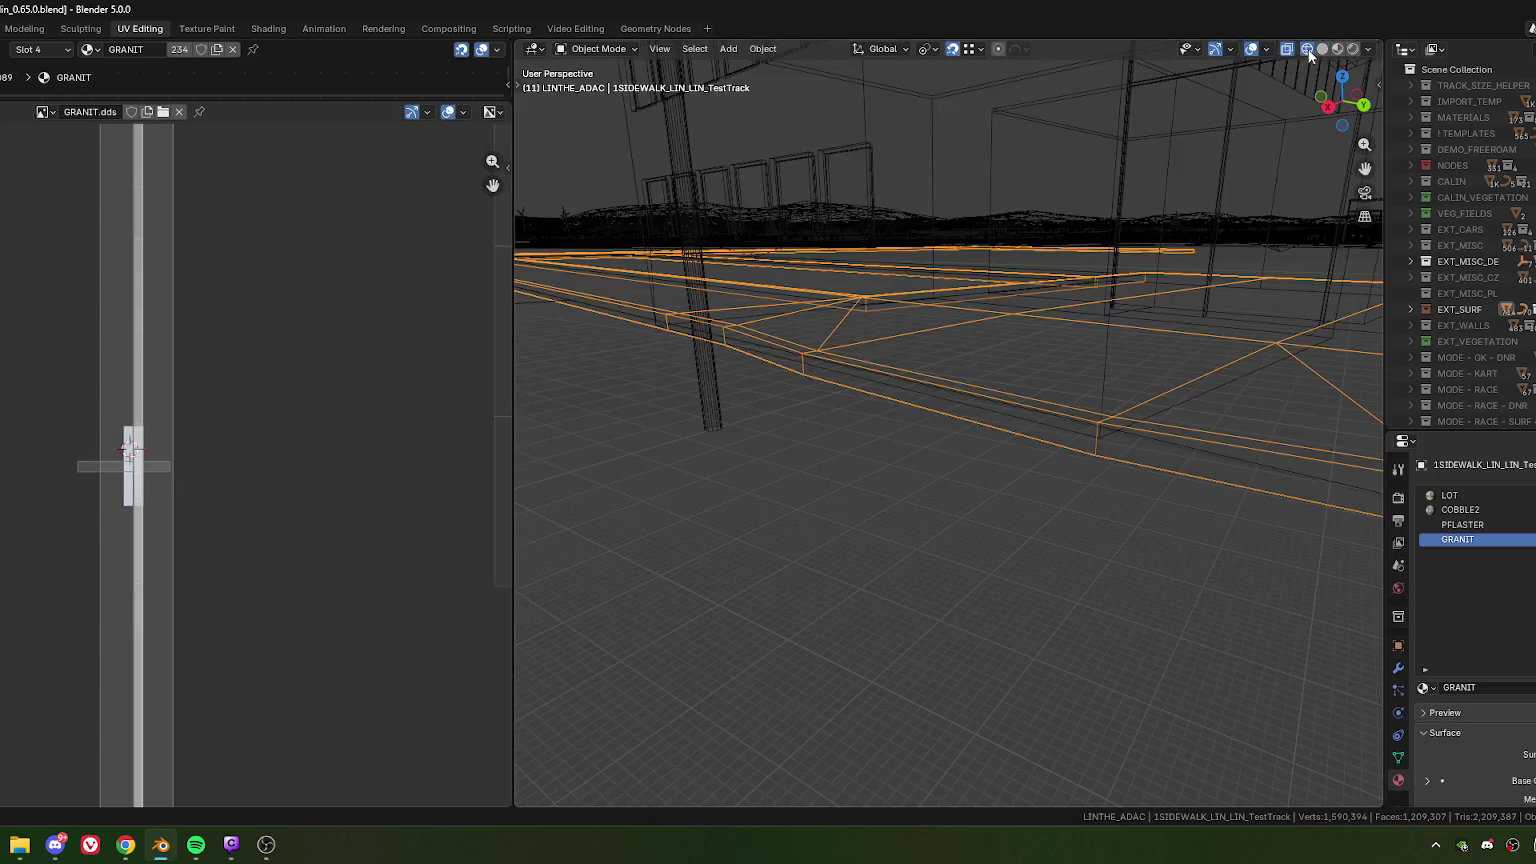
click(1287, 49)
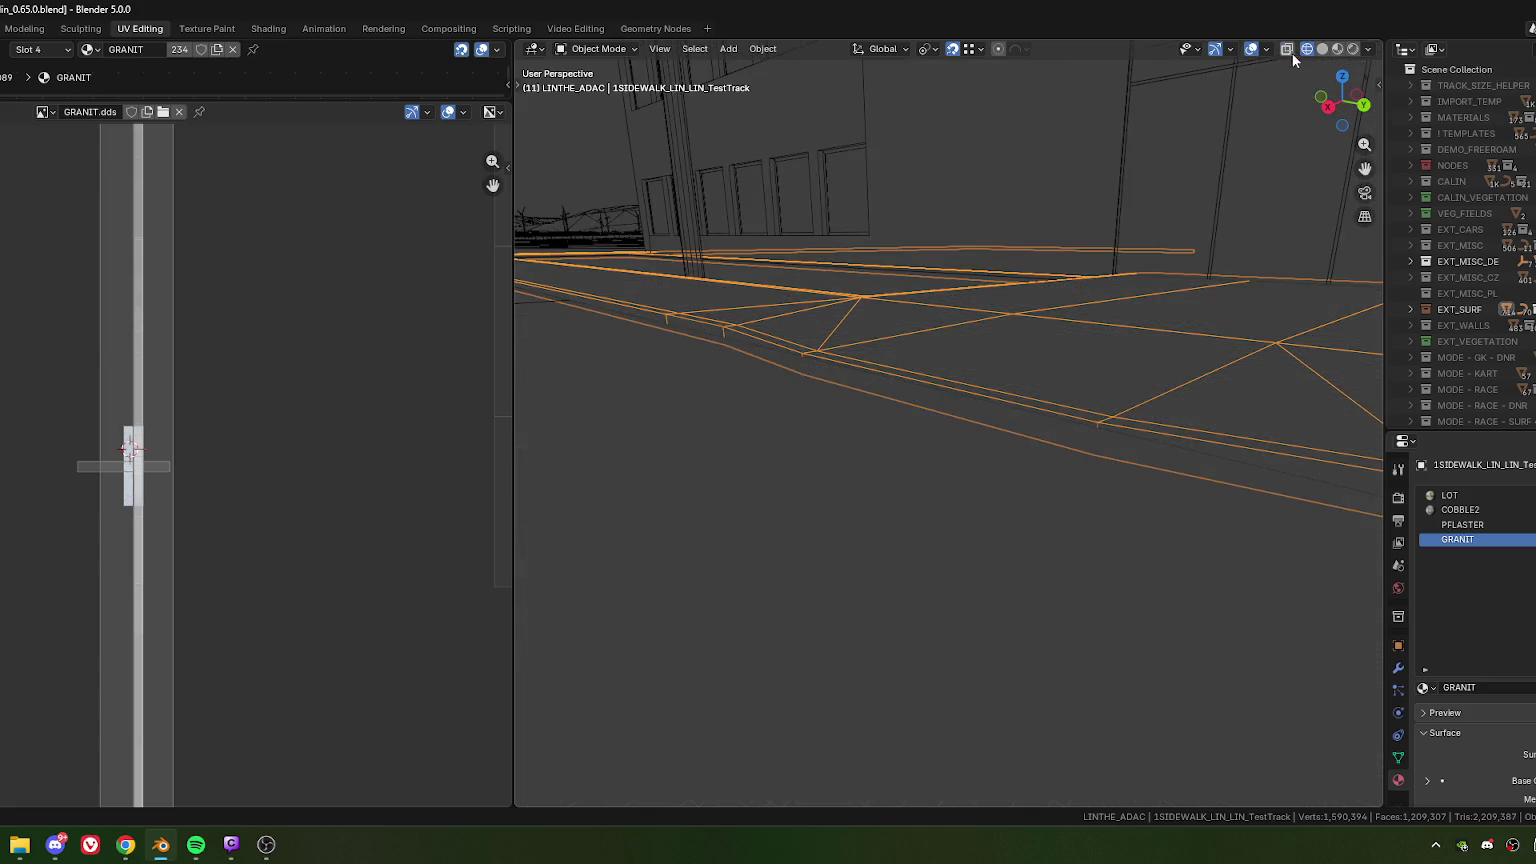
click(1321, 50)
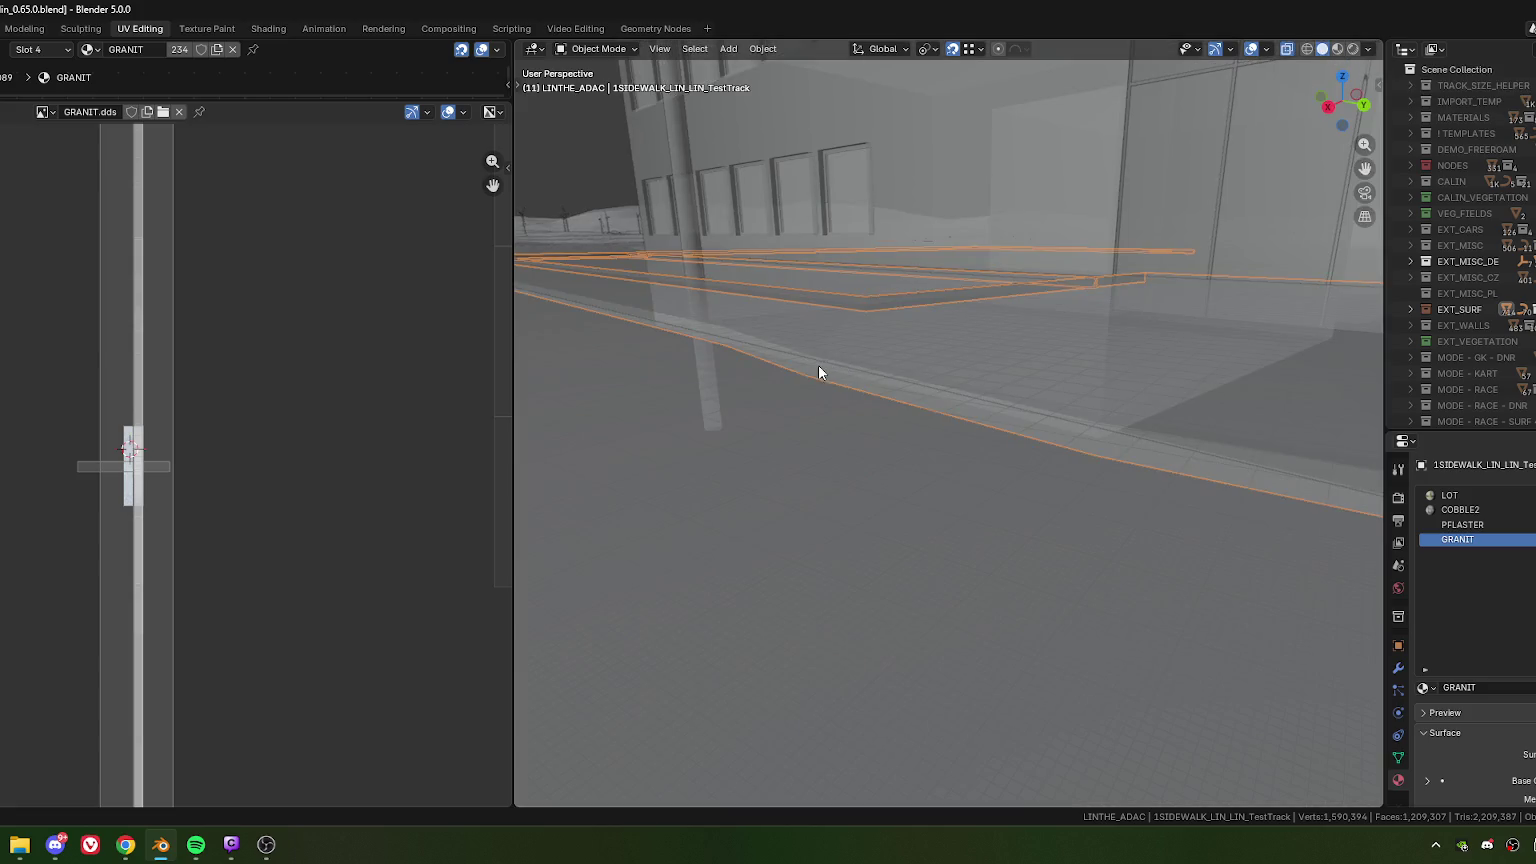
scroll(819, 372, up, 1)
scroll(831, 385, up, 1)
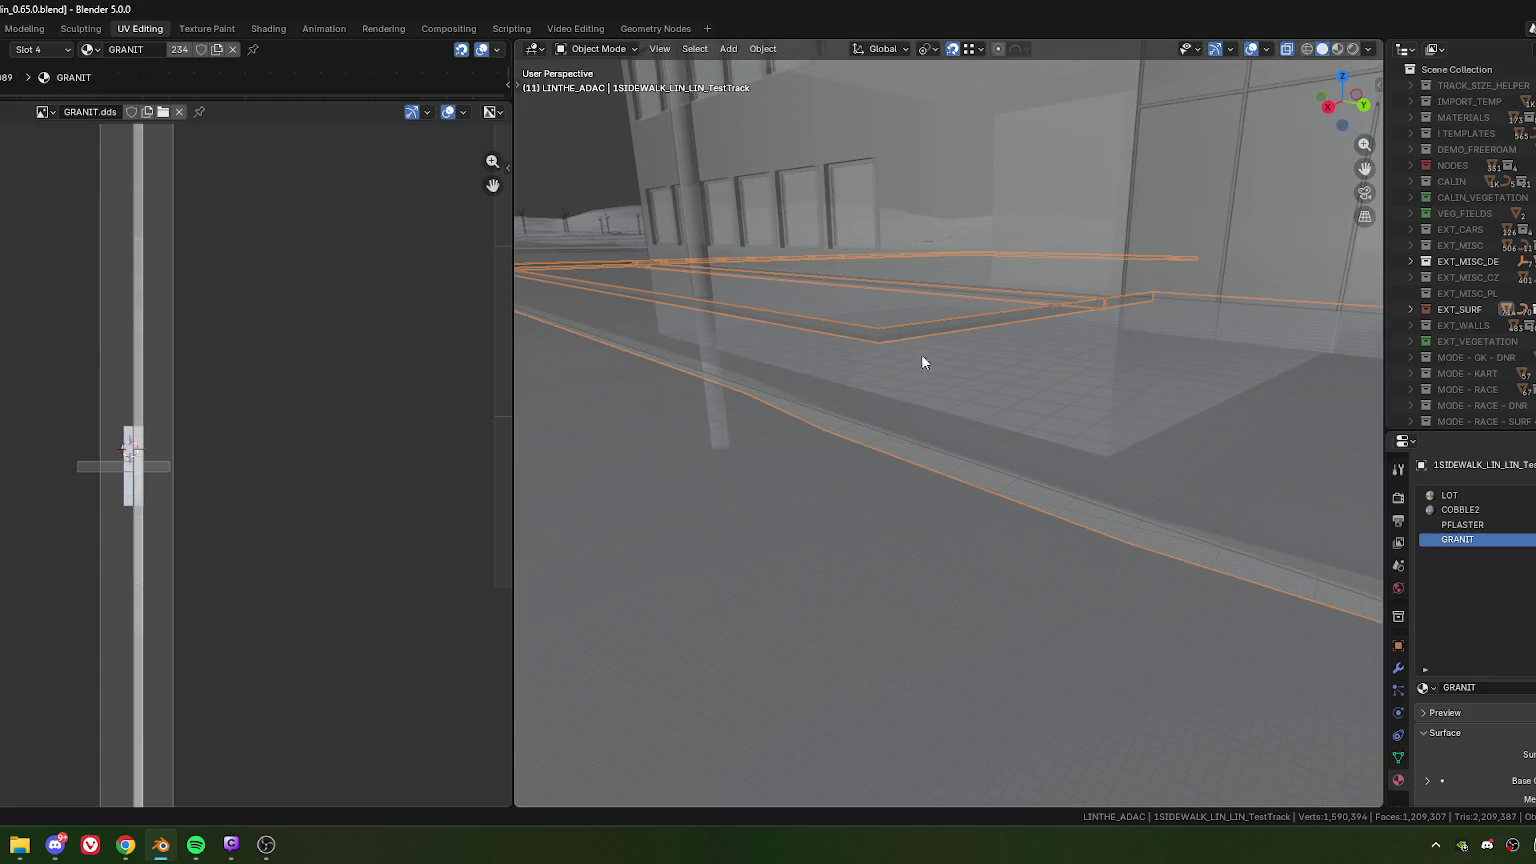
click(1286, 50)
mouse_move(947, 387)
middle_down()
mouse_move(966, 399)
mouse_move(933, 388)
mouse_move(1001, 401)
mouse_move(969, 397)
middle_up()
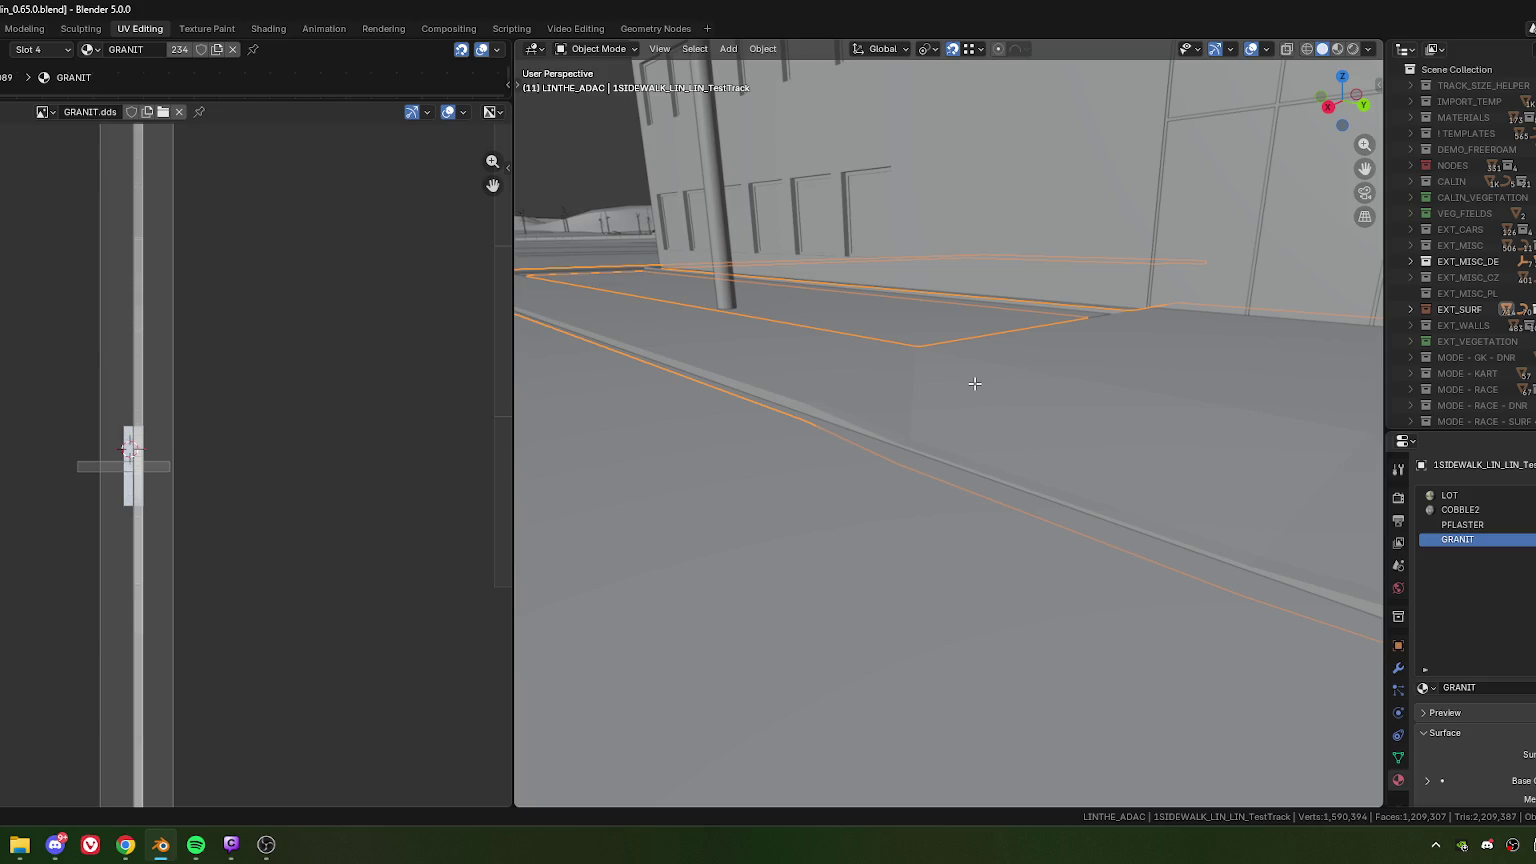
key(Tab)
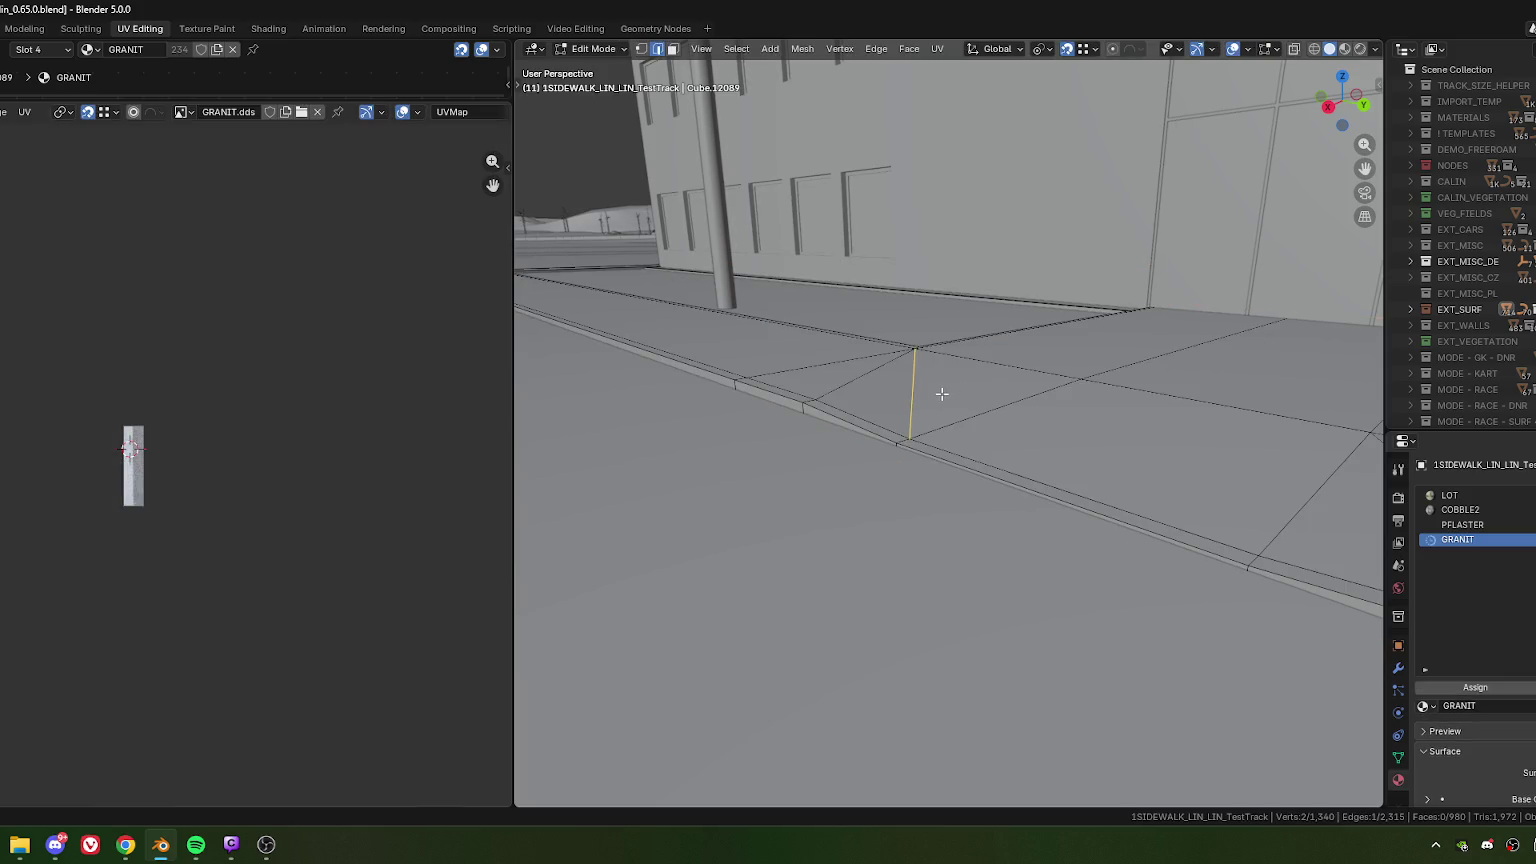
- Rotate the selected sidewalk edge to a new diagonal and view the whole object
middle_drag(907, 390, 949, 386)
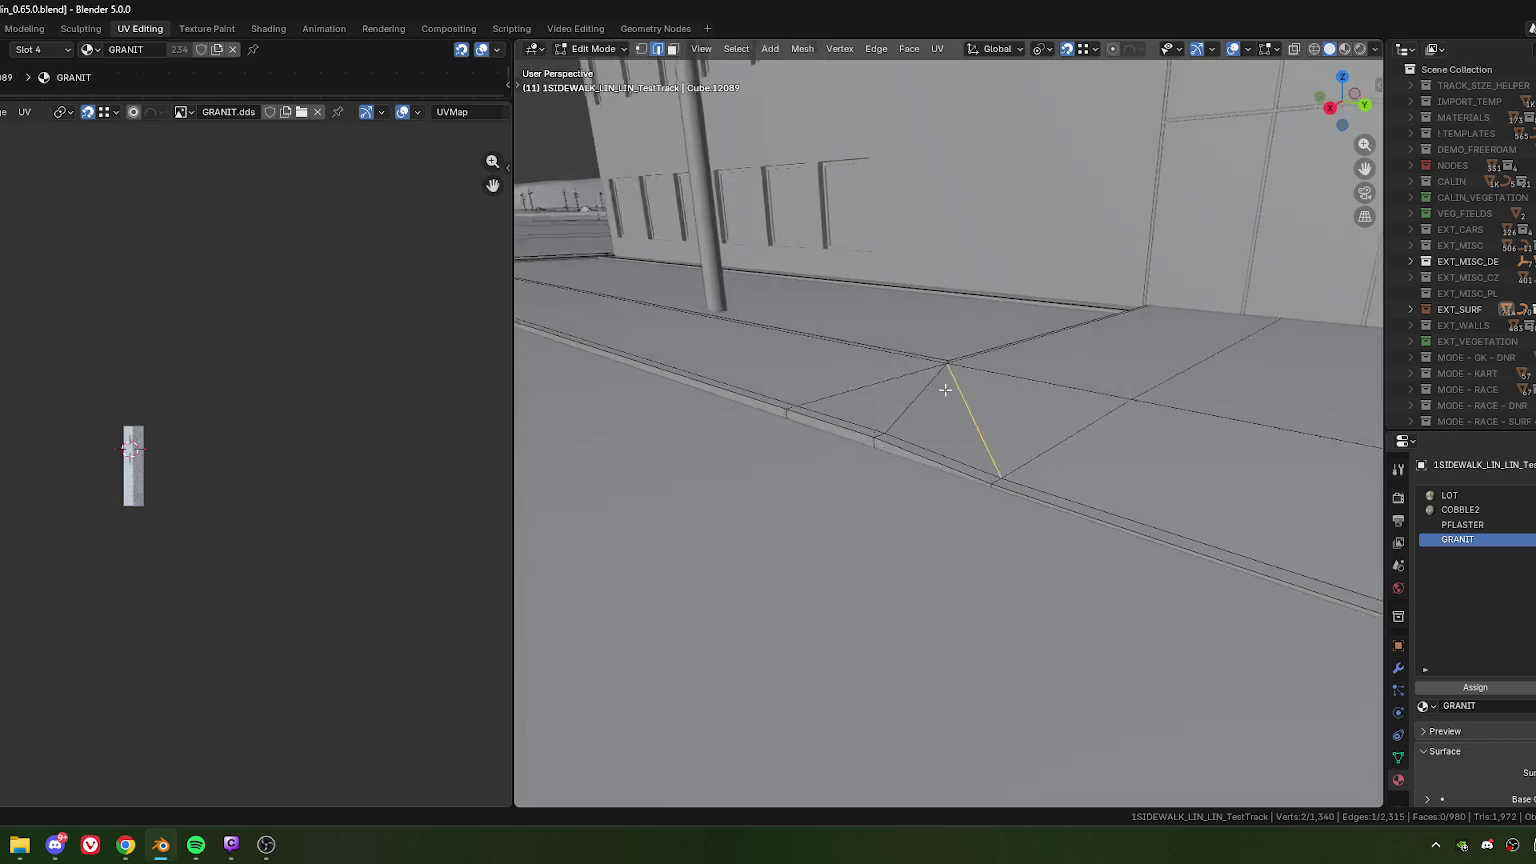
right_click(949, 387)
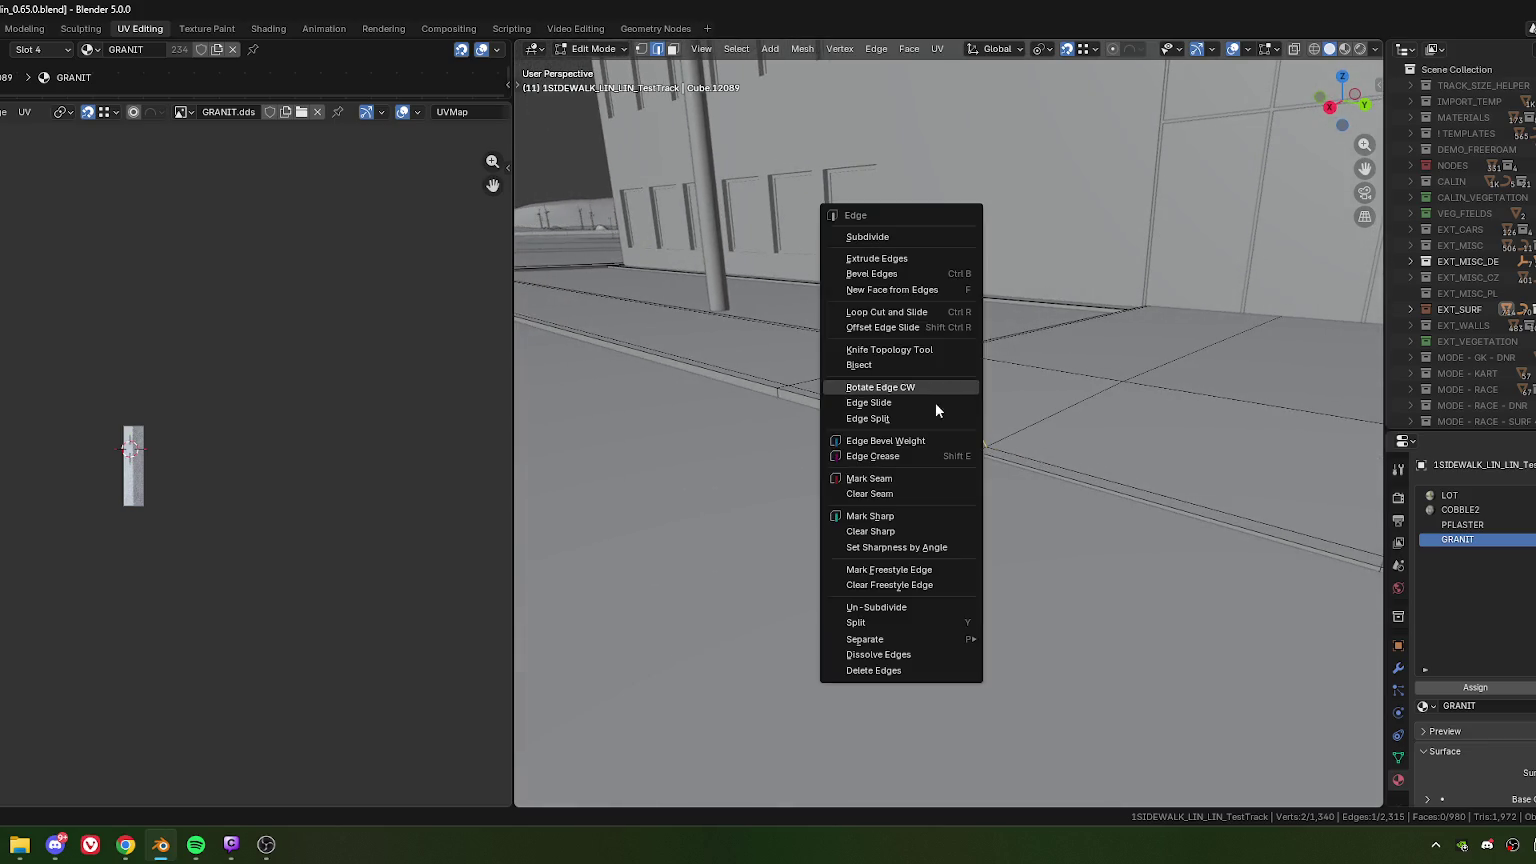
click(935, 389)
scroll(965, 421, down, 1)
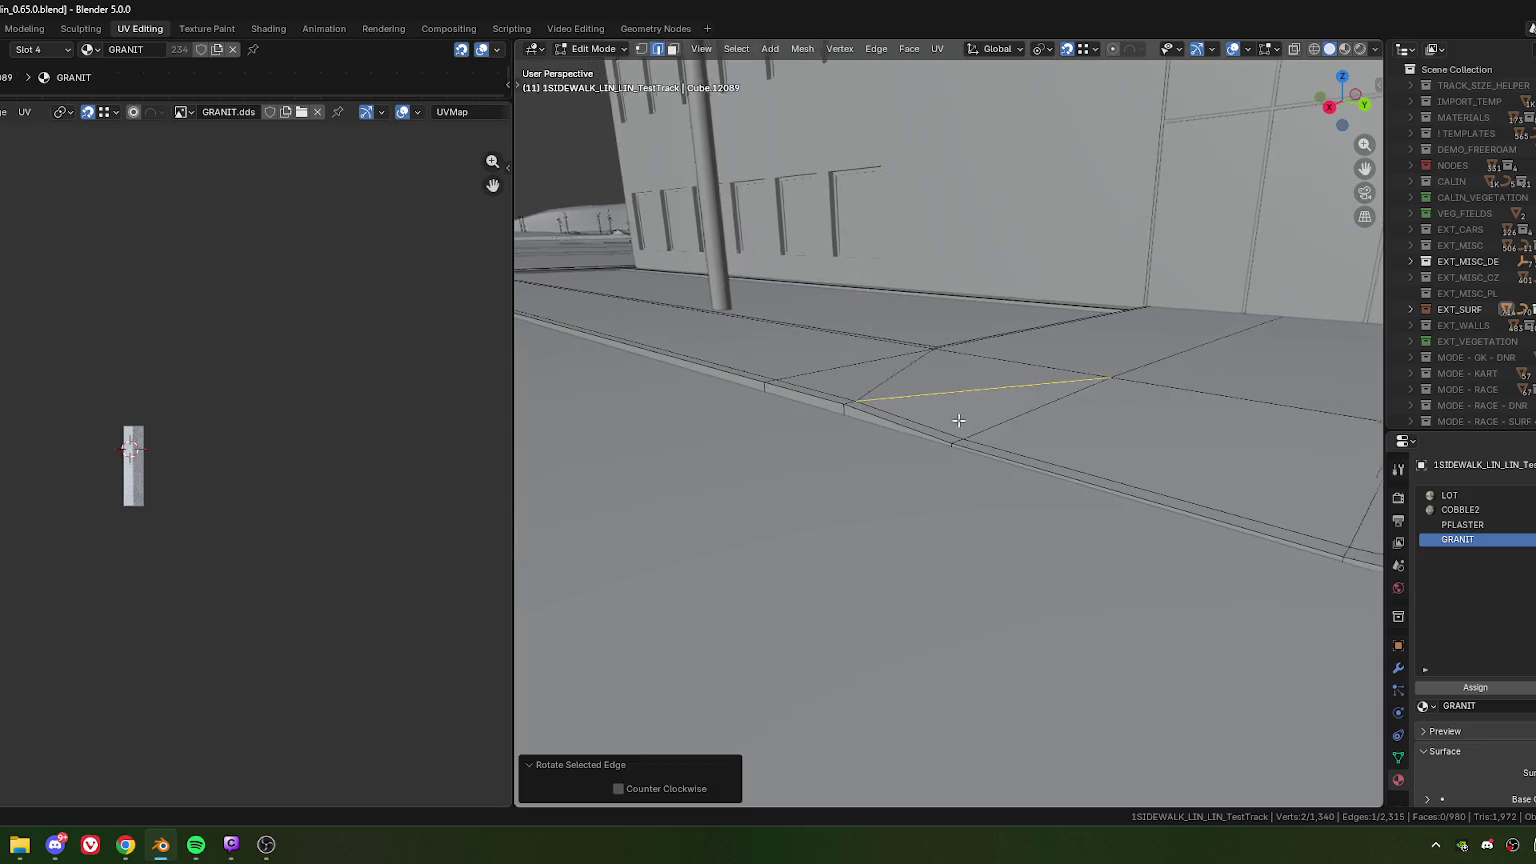
scroll(961, 417, down, 2)
scroll(955, 412, down, 1)
key(Tab)
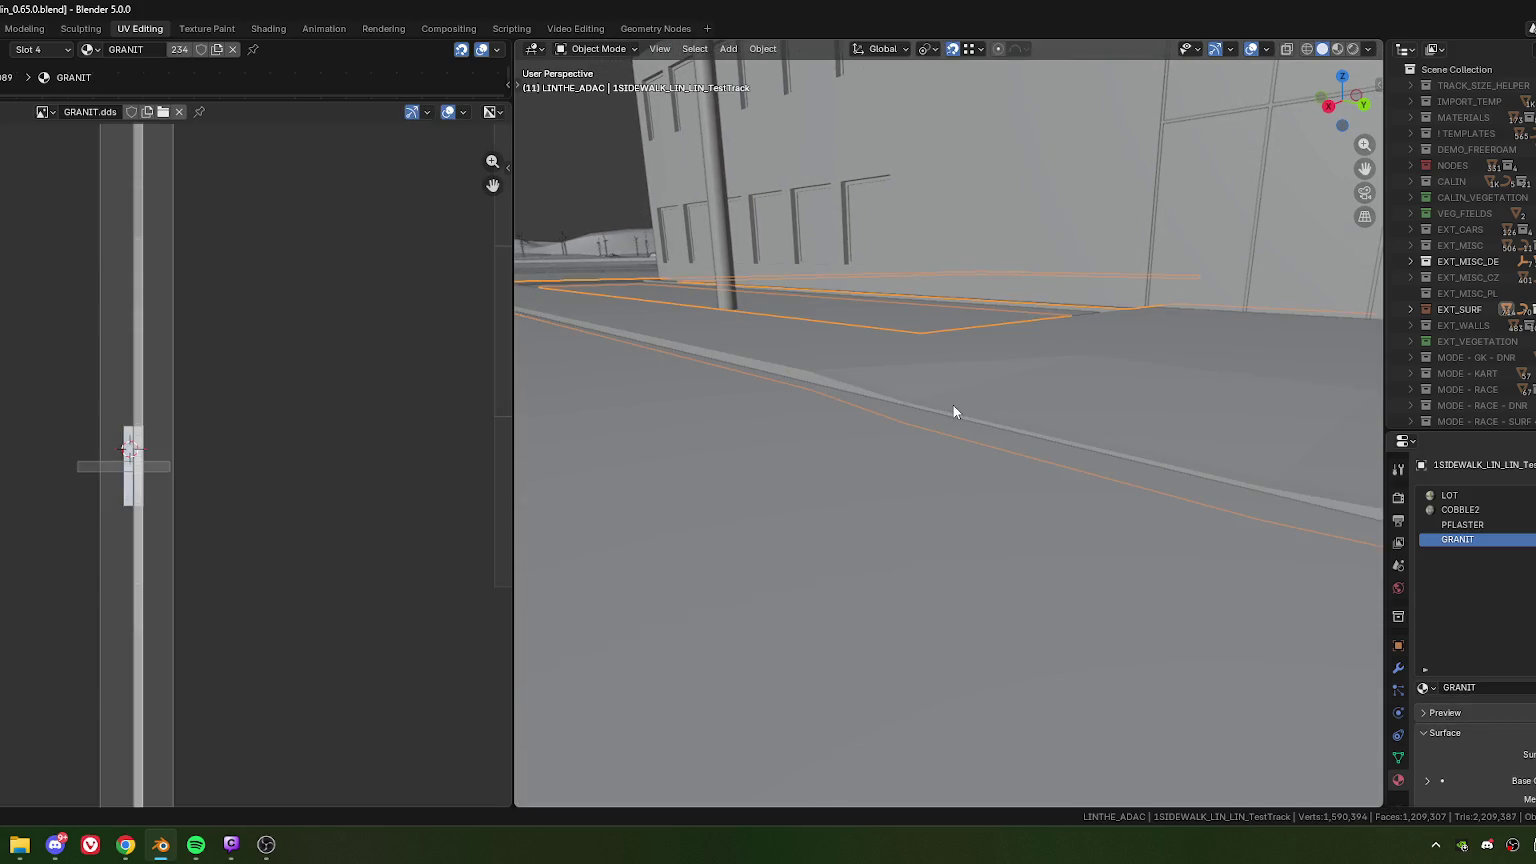
scroll(947, 394, up, 2)
scroll(944, 405, up, 2)
mouse_move(985, 409)
middle_down()
mouse_move(1200, 377)
mouse_move(812, 442)
mouse_move(898, 449)
mouse_move(946, 430)
mouse_move(861, 453)
mouse_move(946, 437)
mouse_move(993, 394)
mouse_move(1057, 389)
middle_up()
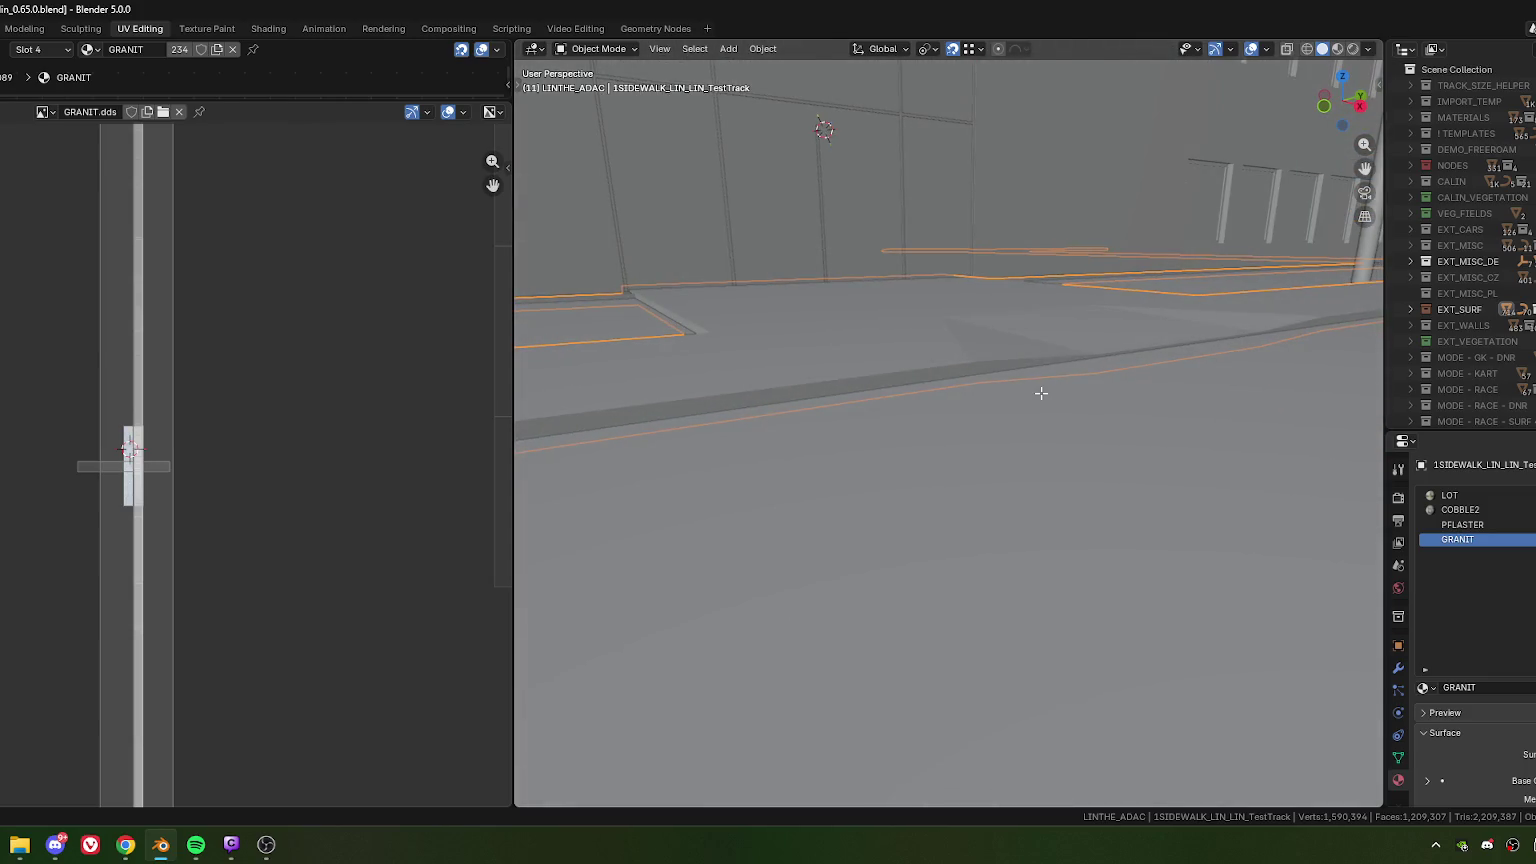
- Select a vertex on the entrance paving and show the textures in Material Preview
key(Tab)
click(935, 365)
scroll(955, 397, up, 2)
key(1)
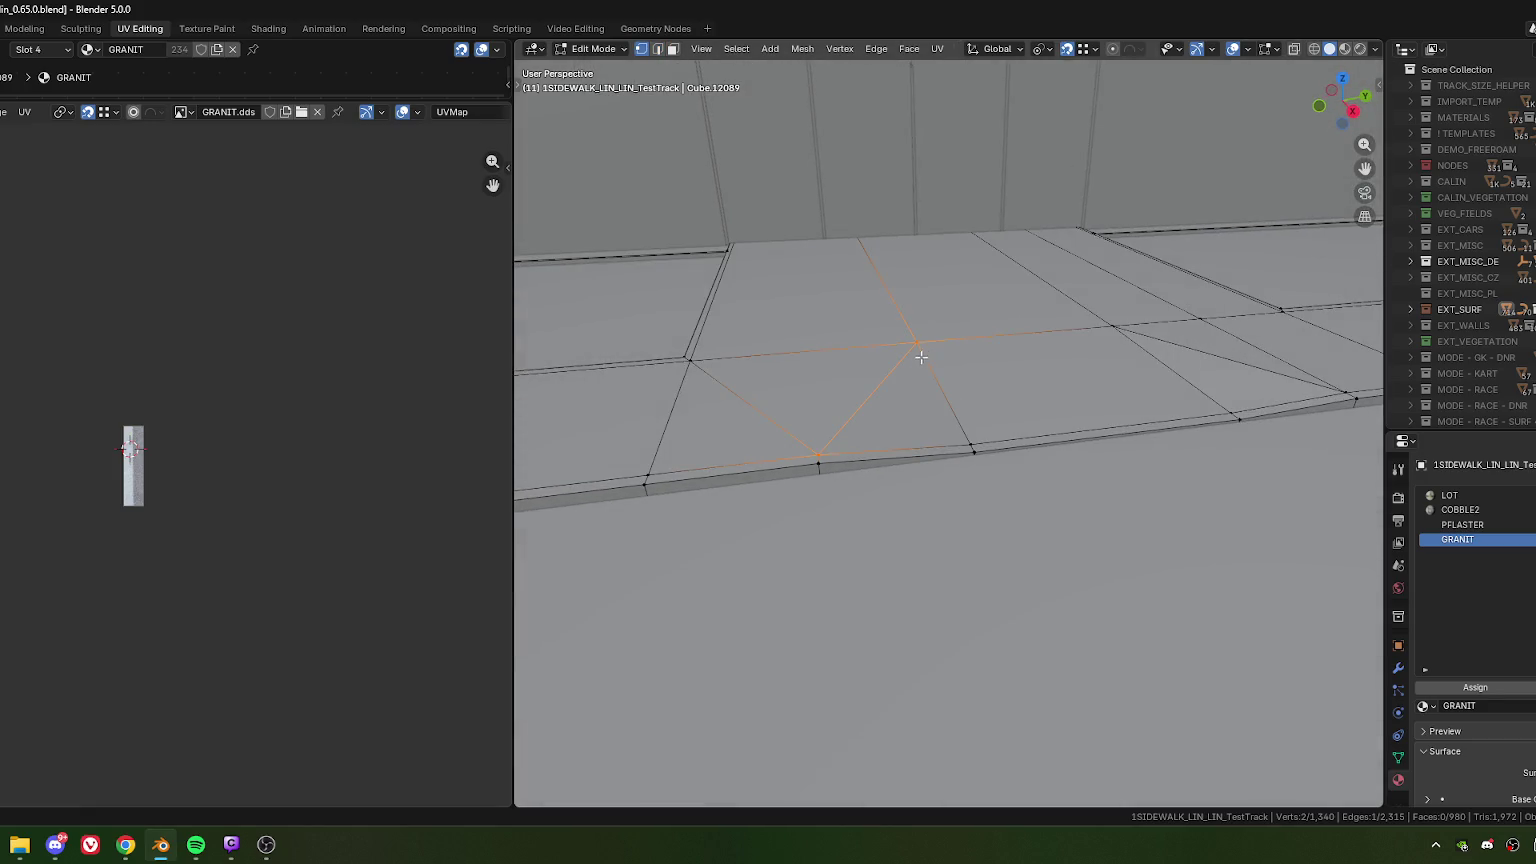
click(918, 345)
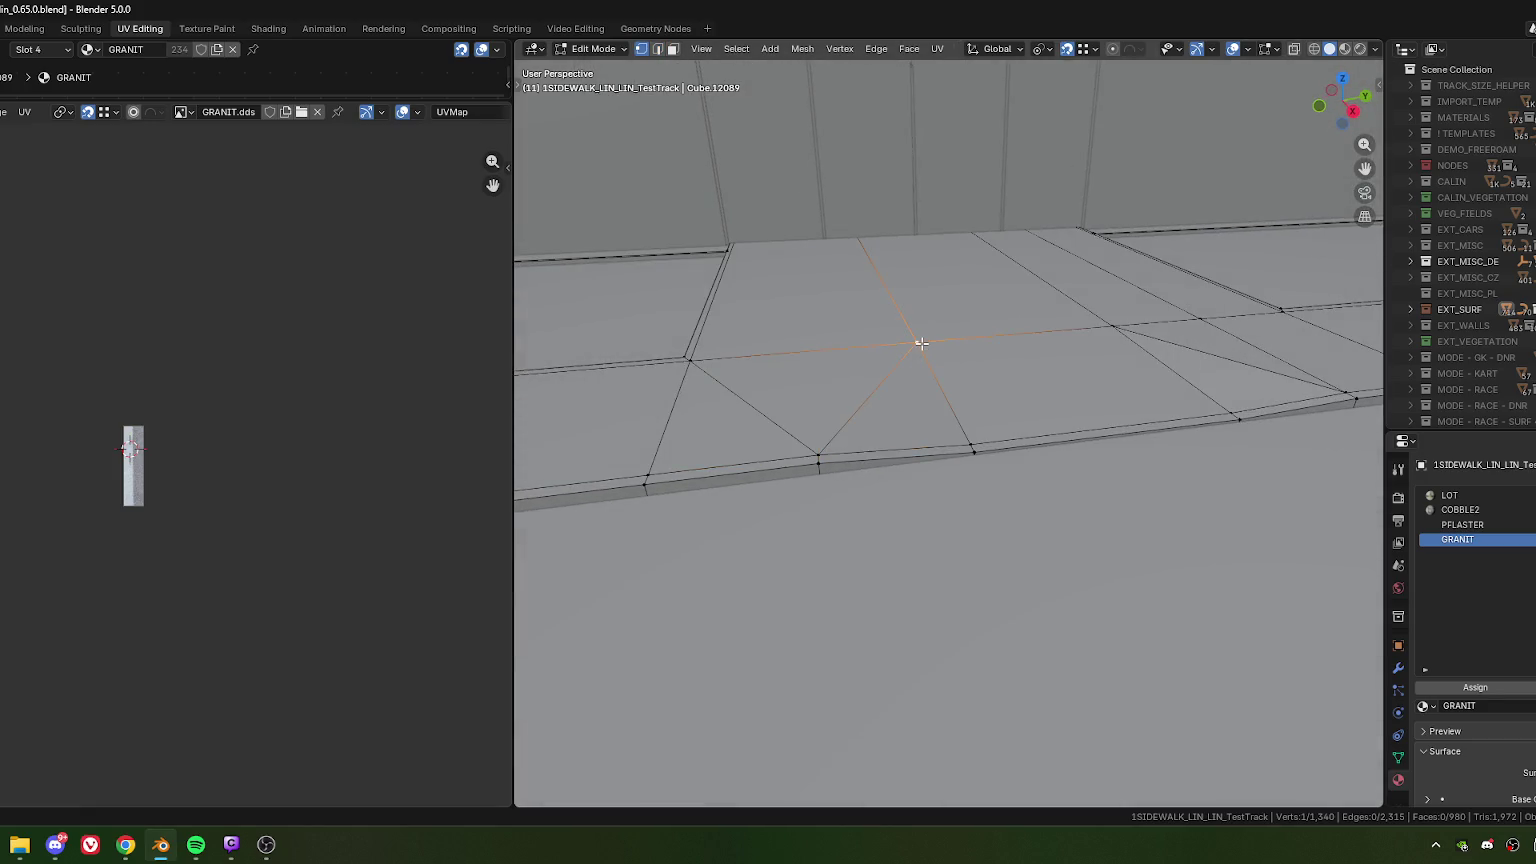
click(1345, 49)
mouse_move(1141, 370)
middle_down()
mouse_move(849, 389)
mouse_move(902, 420)
mouse_move(995, 422)
middle_up()
scroll(902, 420, up, 5)
scroll(873, 382, down, 3)
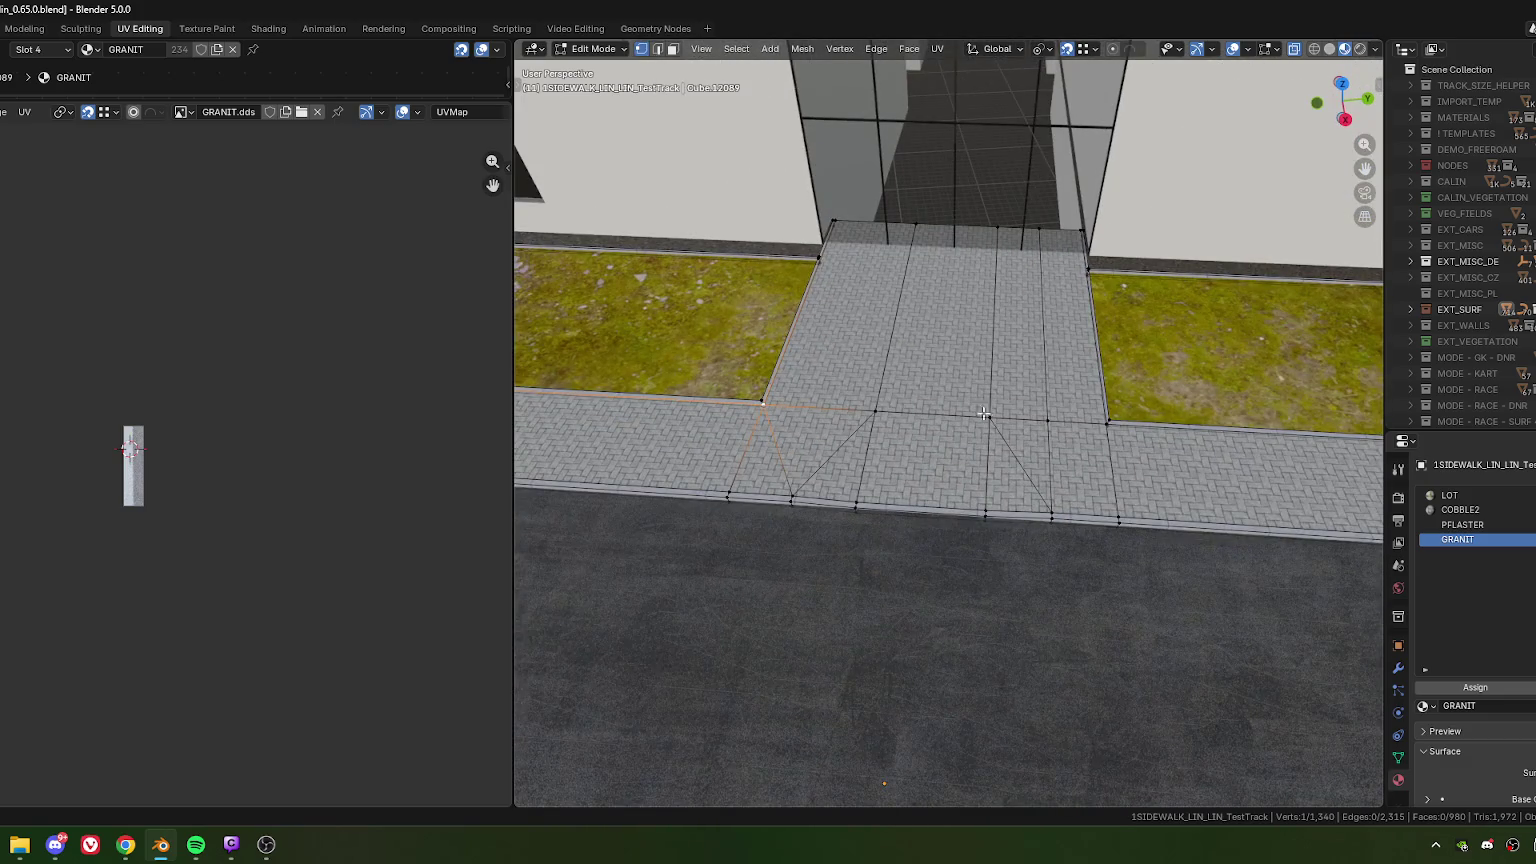
- Slide the paving's right edge loop onto the grass border and merge overlapping vertices by distance
alt+click(994, 237)
key(g)
key(g)
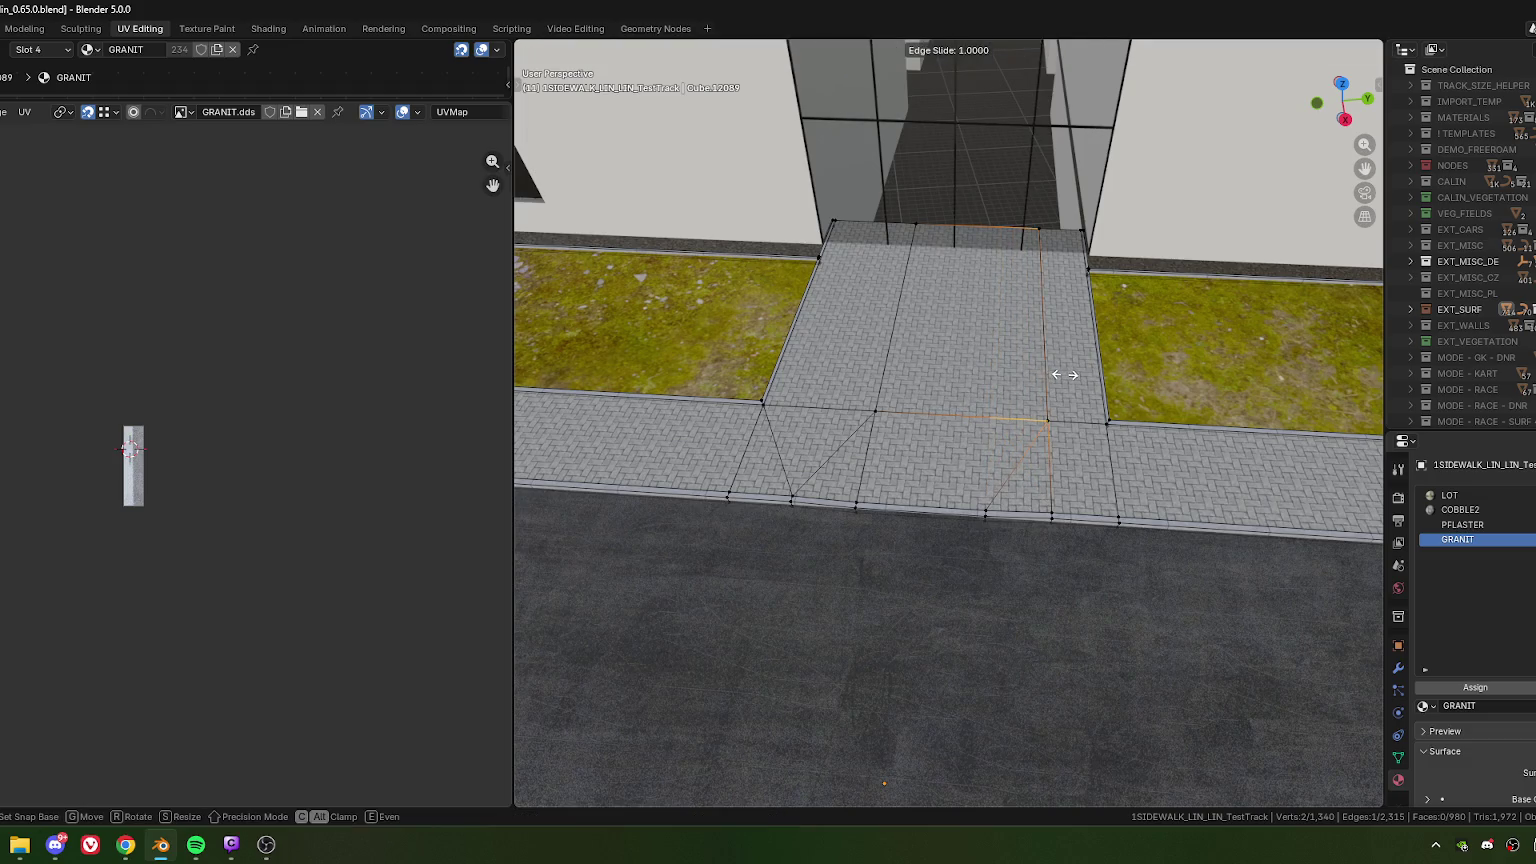
key(Escape)
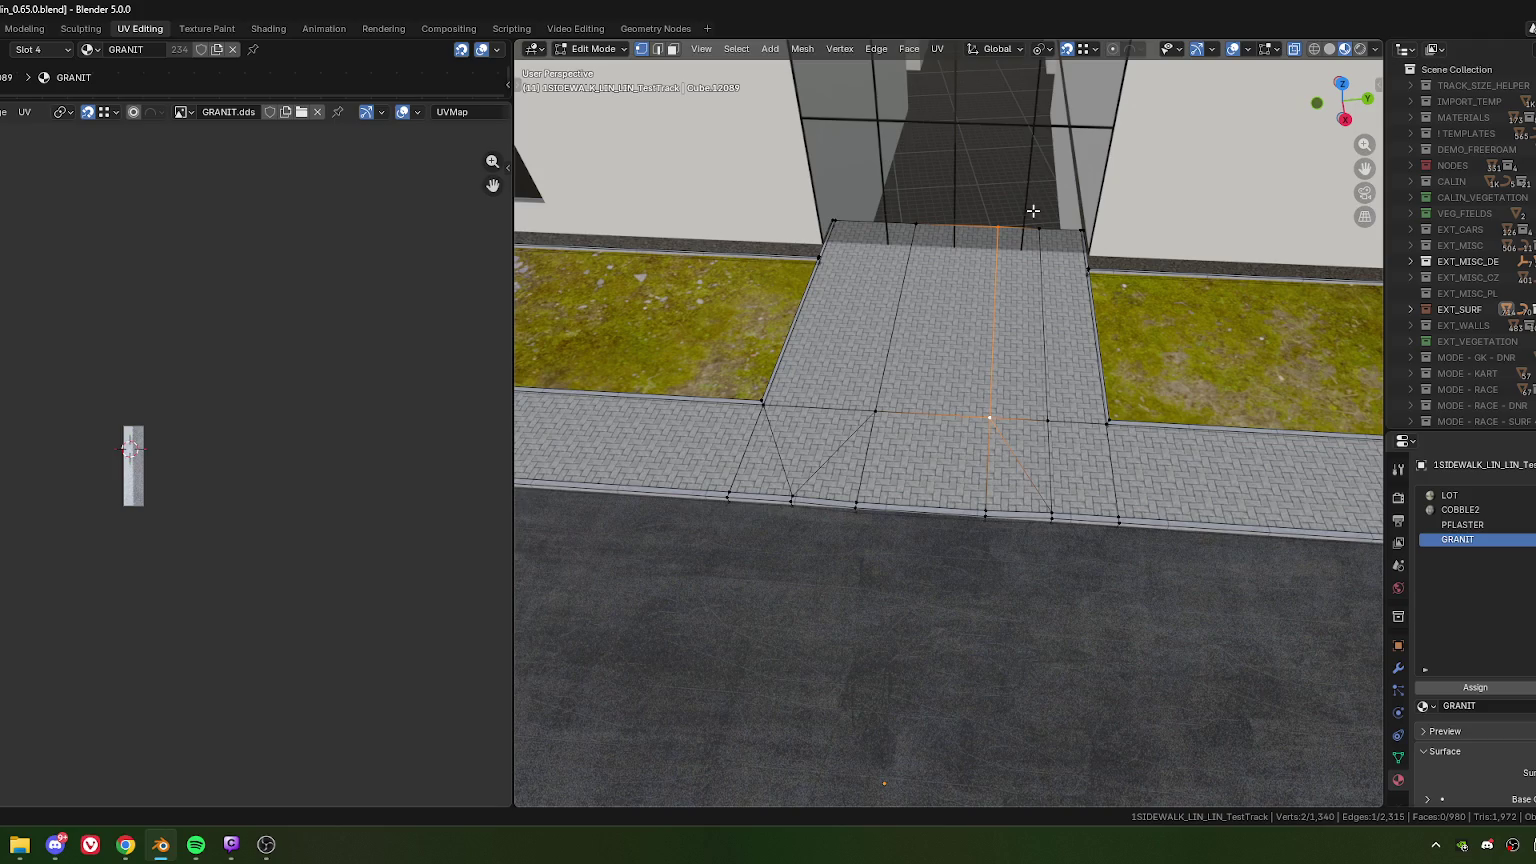
alt+click(1051, 315)
key(g)
key(g)
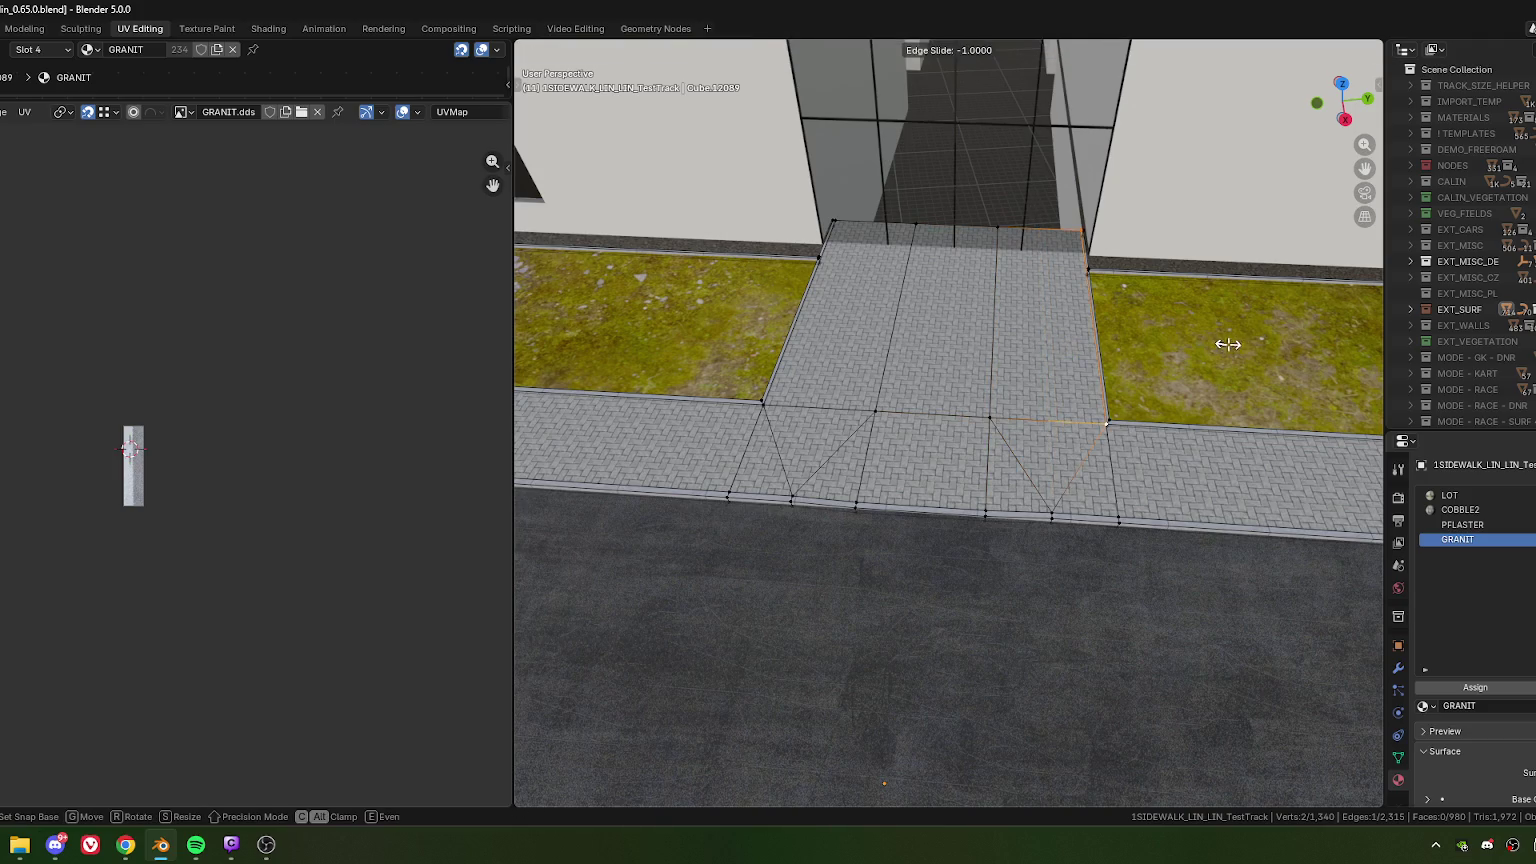
click(1227, 345)
alt+click(1030, 266)
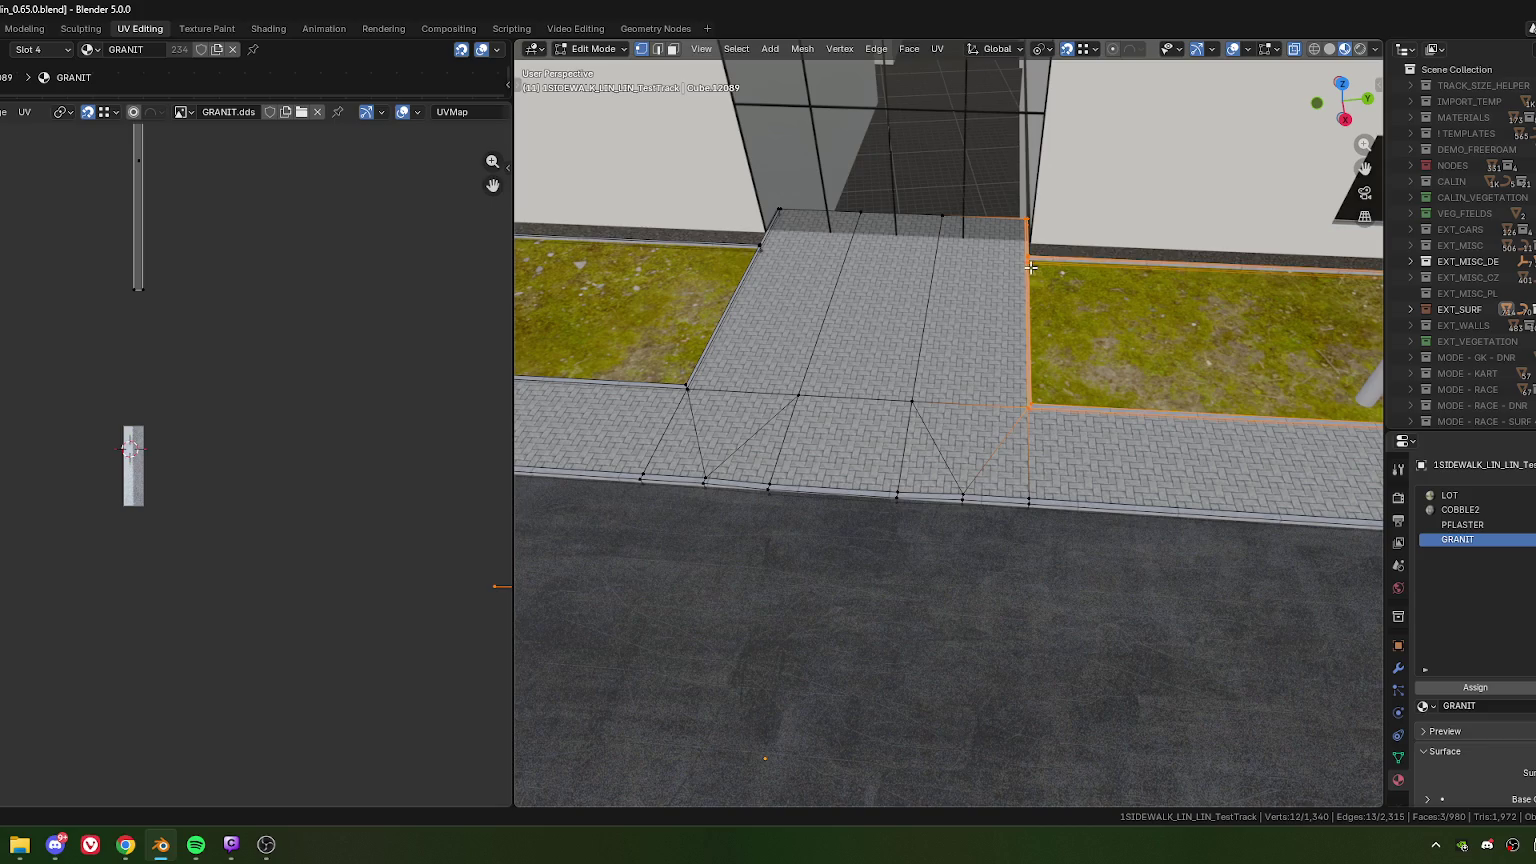
key(m)
click(1030, 266)
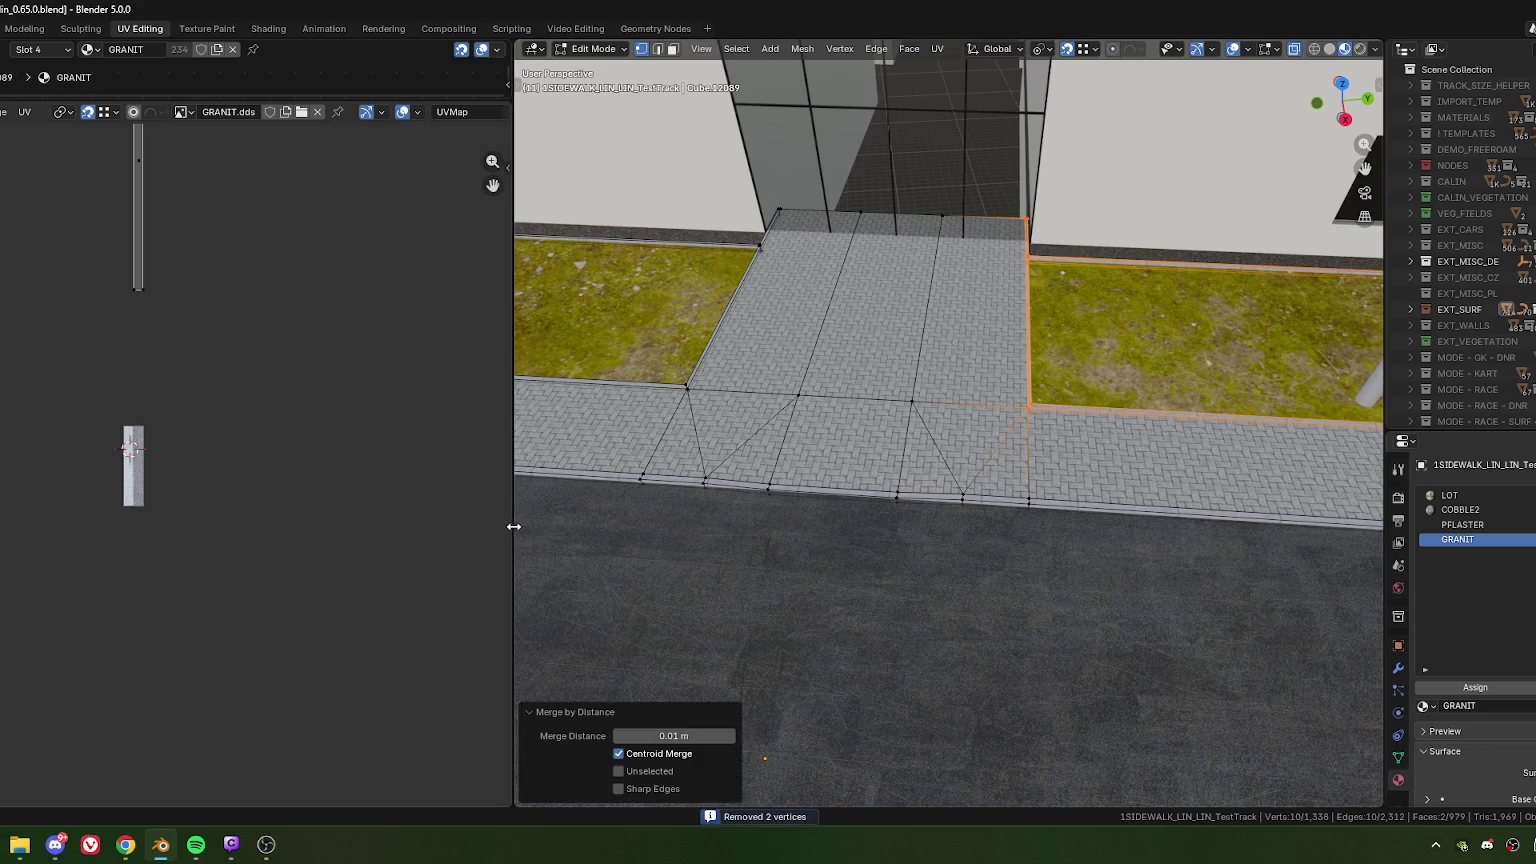
- Widen the 3D view, orbit to the sidewalk by the crosswalk, and try a loop cut, then undo it
drag(514, 525, 275, 526)
scroll(839, 493, down, 2)
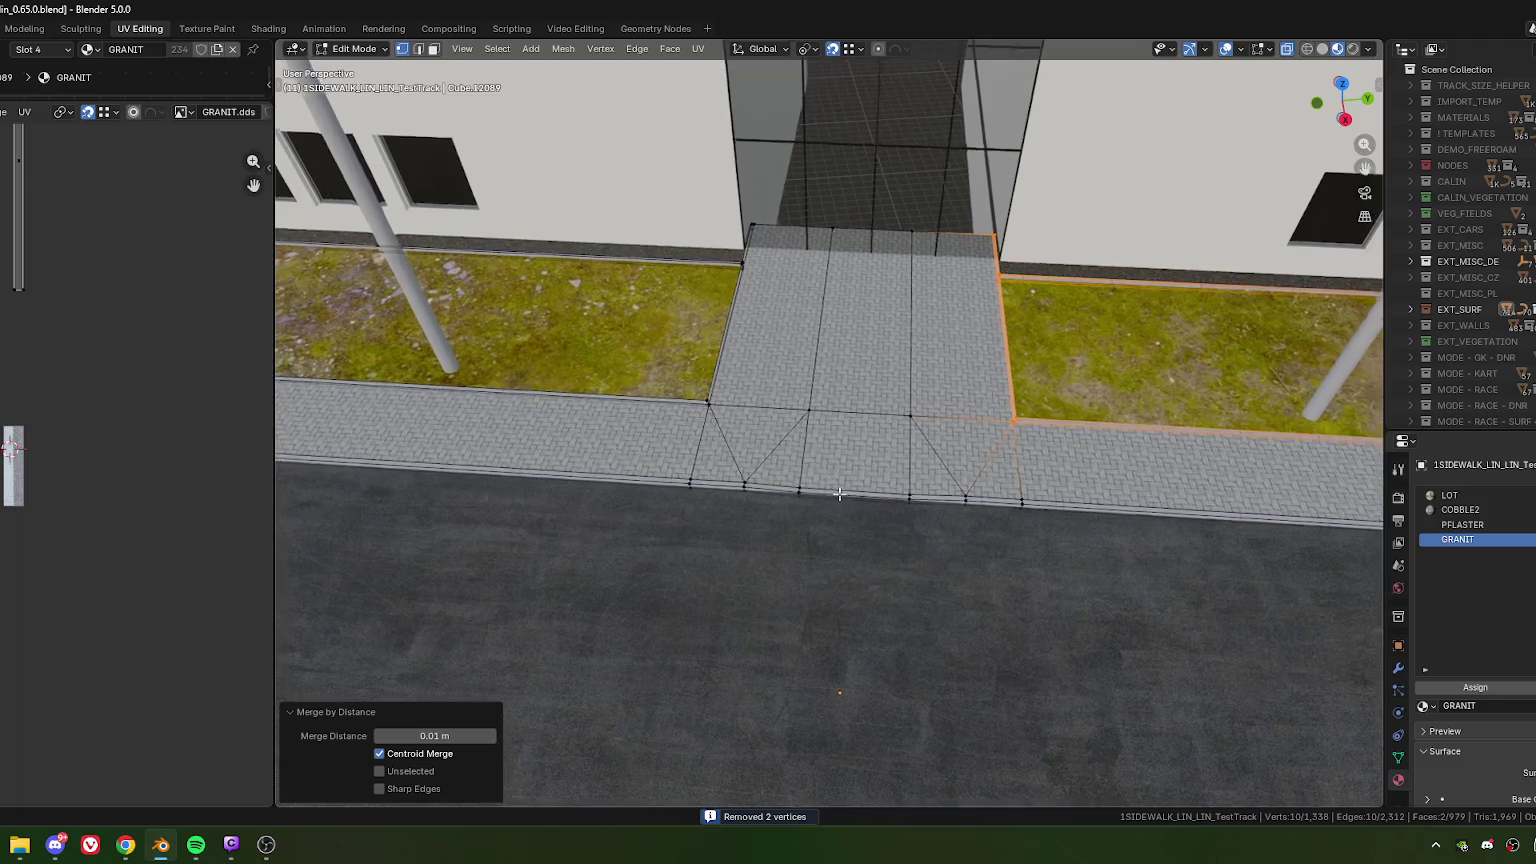
middle_drag(839, 493, 834, 489)
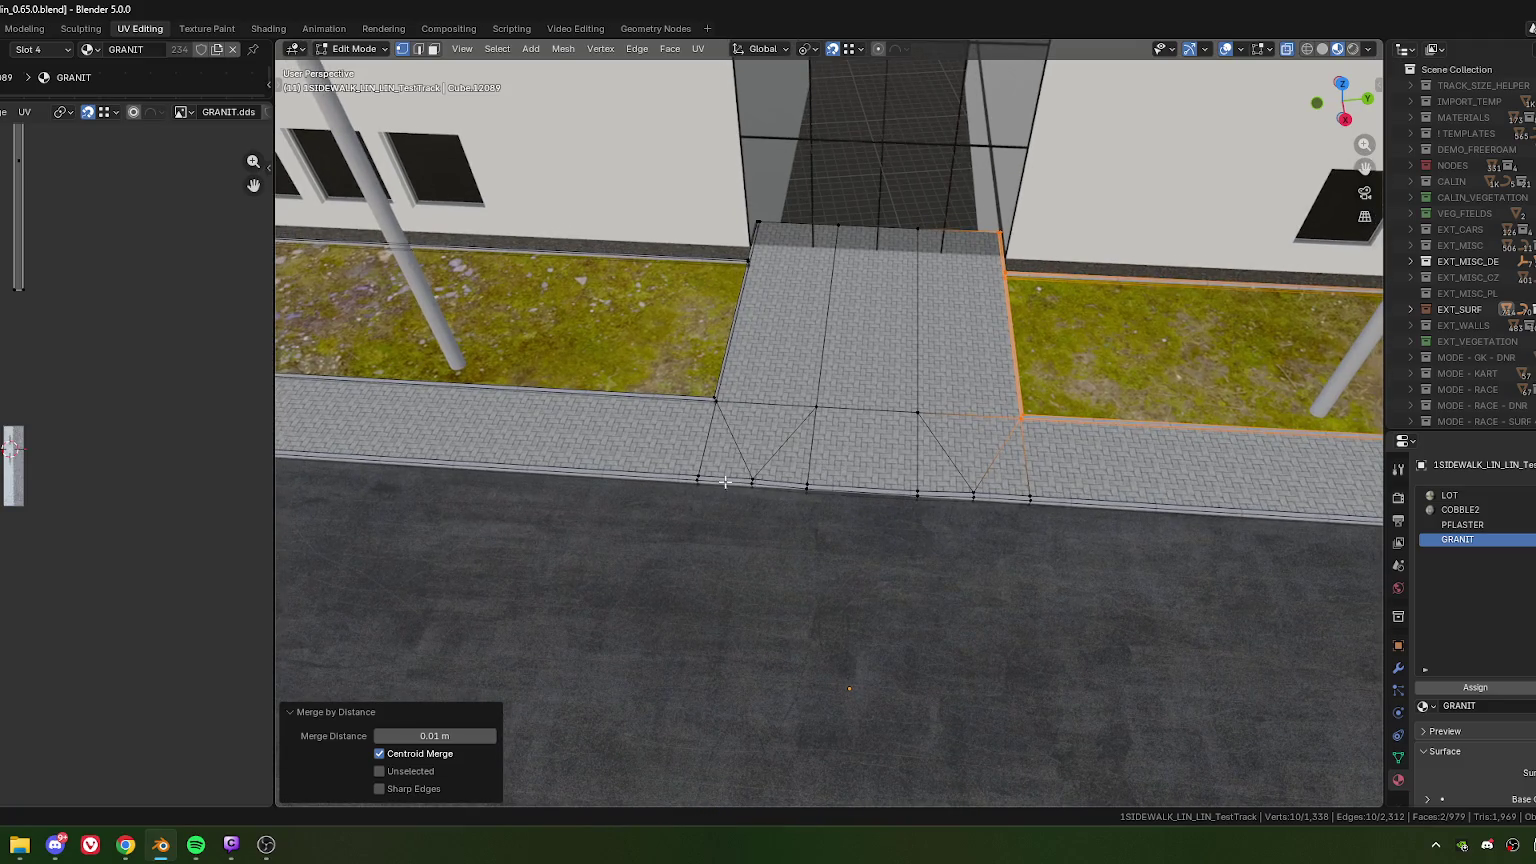
middle_drag(778, 346, 859, 415)
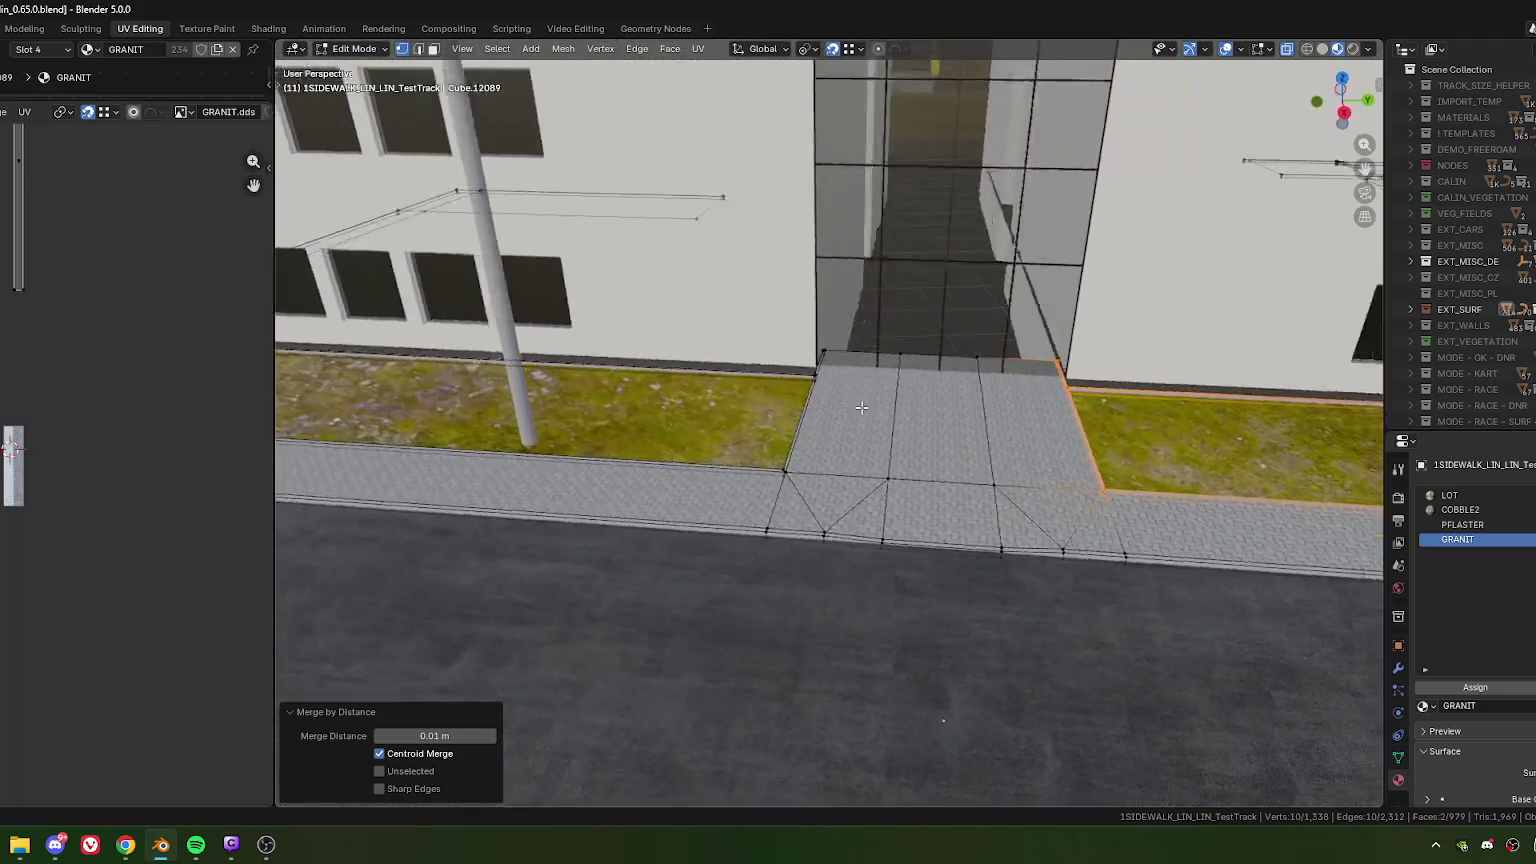
middle_drag(720, 351, 826, 401)
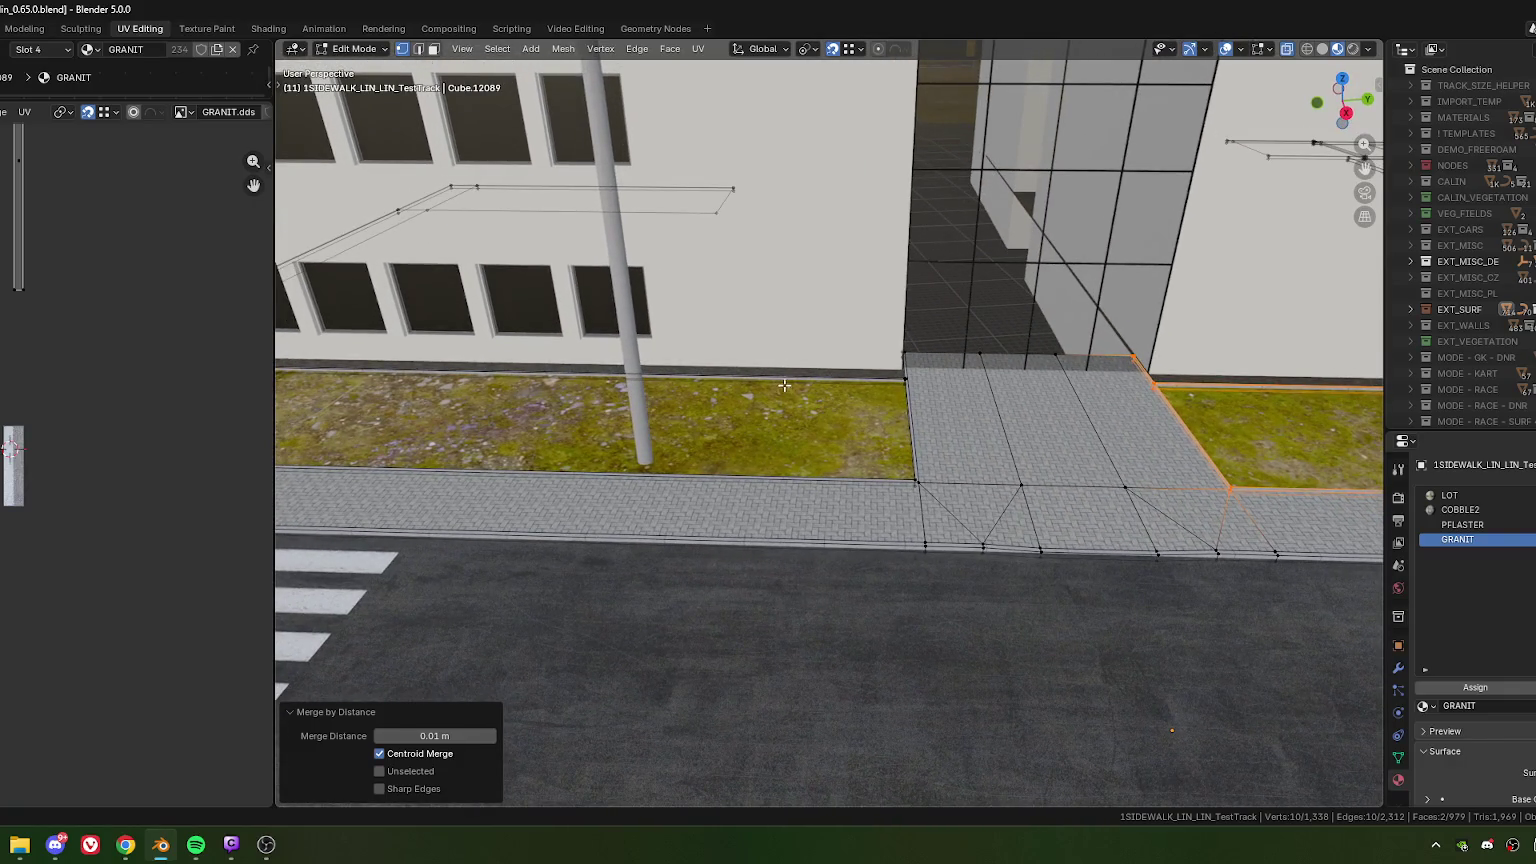
scroll(790, 385, up, 2)
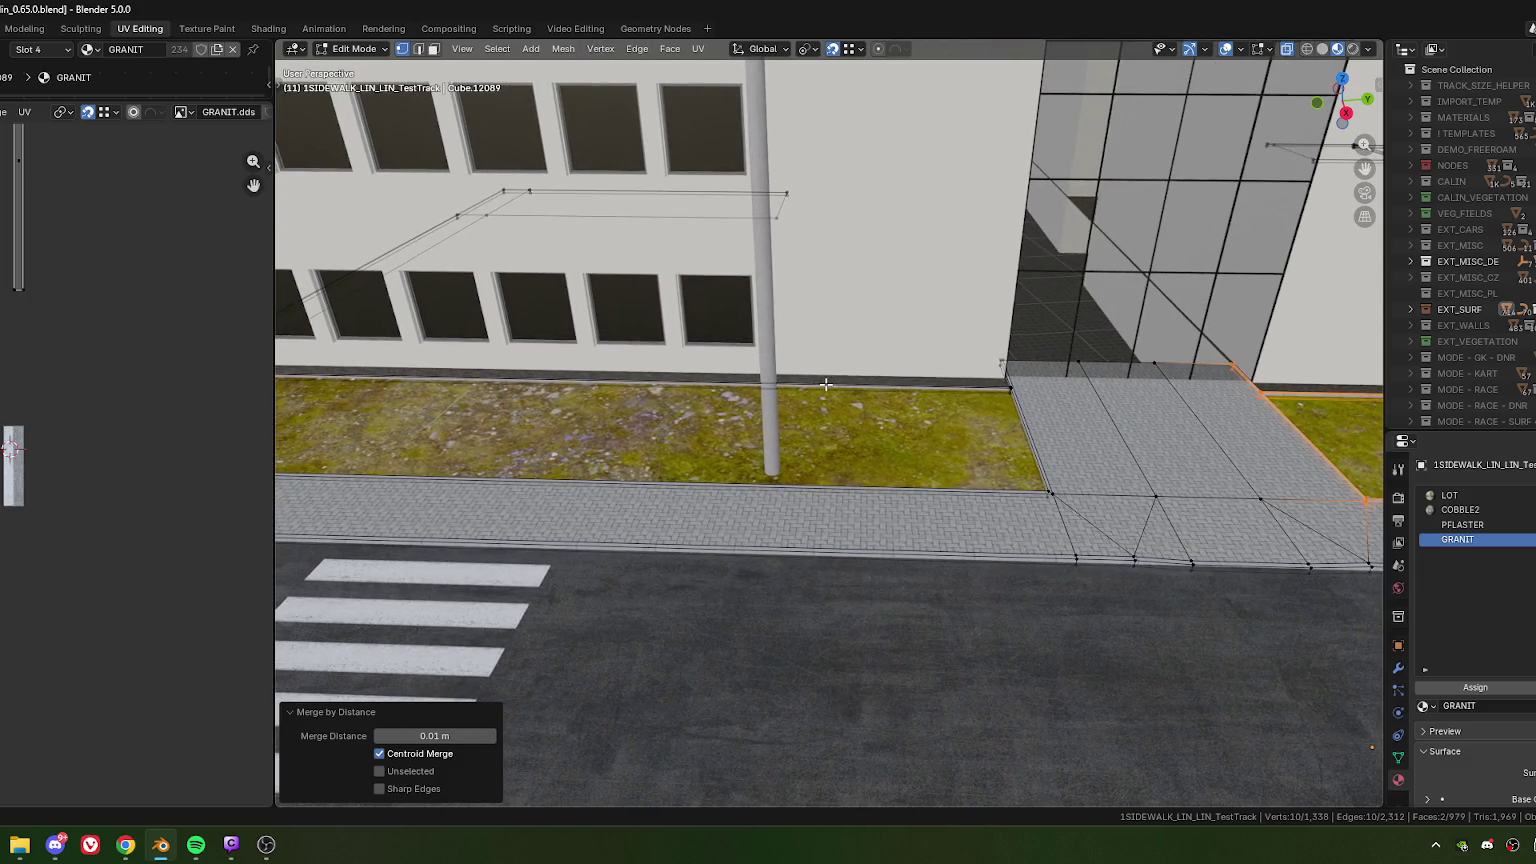
middle_drag(818, 383, 835, 384)
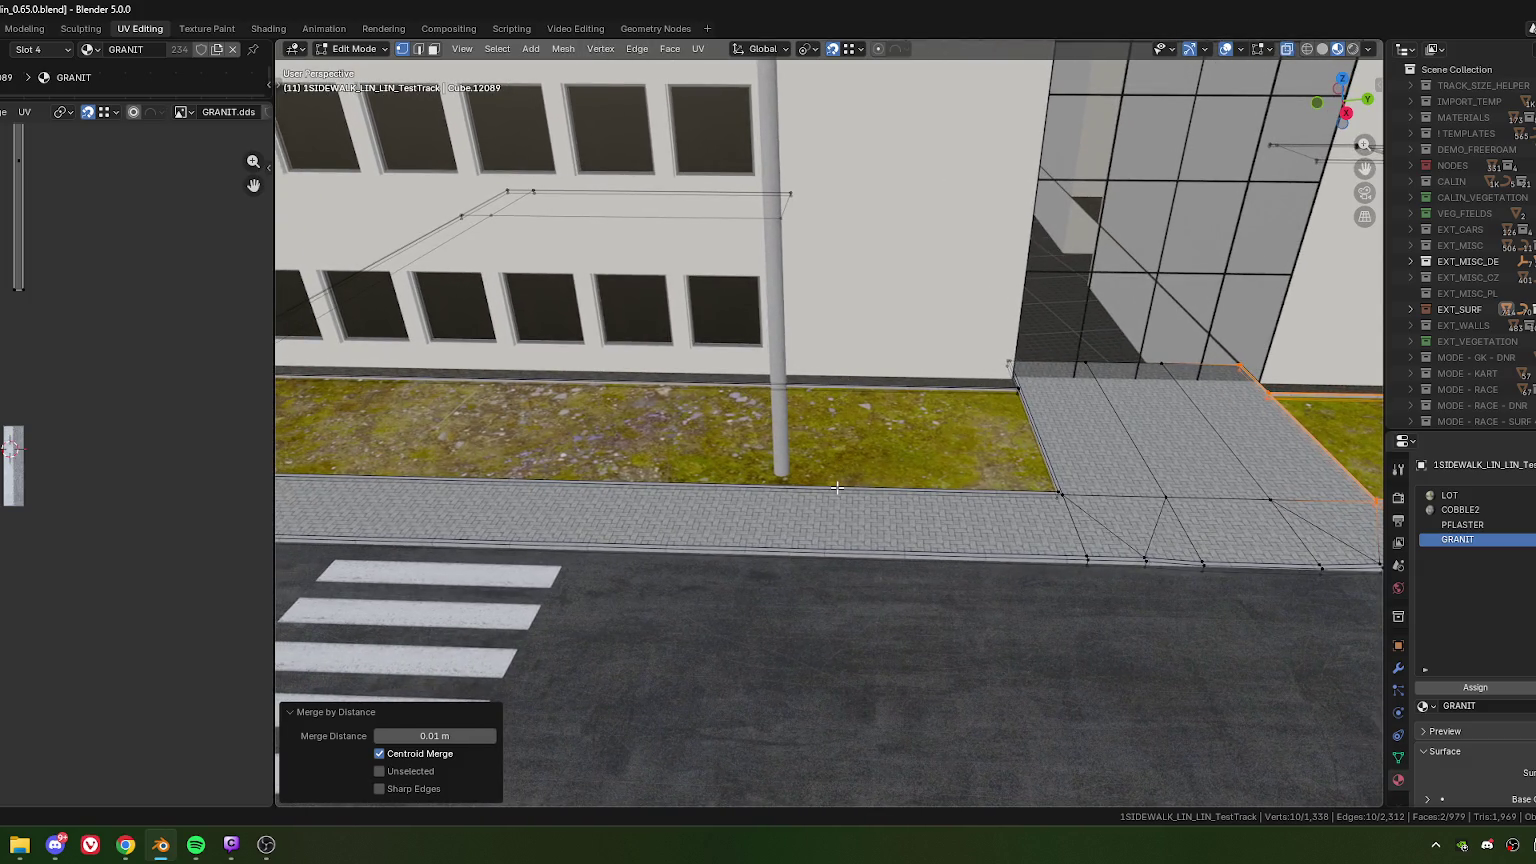
key(ctrl+r)
click(840, 543)
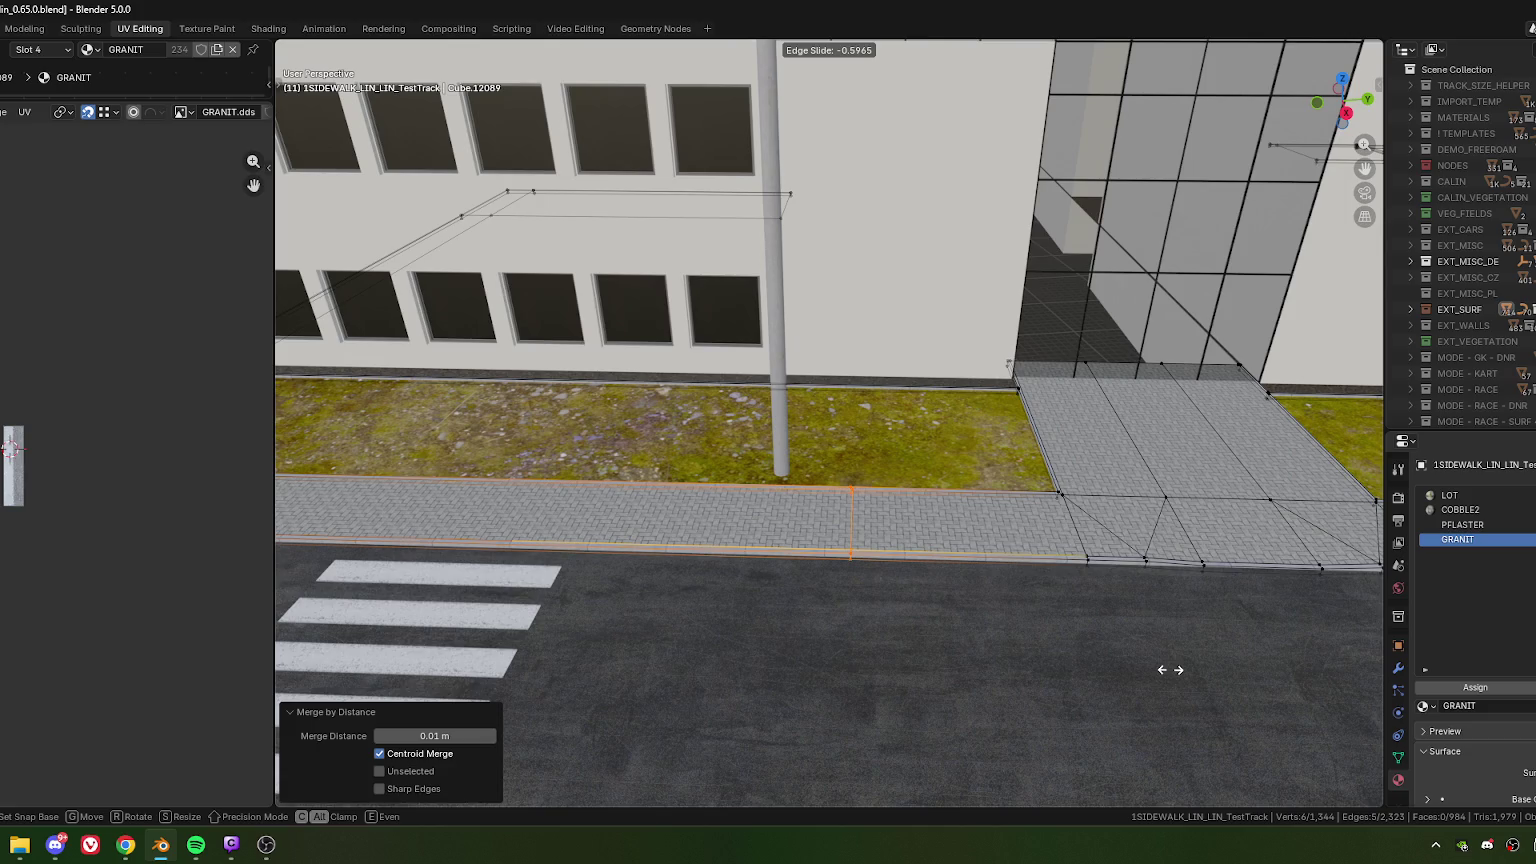
click(1170, 670)
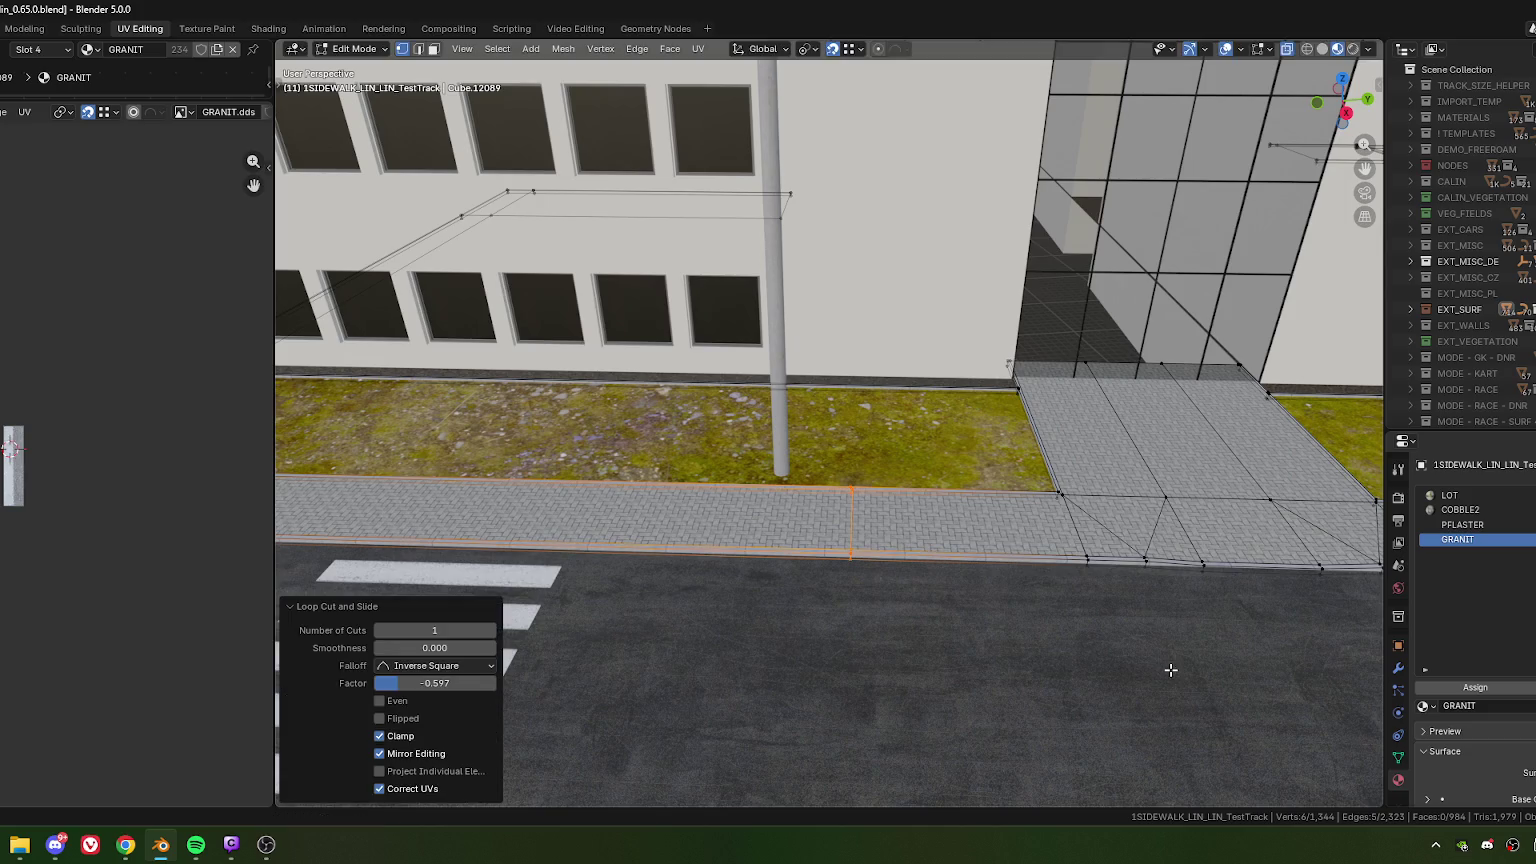
key(ctrl+z)
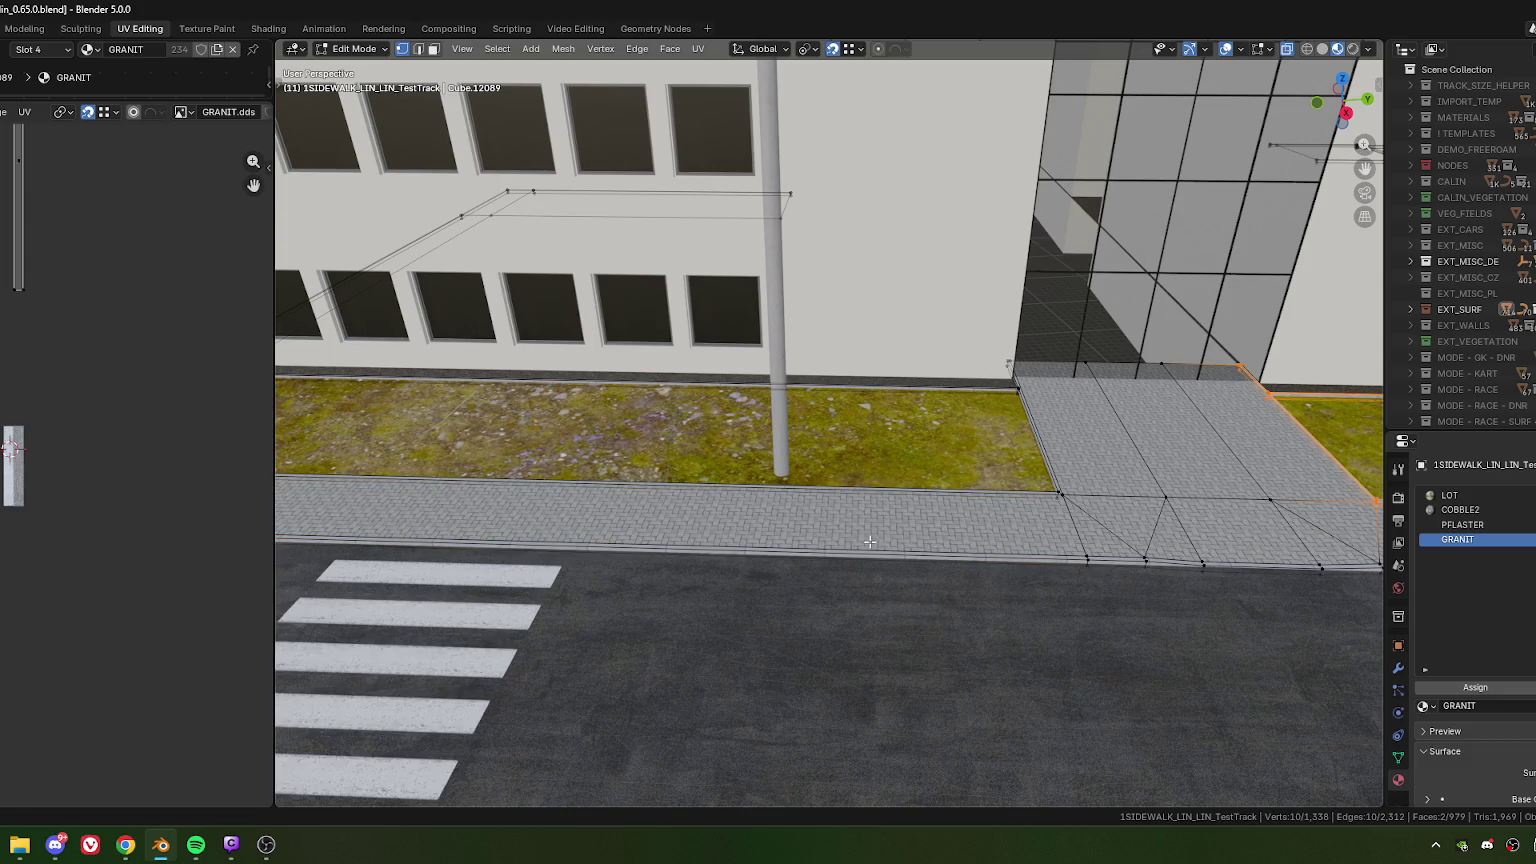
scroll(870, 542, down, 4)
scroll(867, 484, up, 3)
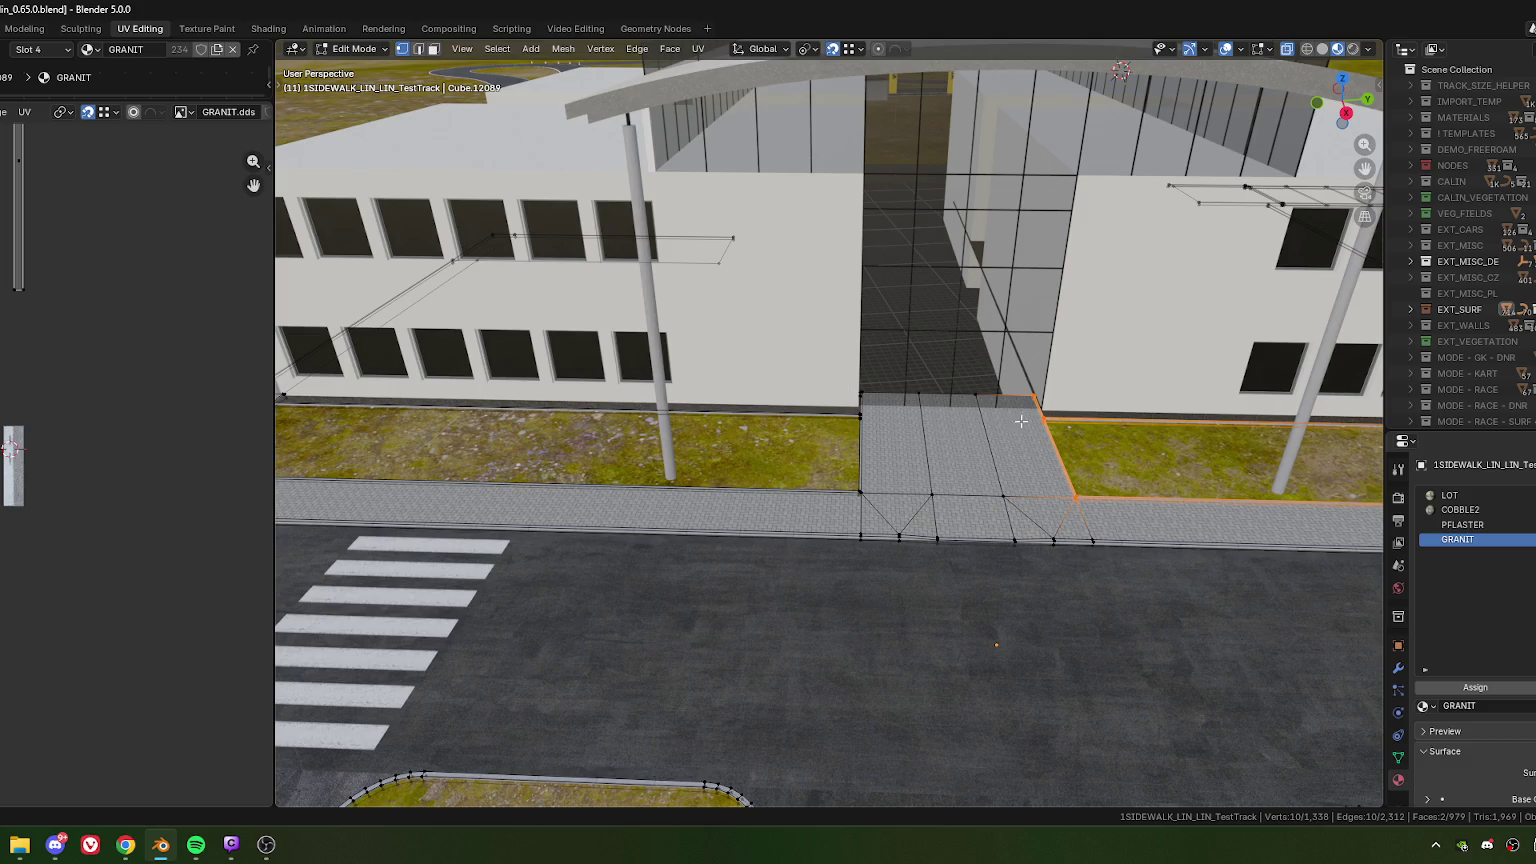
- Return to object mode and orbit around the building entrance, selecting the poles in front
key(Tab)
scroll(923, 477, down, 5)
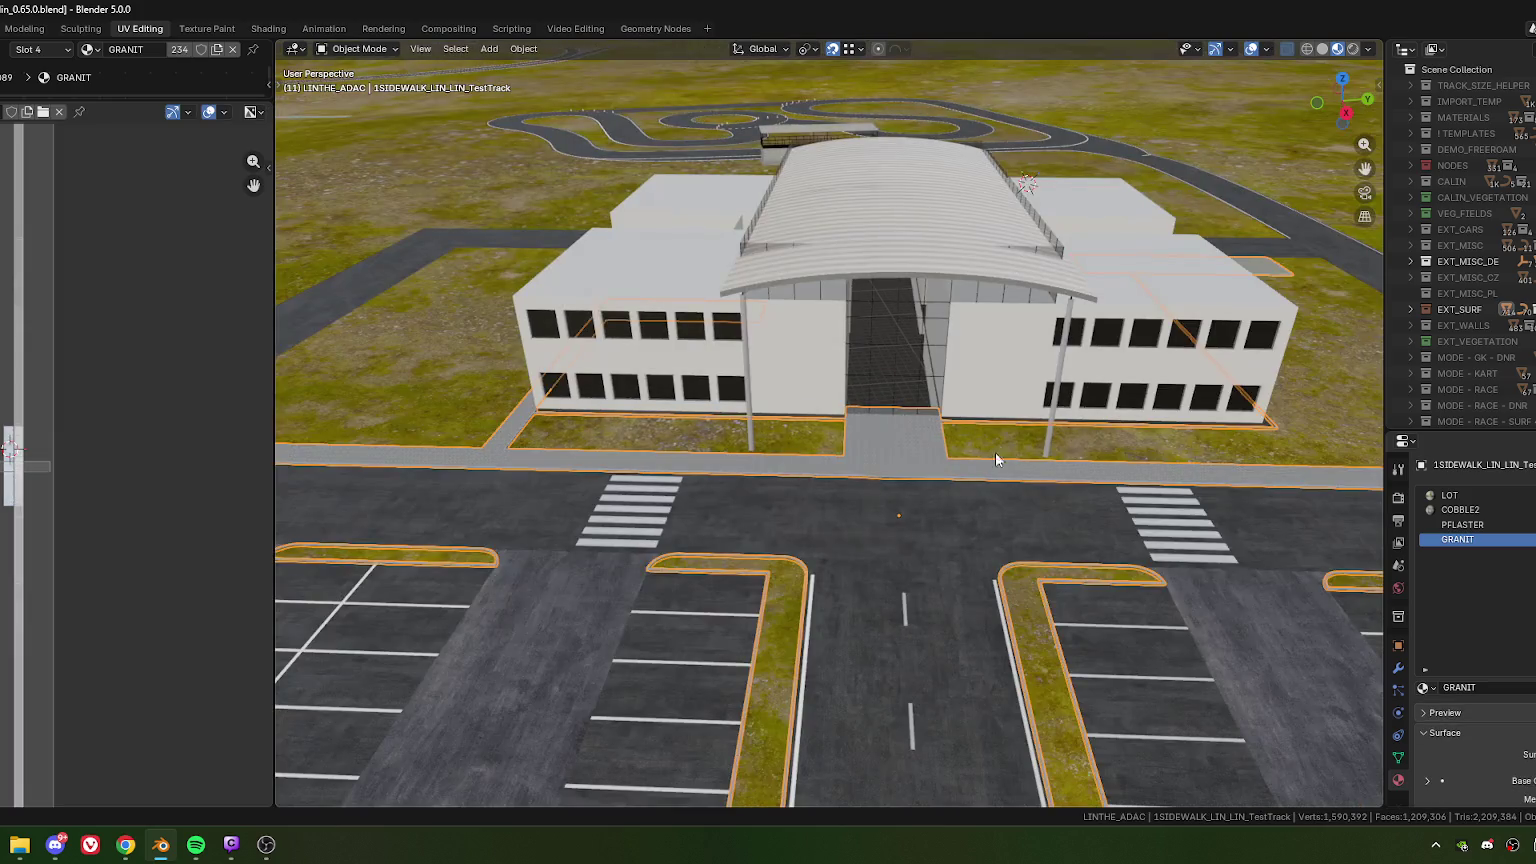
mouse_move(995, 453)
middle_down()
mouse_move(764, 449)
mouse_move(875, 442)
mouse_move(870, 456)
mouse_move(945, 406)
mouse_move(951, 476)
mouse_move(928, 492)
mouse_move(806, 483)
mouse_move(962, 453)
middle_up()
scroll(847, 448, up, 5)
scroll(951, 476, down, 3)
scroll(860, 490, up, 2)
scroll(840, 494, up, 2)
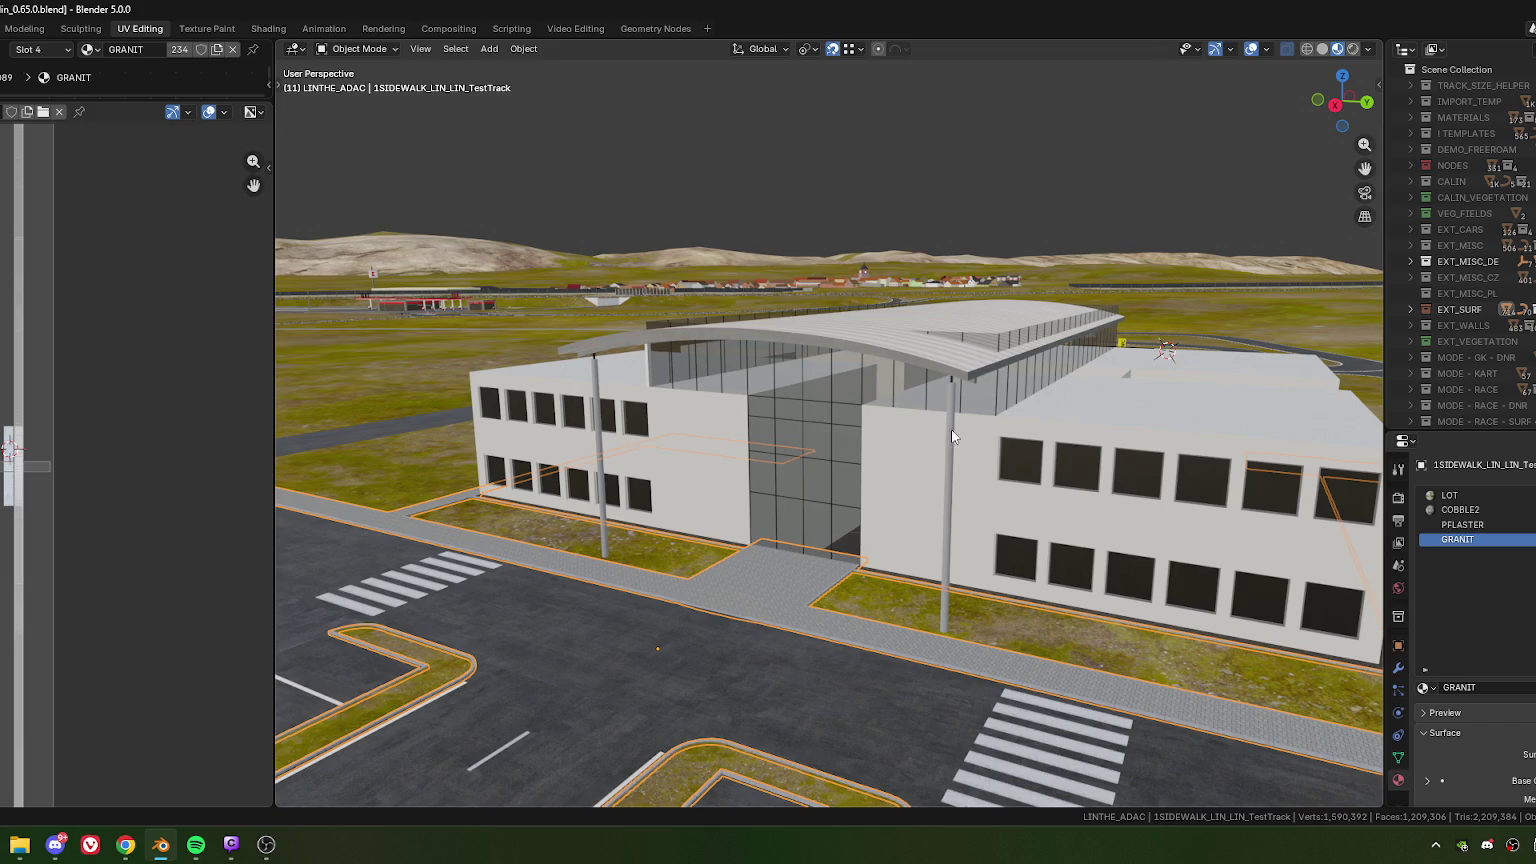
scroll(952, 435, down, 3)
click(952, 462)
scroll(952, 463, down, 4)
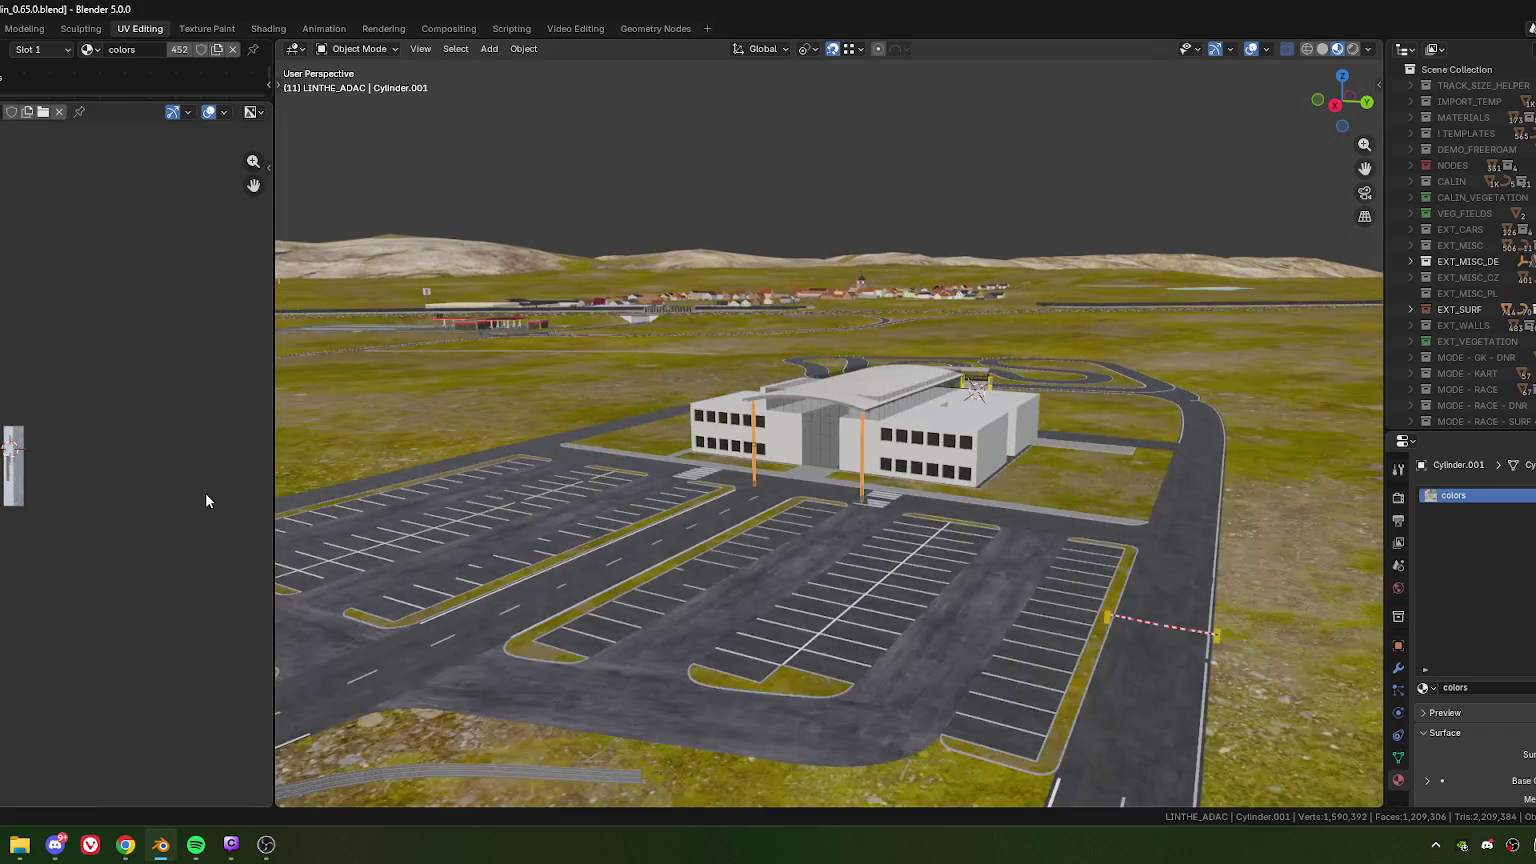
- Select grass object 1GRAS_LIN_NE, widen the 3D view, then select and deselect roof 1Cube.030
click(272, 475)
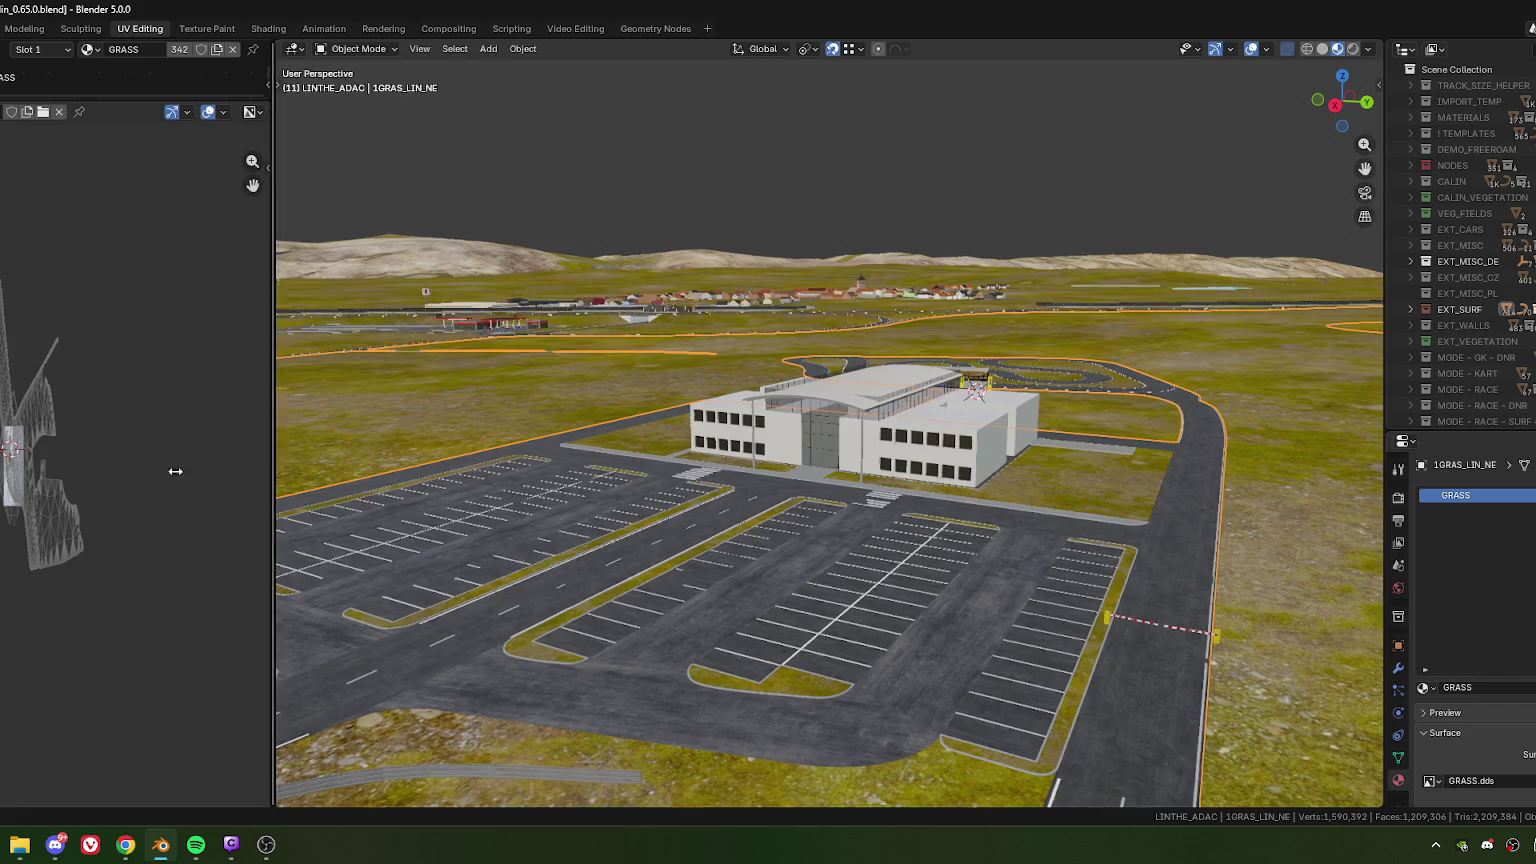
drag(273, 475, 2, 475)
scroll(712, 446, up, 2)
middle_drag(712, 446, 694, 394)
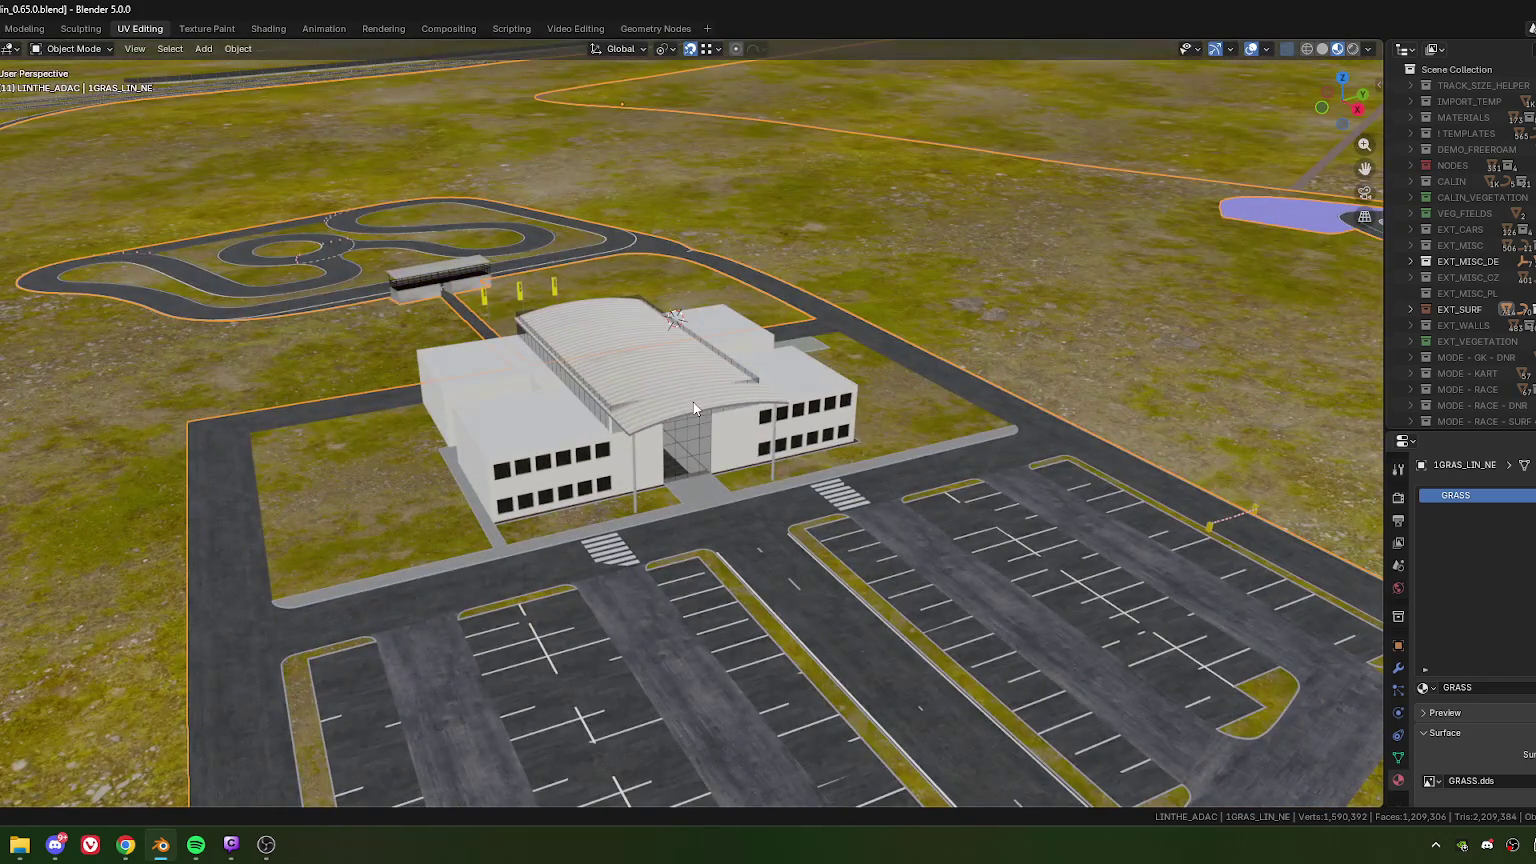
click(694, 399)
mouse_move(735, 492)
middle_down()
mouse_move(686, 477)
mouse_move(698, 502)
mouse_move(730, 479)
mouse_move(670, 471)
mouse_move(718, 242)
middle_up()
key(alt+a)
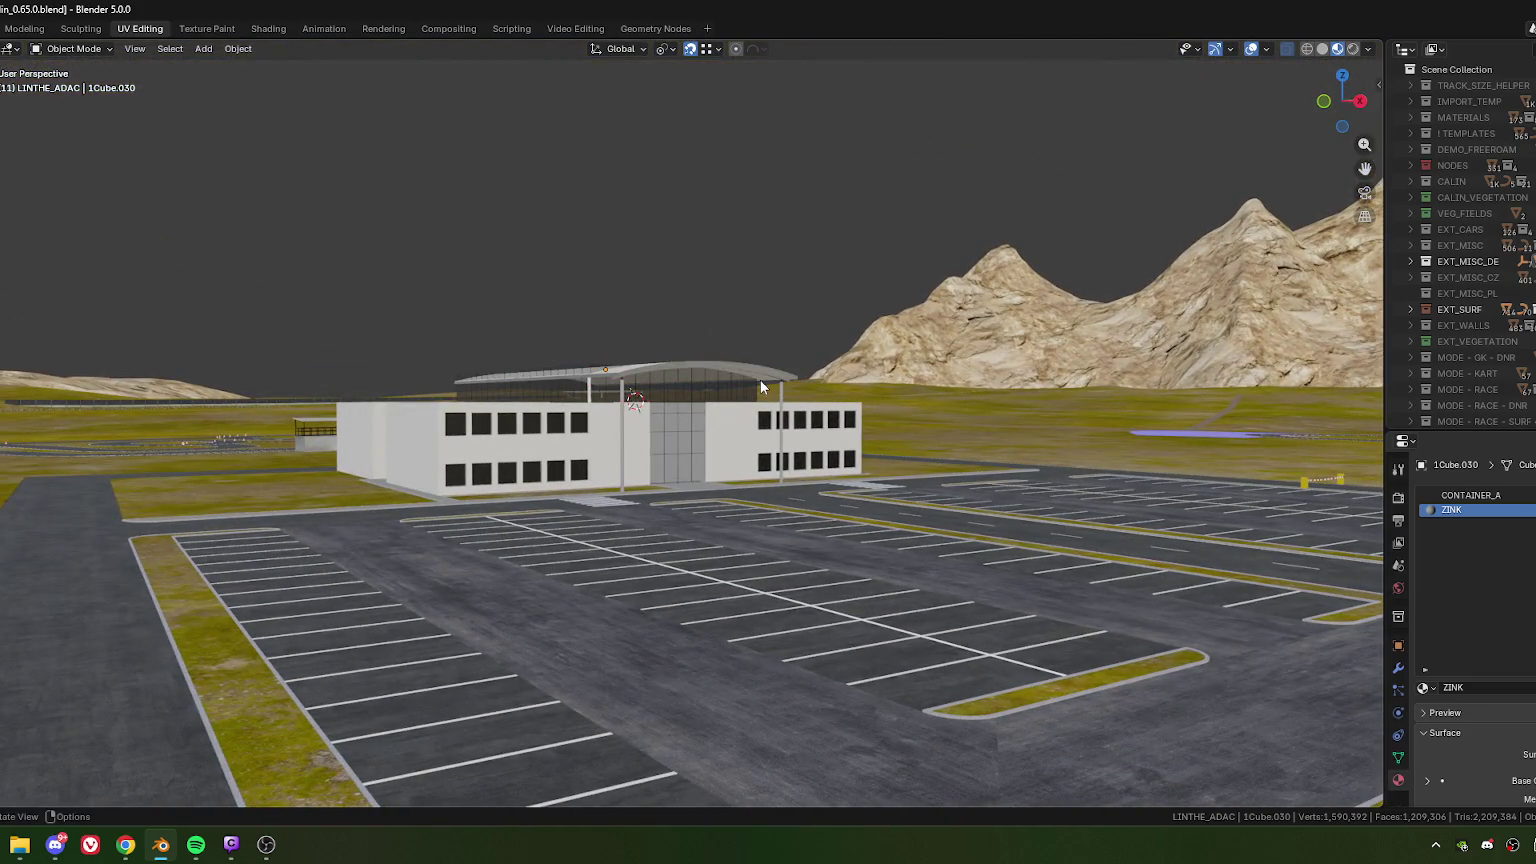
- Tilt the view down onto the building and save the file as ACH_Calin_0.65.0.blend
scroll(725, 381, up, 2)
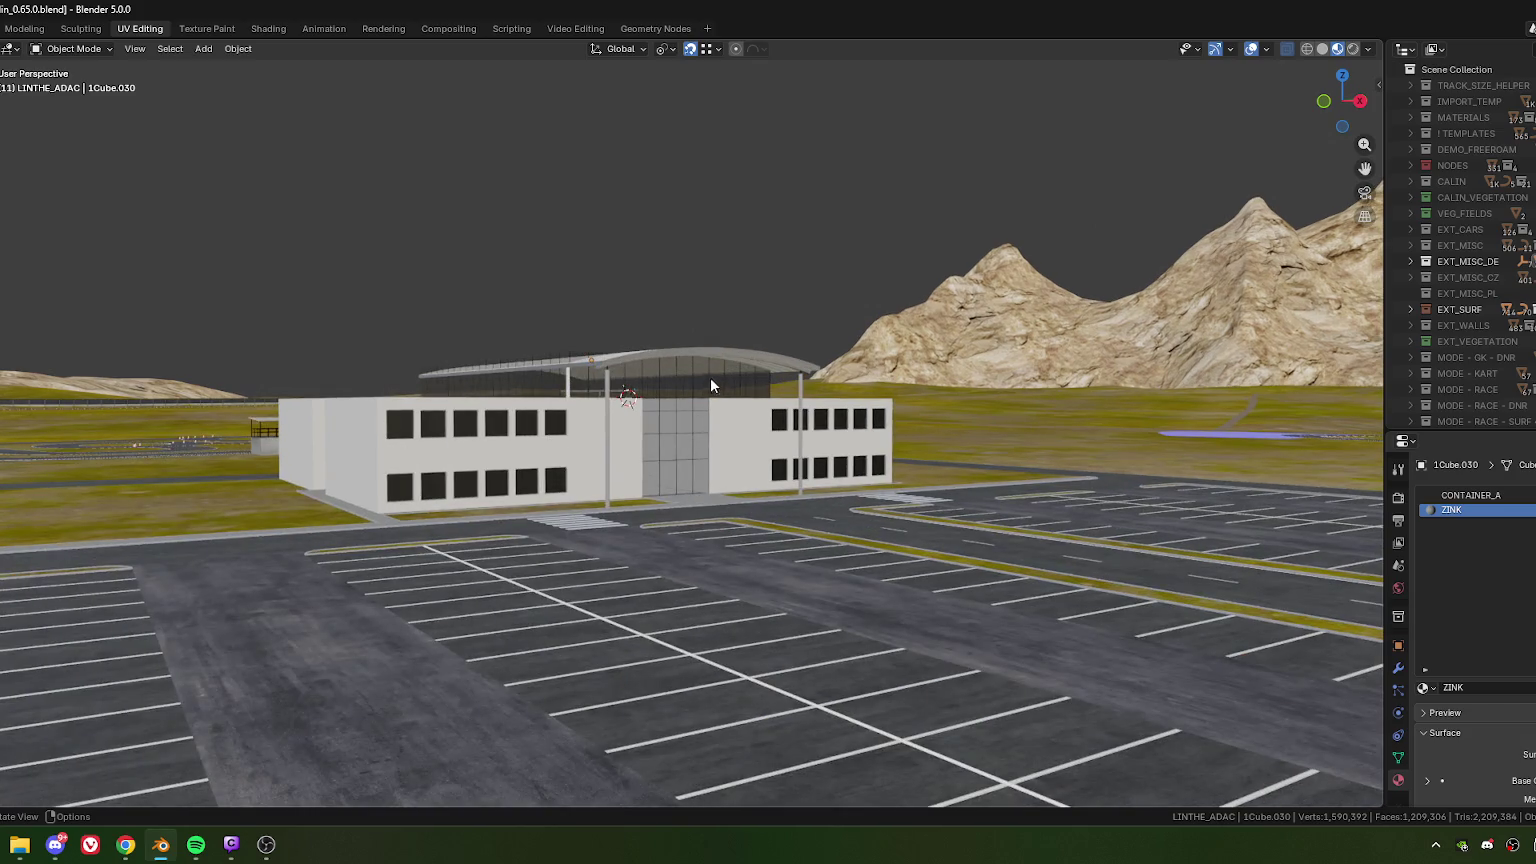
scroll(711, 377, up, 2)
mouse_move(710, 377)
middle_down()
mouse_move(703, 343)
mouse_move(704, 369)
middle_up()
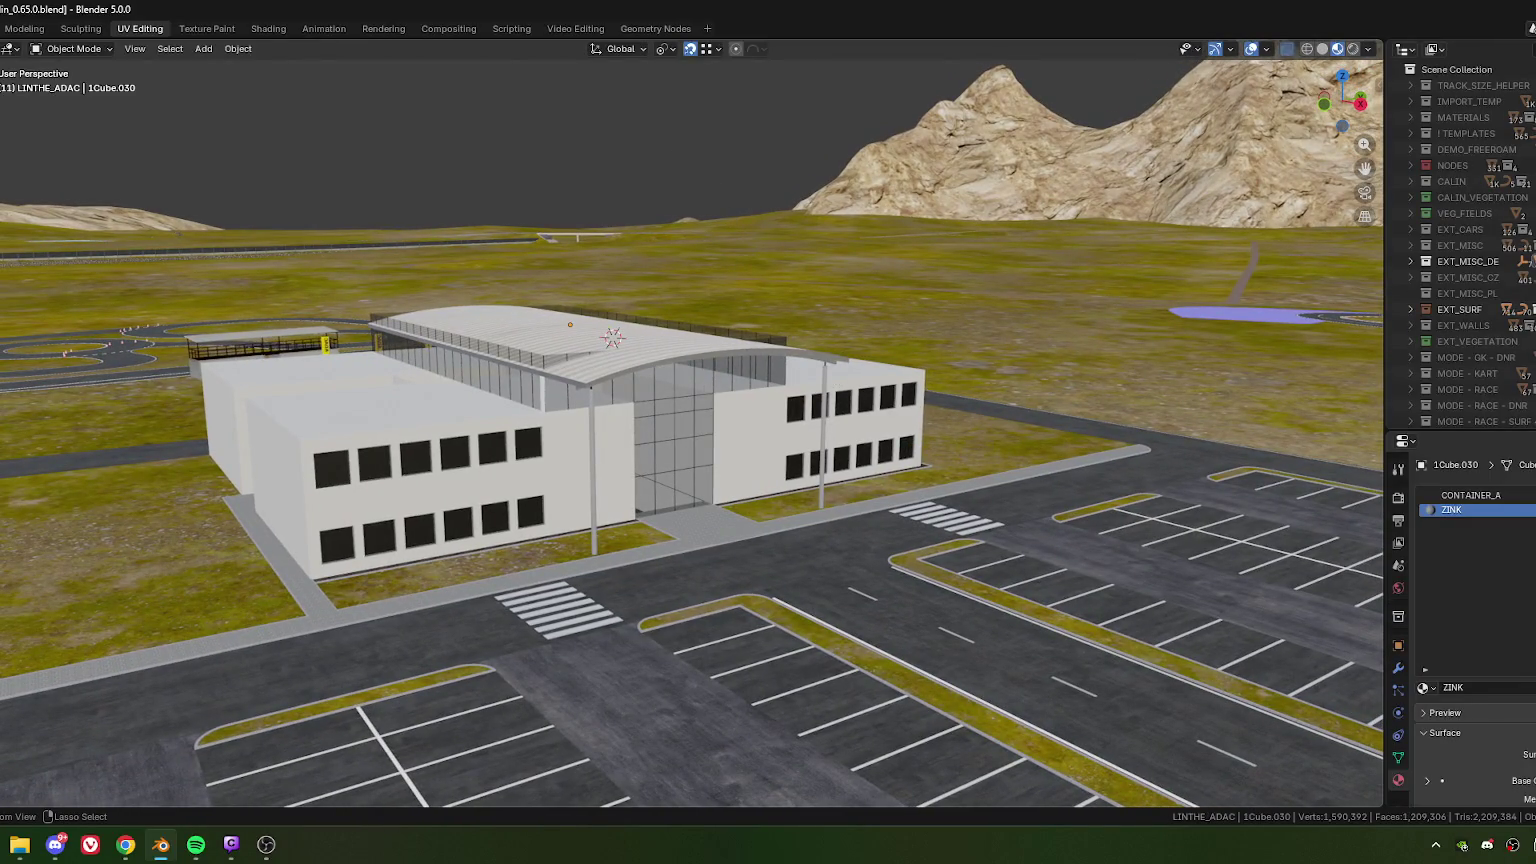
key(ctrl+s)
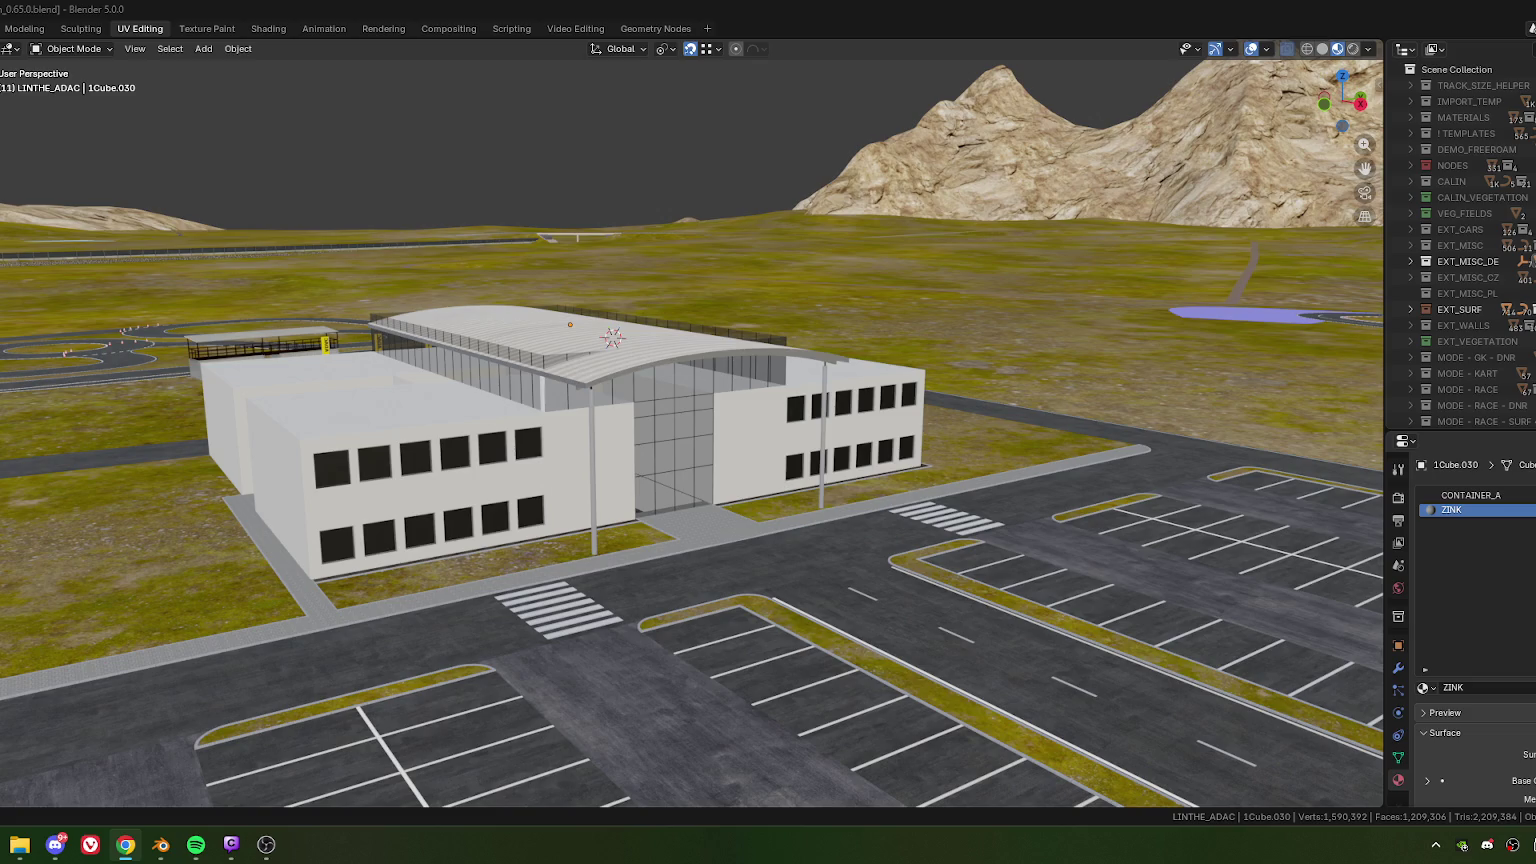
key(alt+Tab)
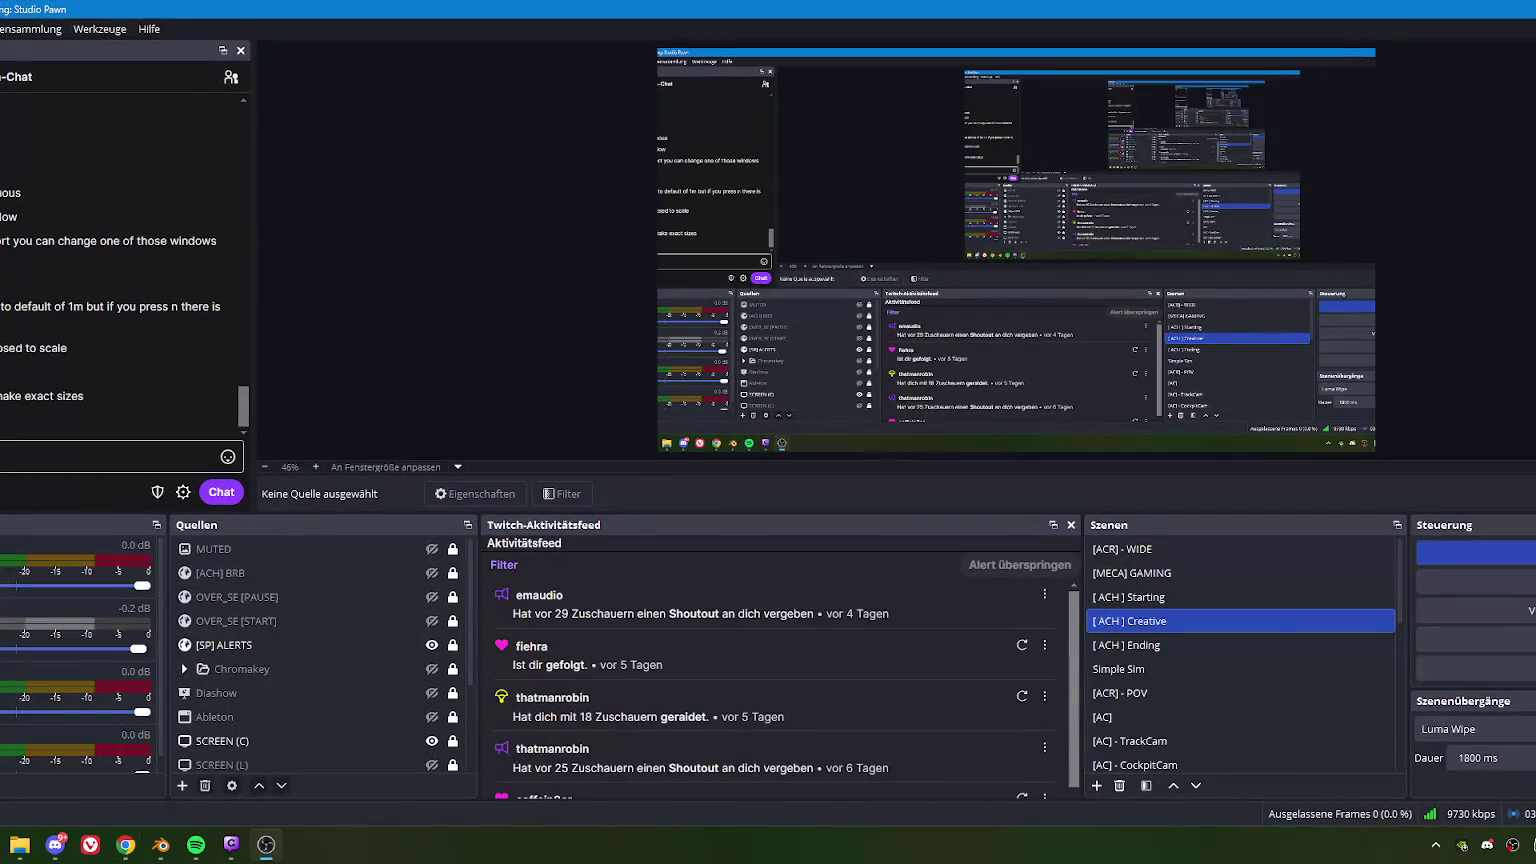
key(alt+Tab)
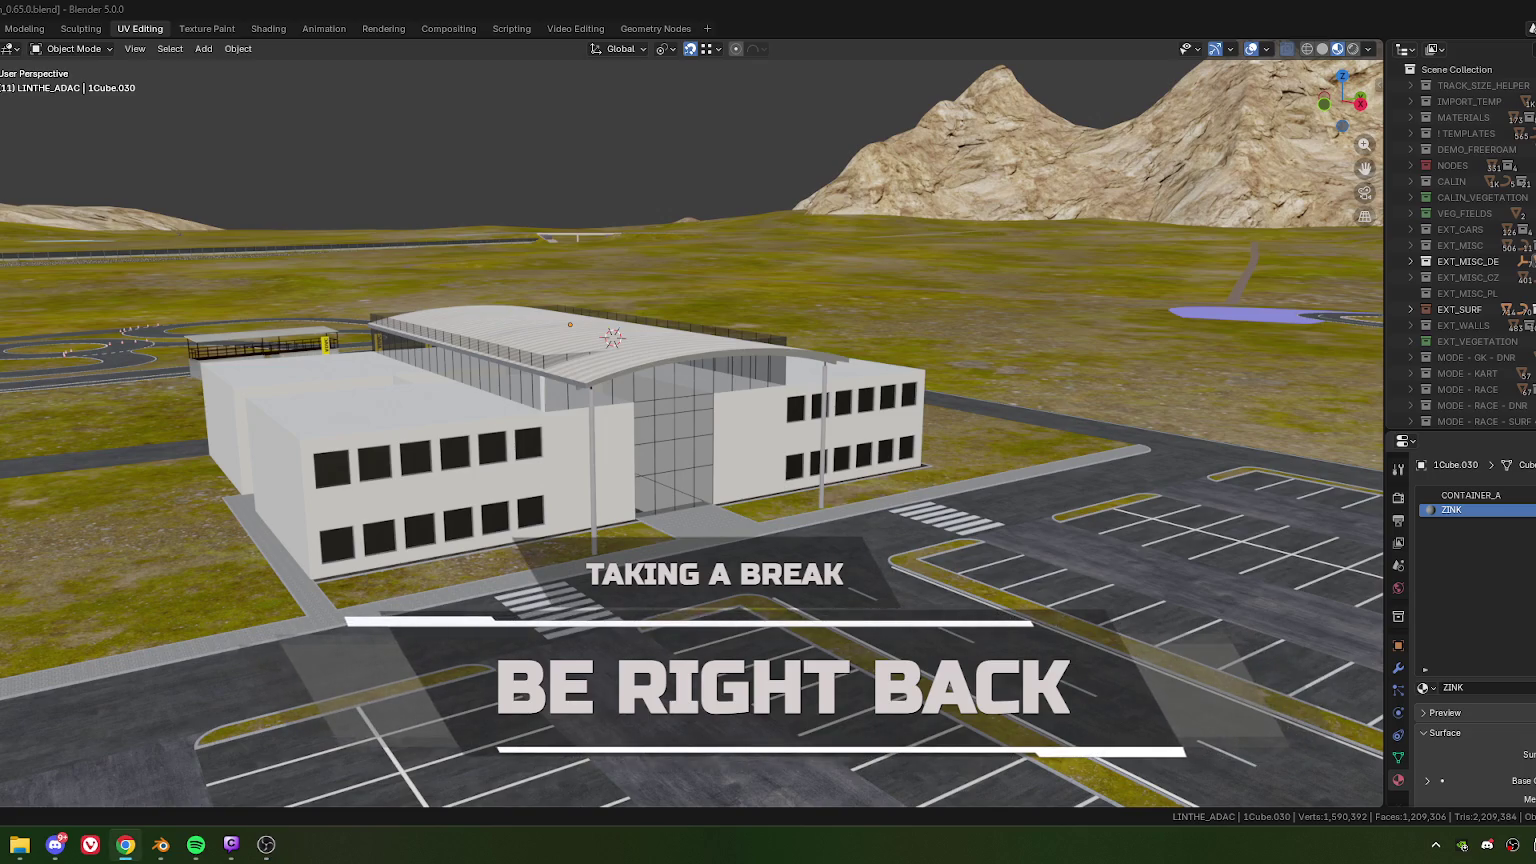
- Briefly bring up the music player, minimize it again, and switch to another window
click(195, 843)
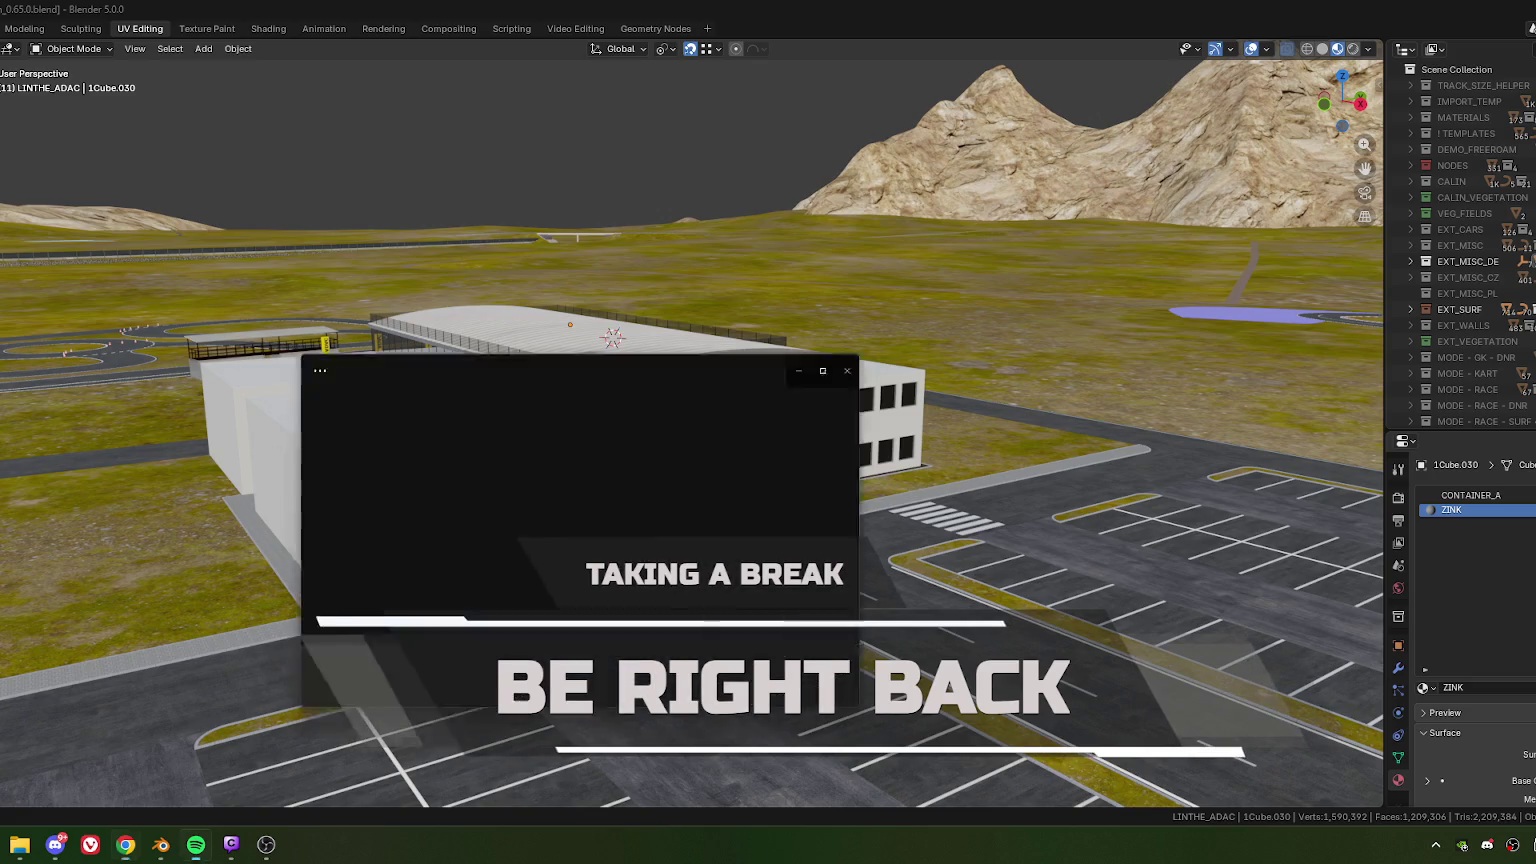
click(196, 843)
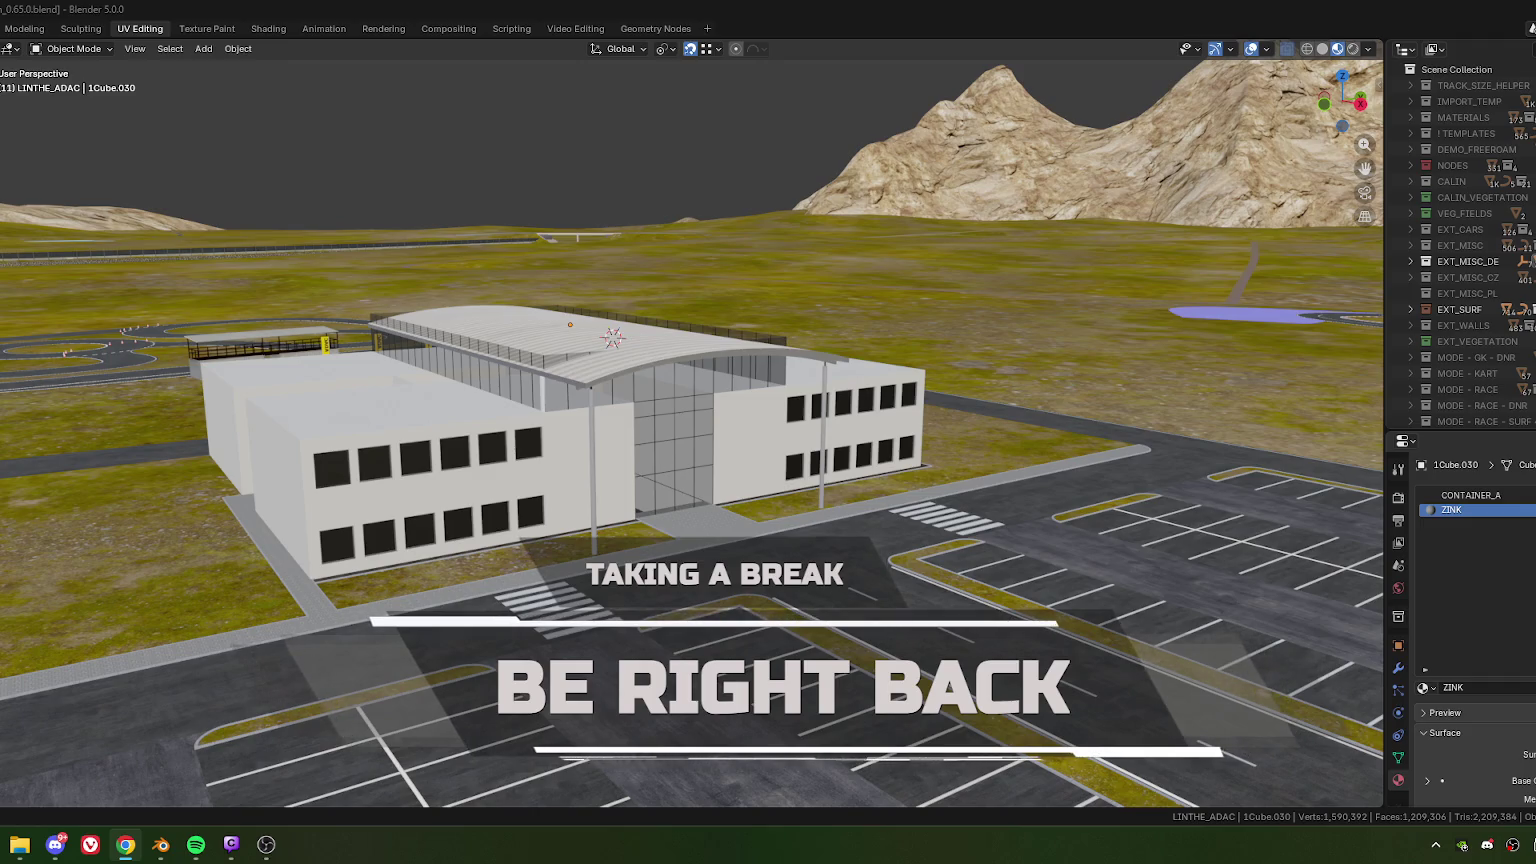
key(alt+Tab)
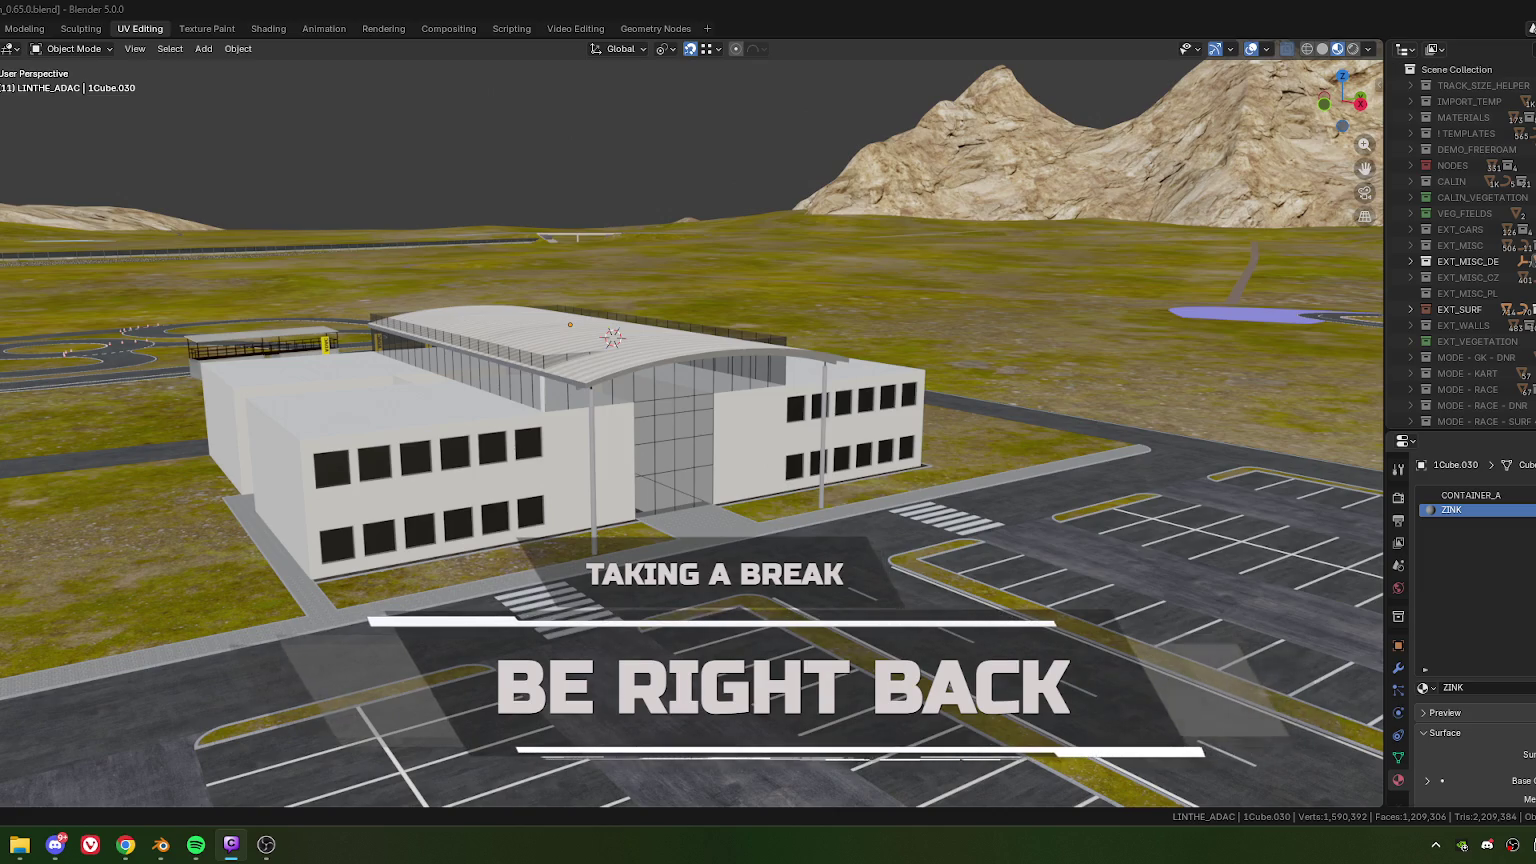
click(55, 843)
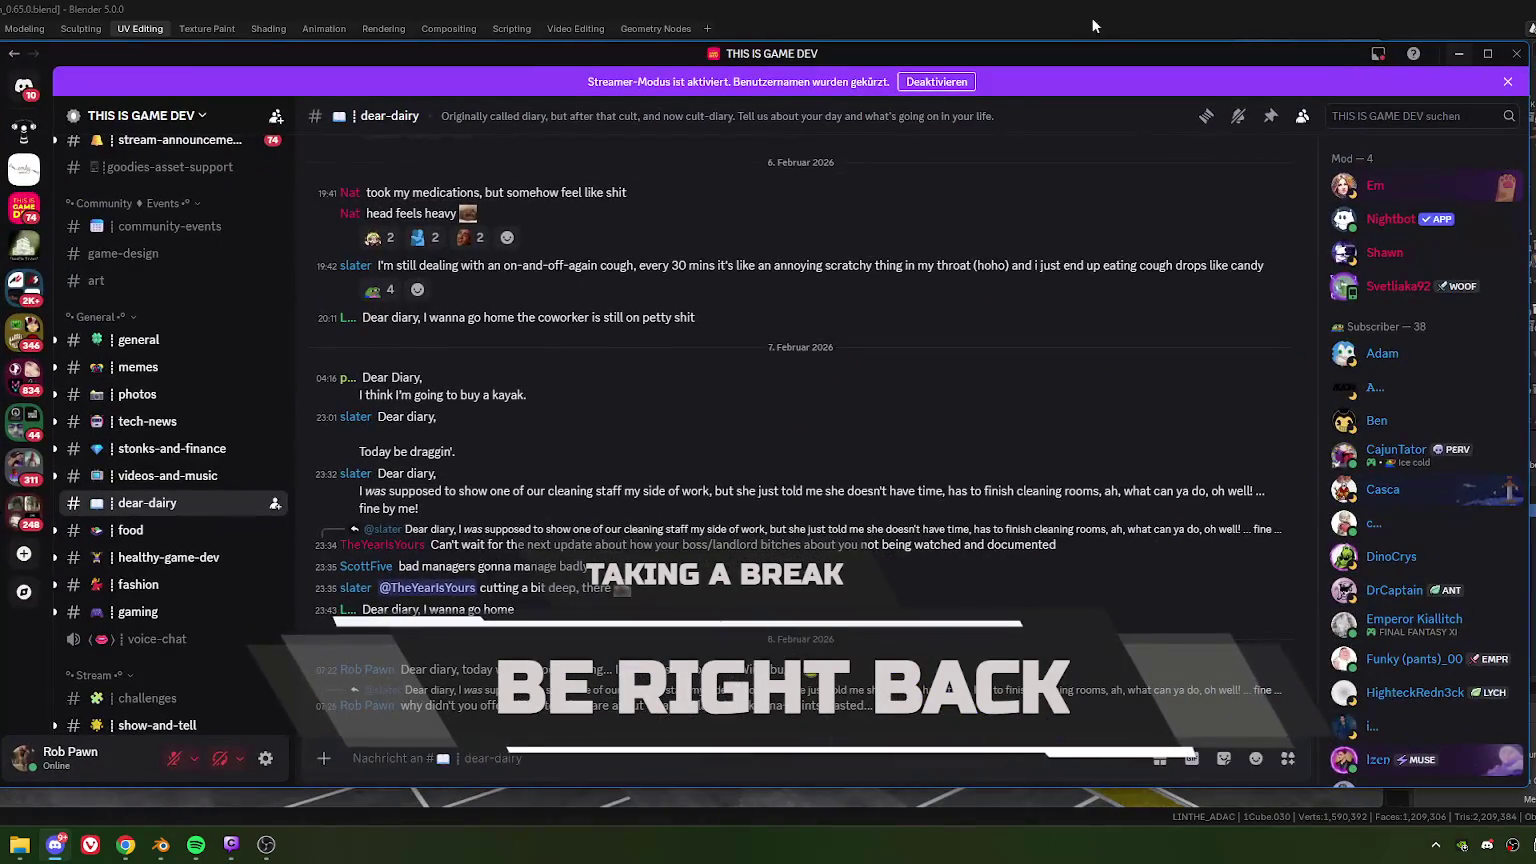
click(56, 843)
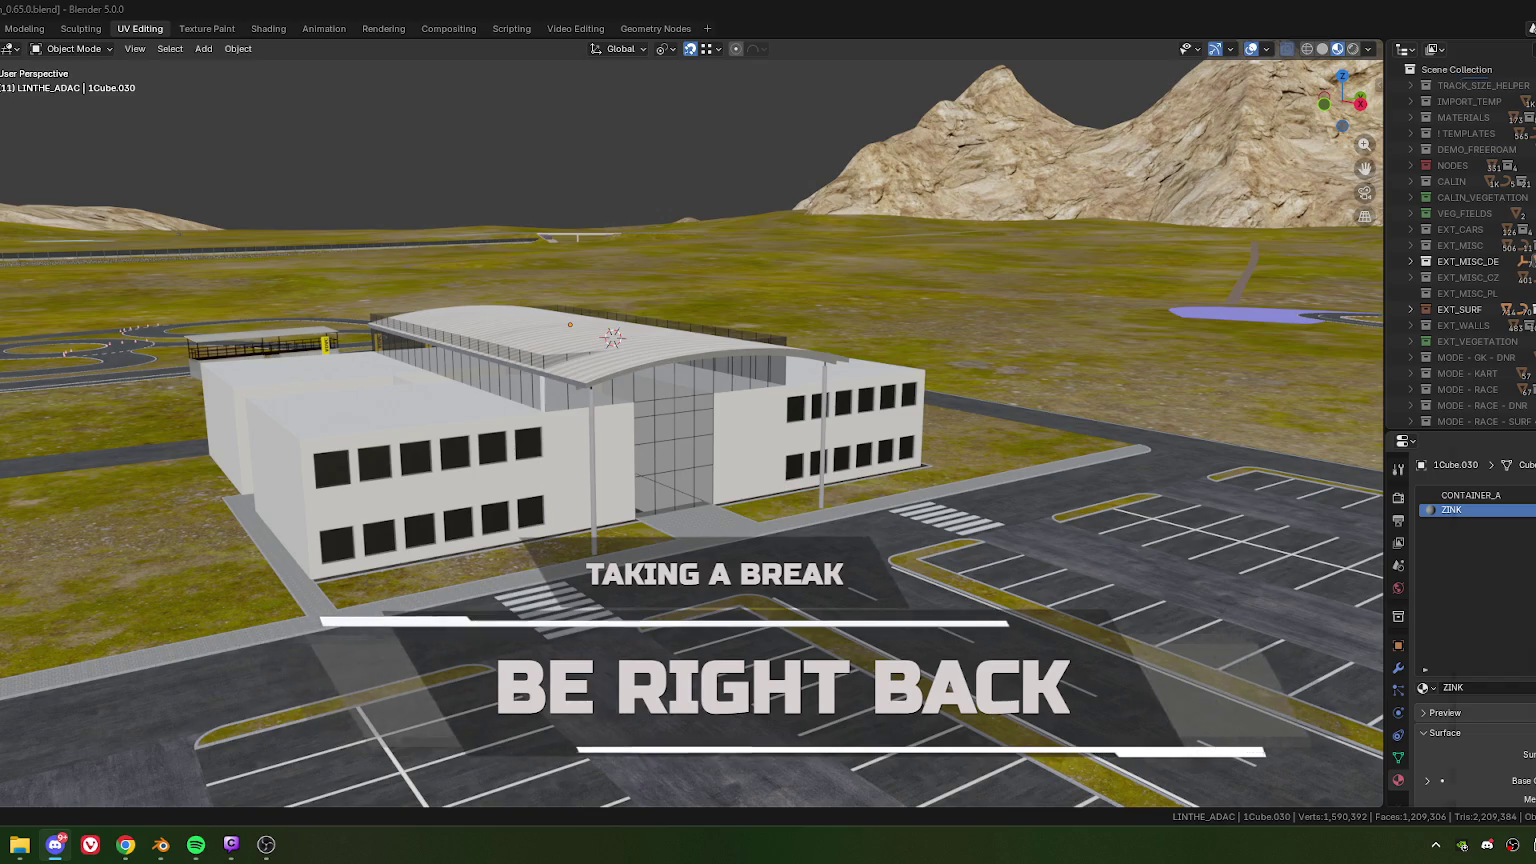
- Cycle through the Discord chat window and the OBS streaming window
key(alt+Tab)
key(alt+Tab)
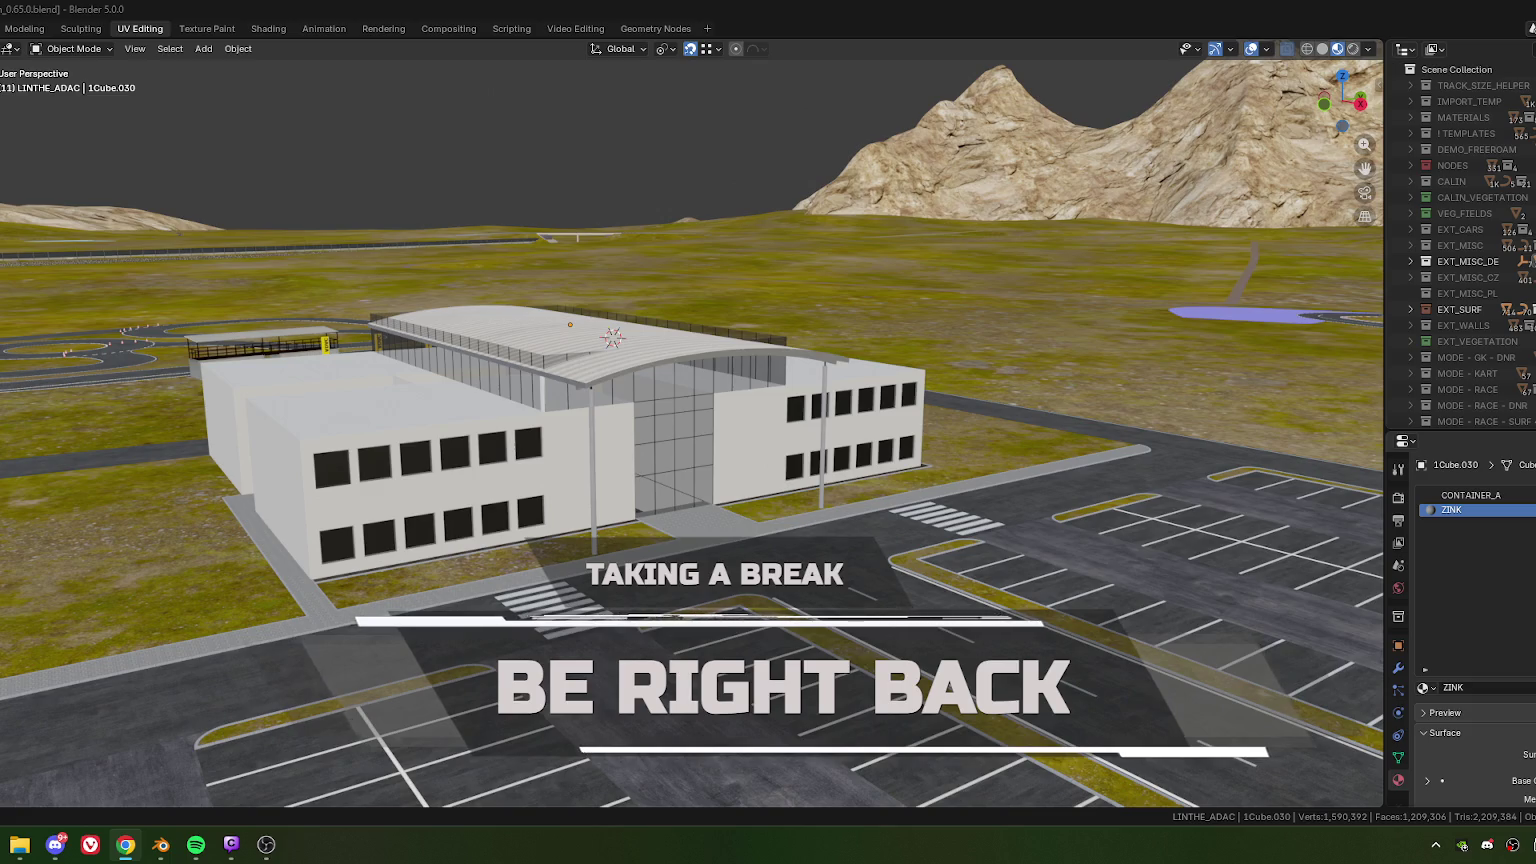
key(alt+Tab)
key(alt+Tab)
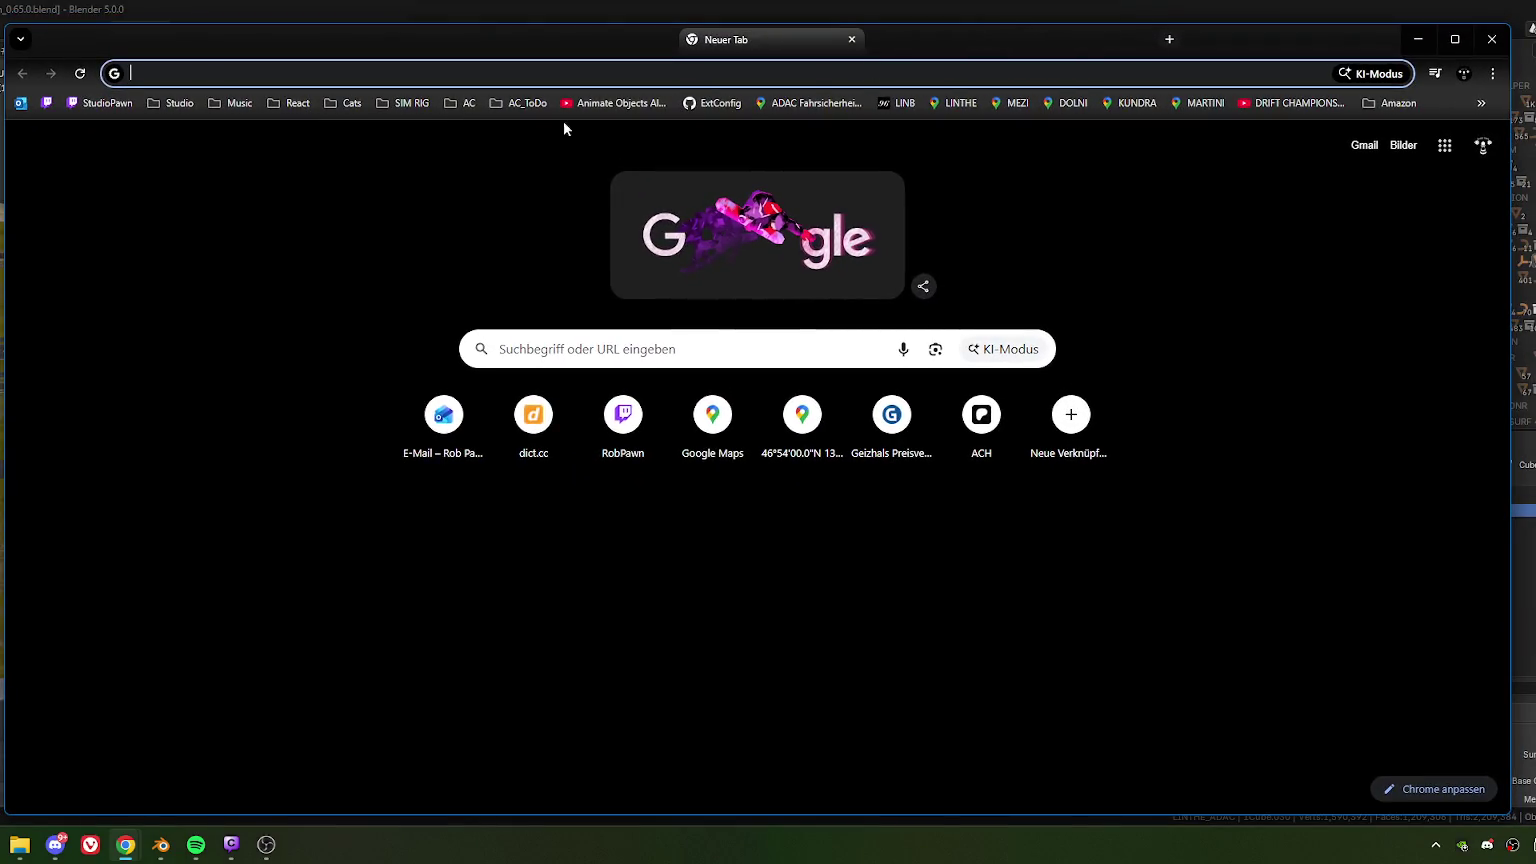
- Browse the saved video links, skip the ad, and resume the YouTube video with slightly higher volume
click(294, 104)
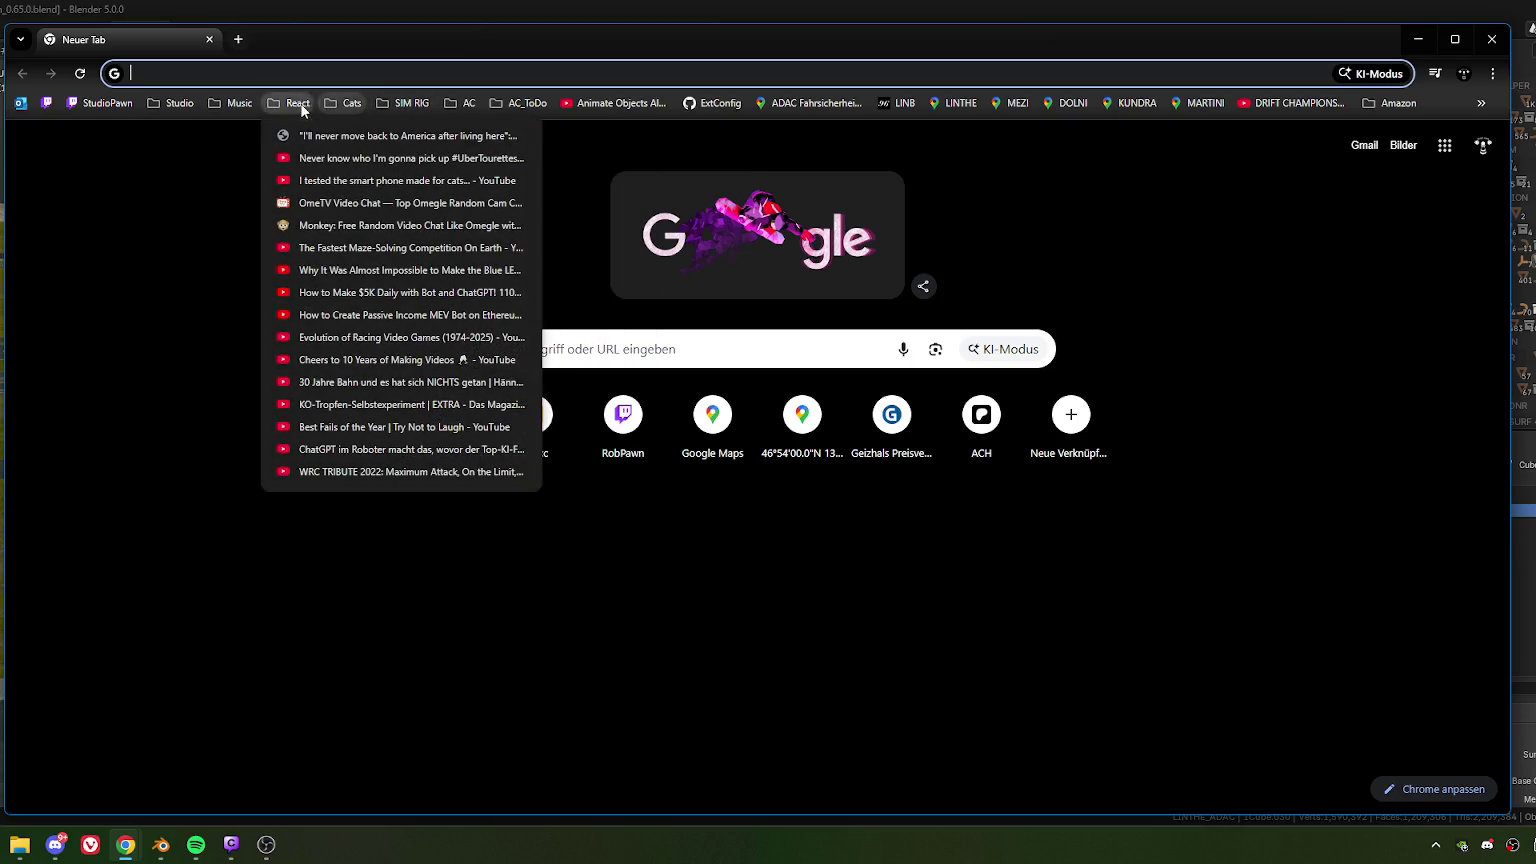
key(Escape)
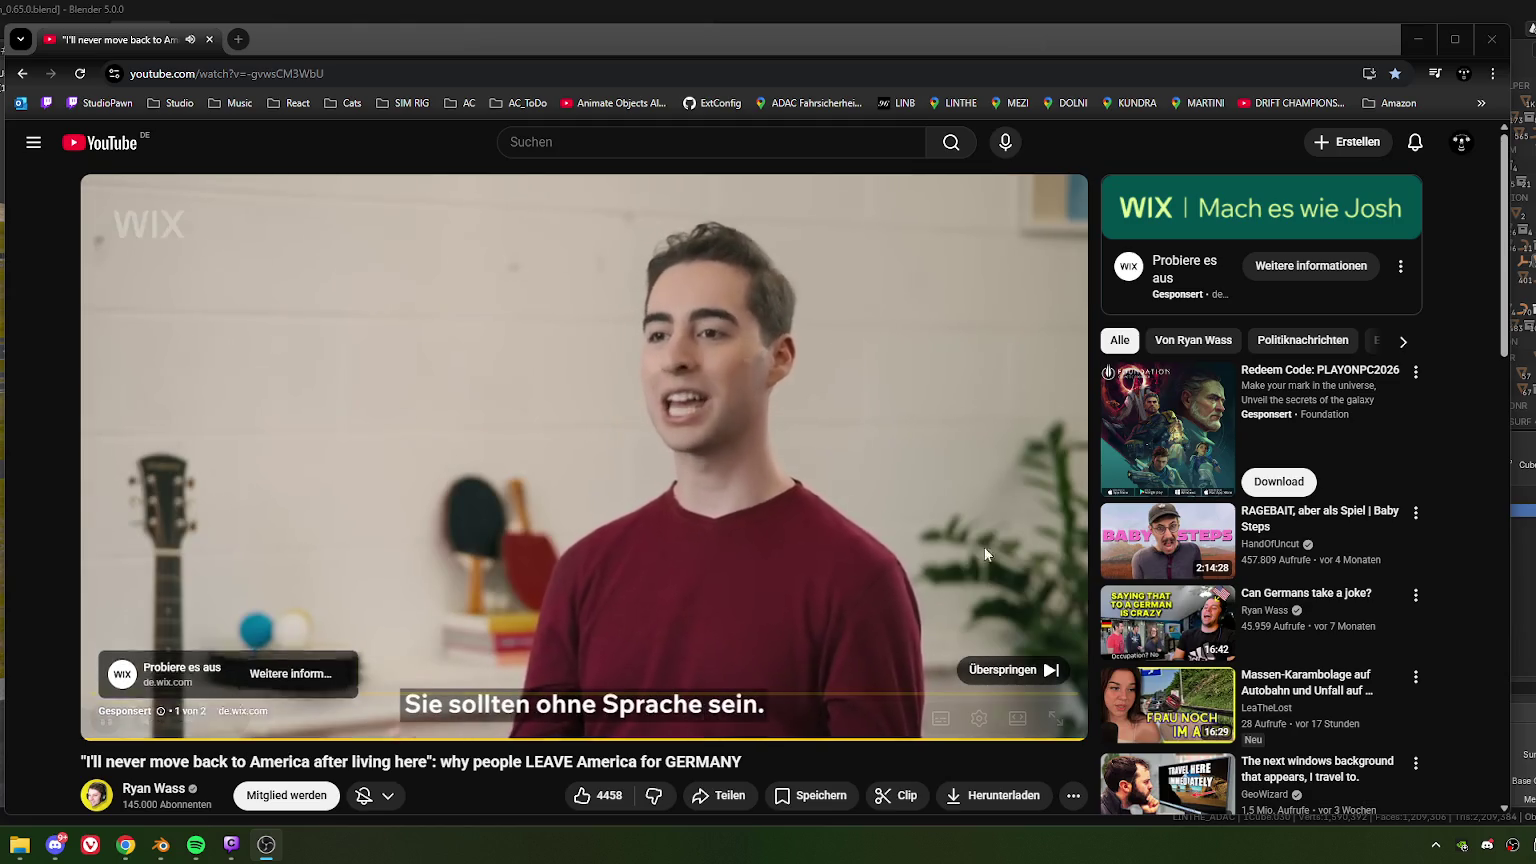
click(196, 845)
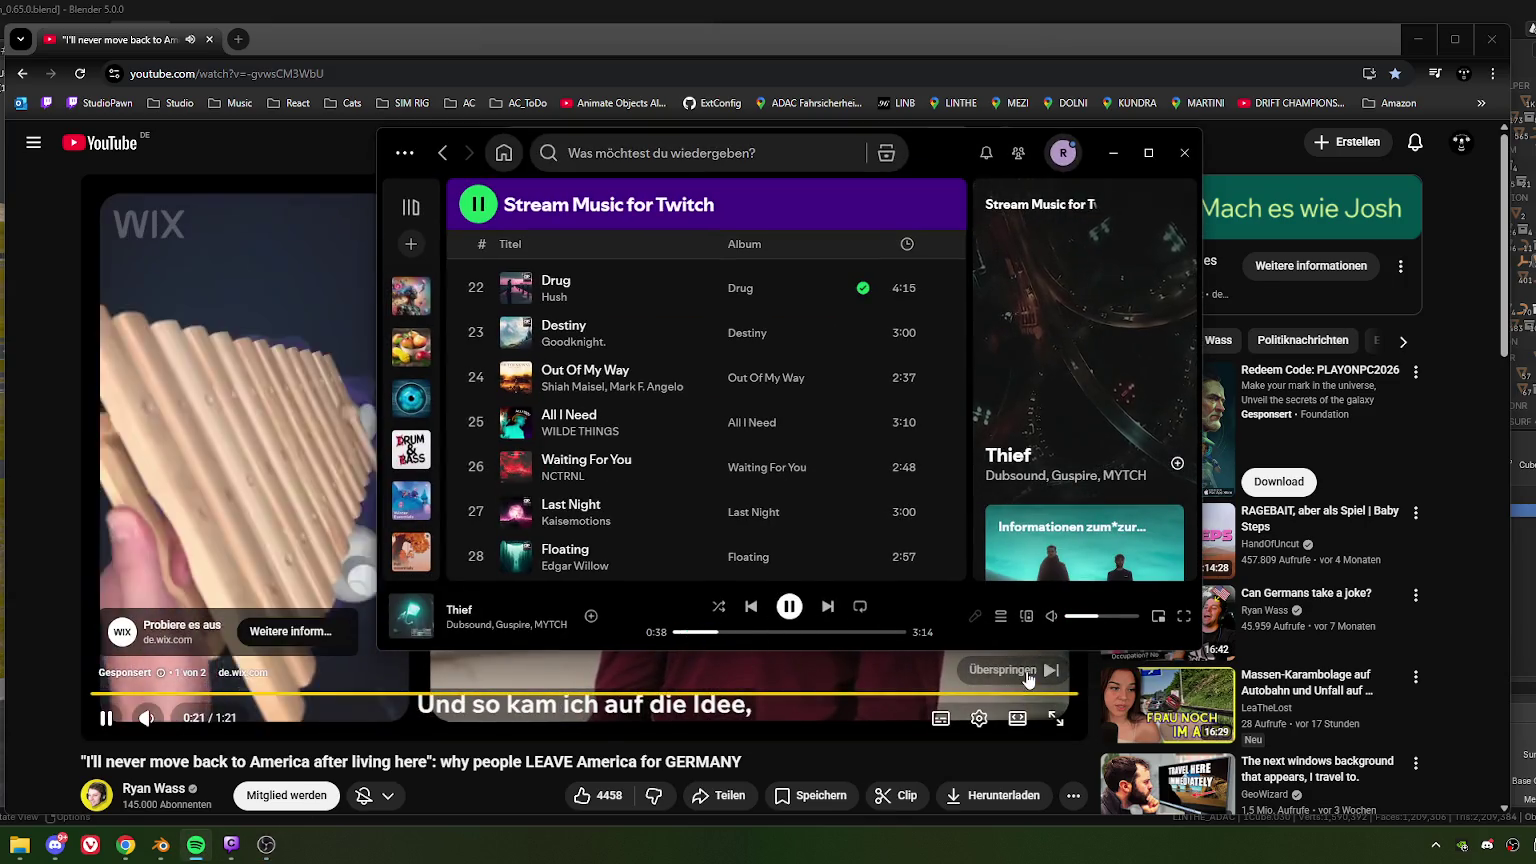
click(986, 674)
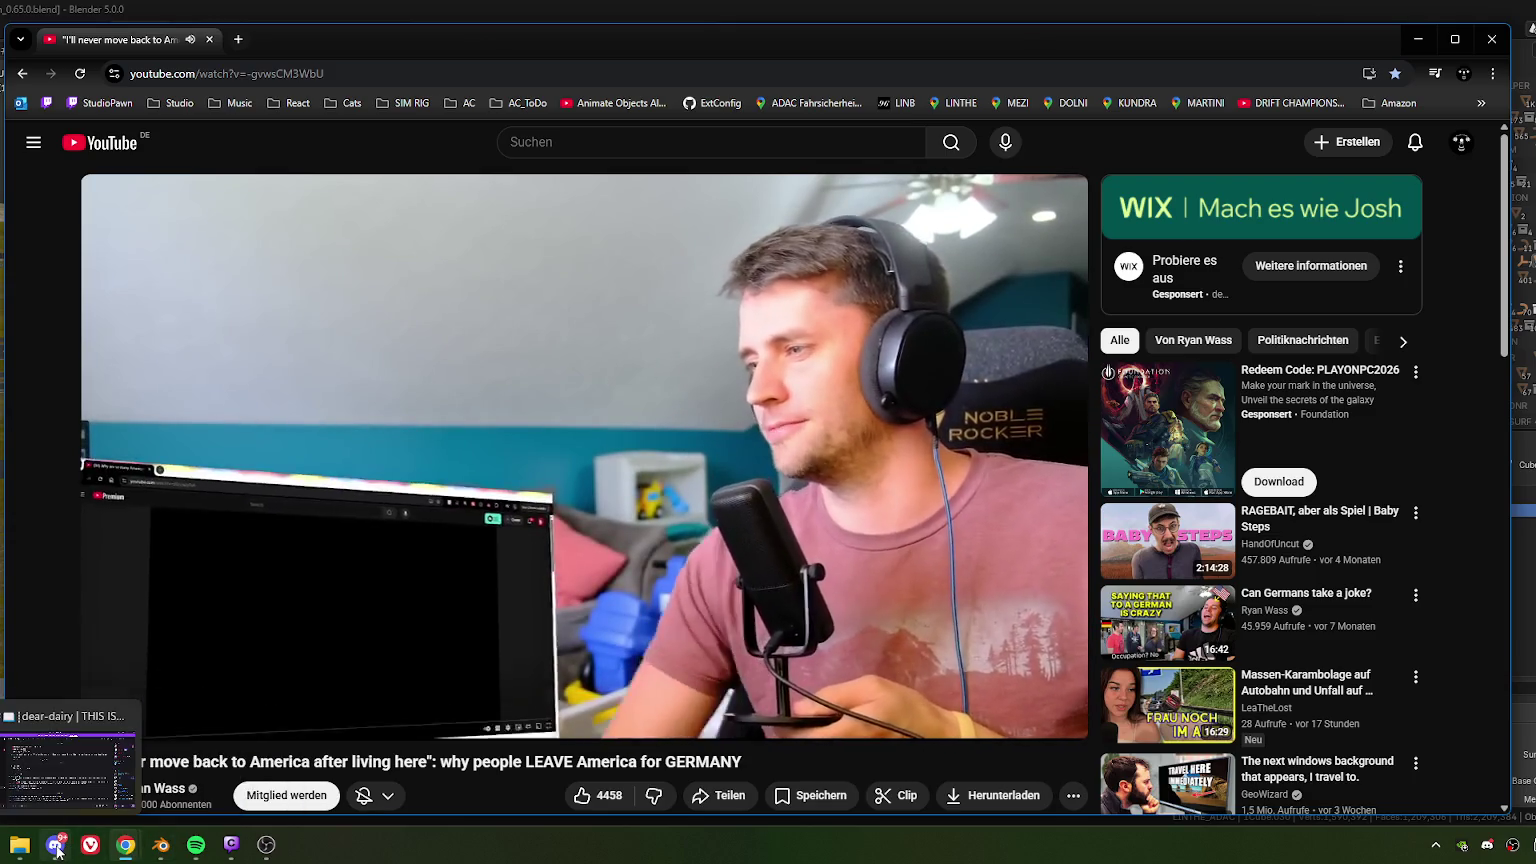
click(195, 845)
click(556, 665)
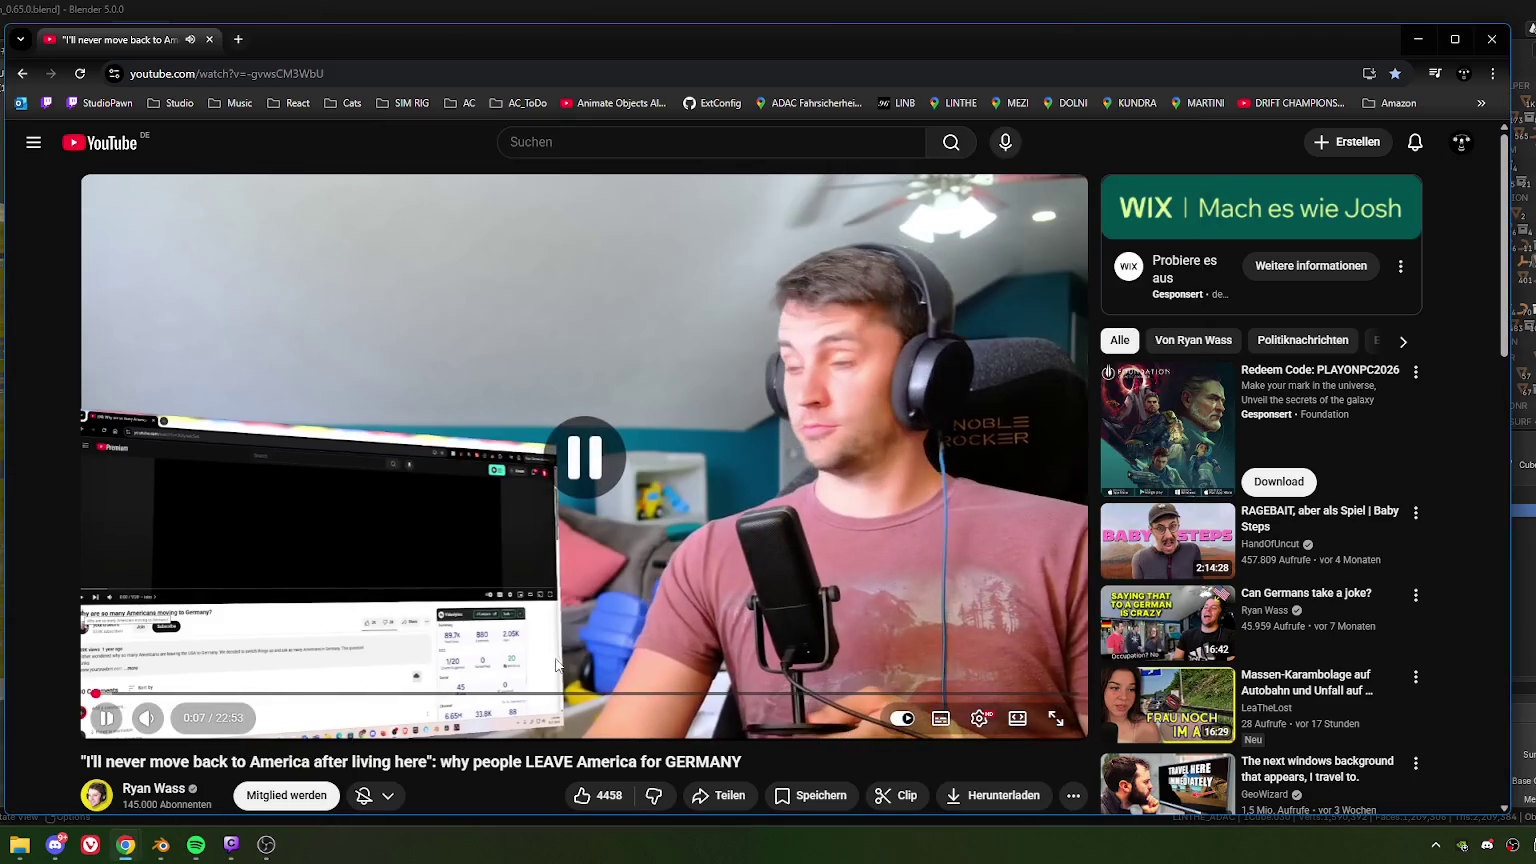
click(608, 488)
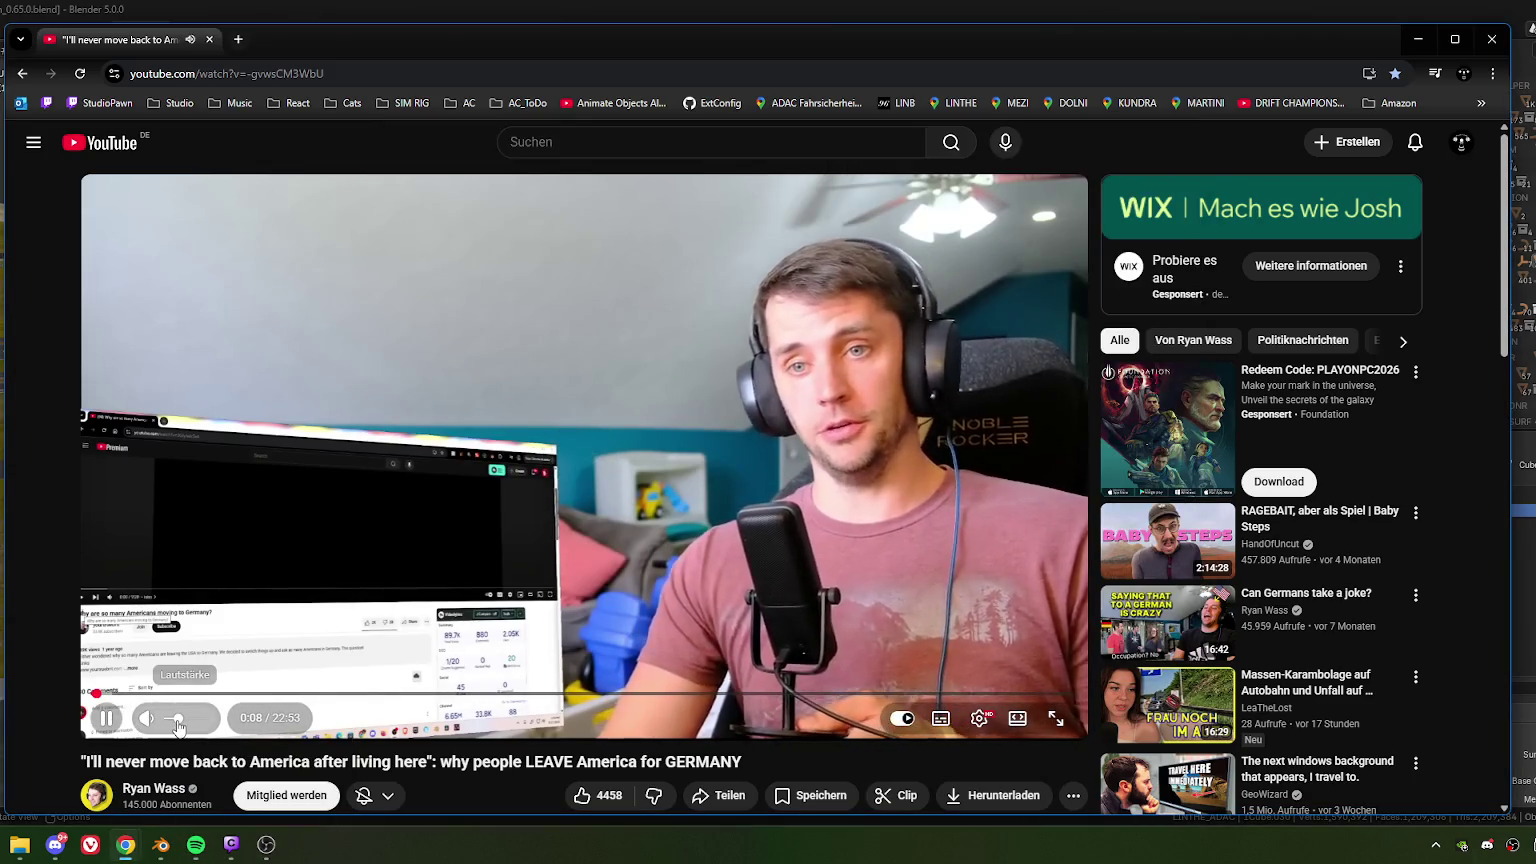
drag(175, 727, 180, 728)
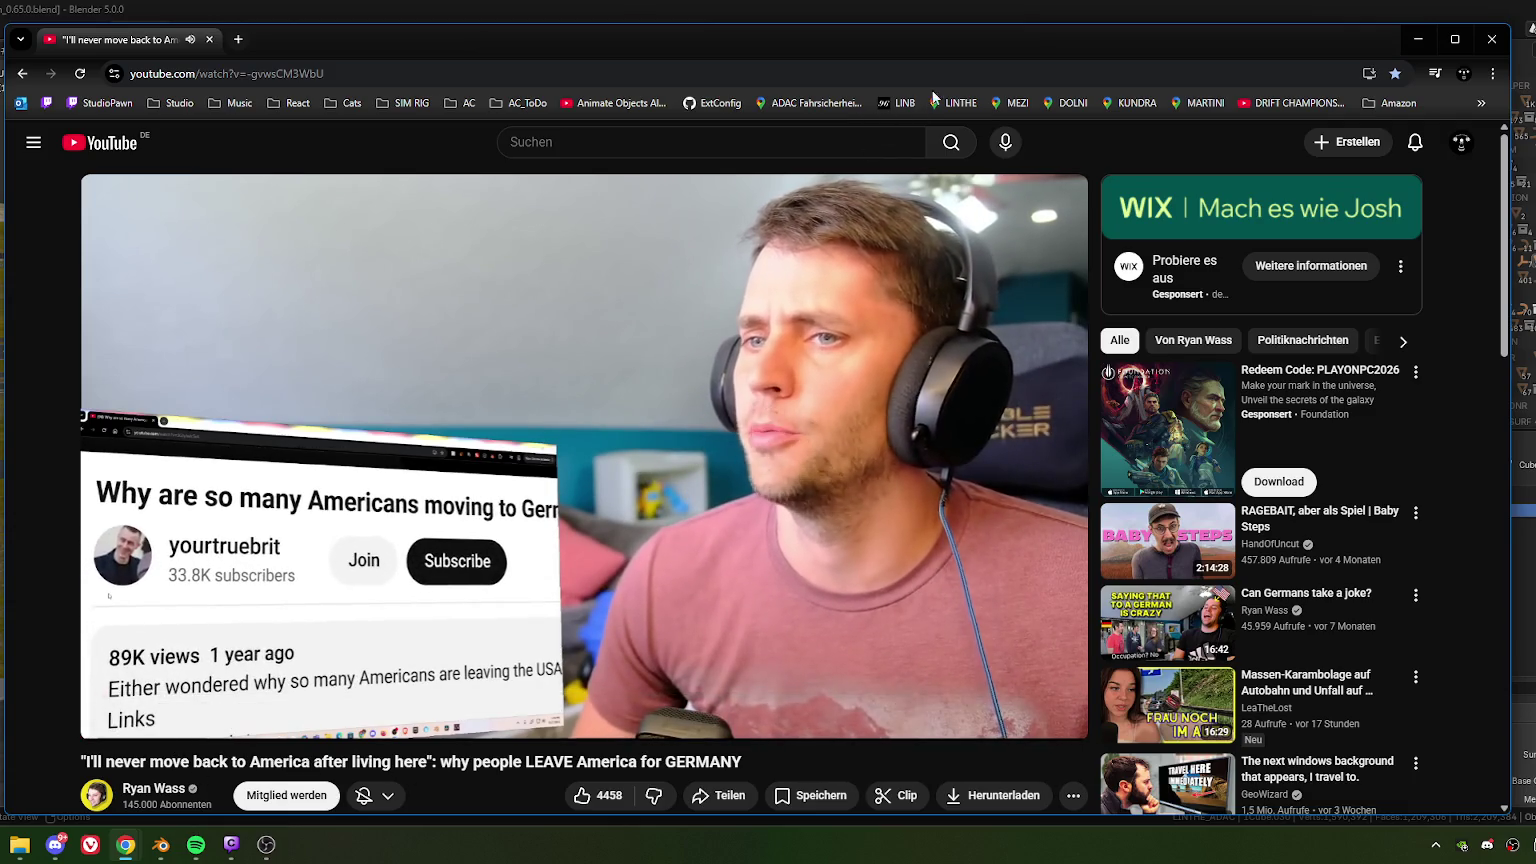
- Switch the video to theater layout, reposition the browser window, and pause playback
drag(928, 46, 986, 40)
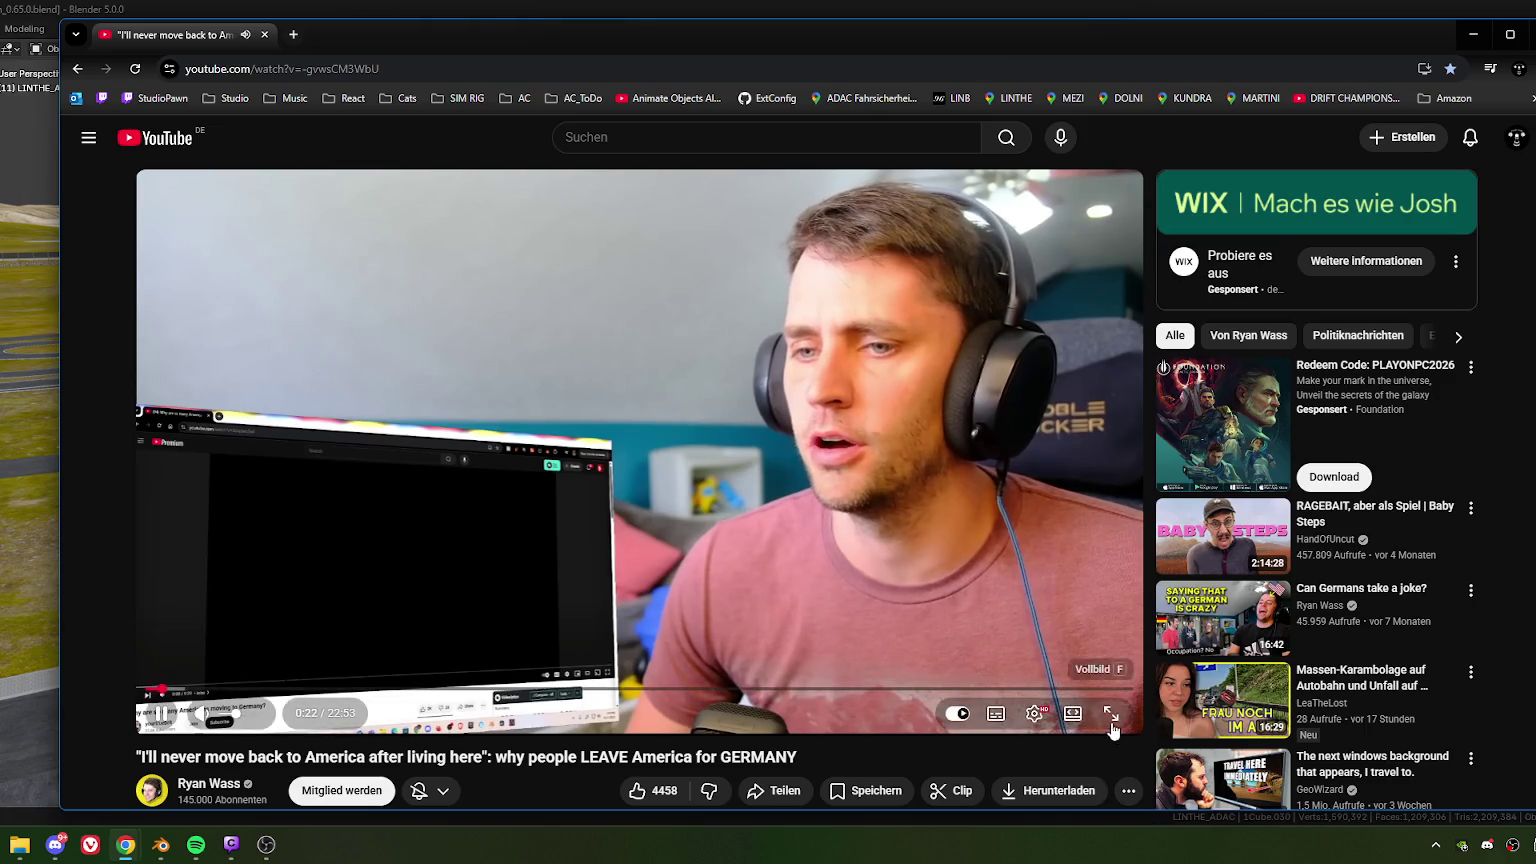
click(1073, 714)
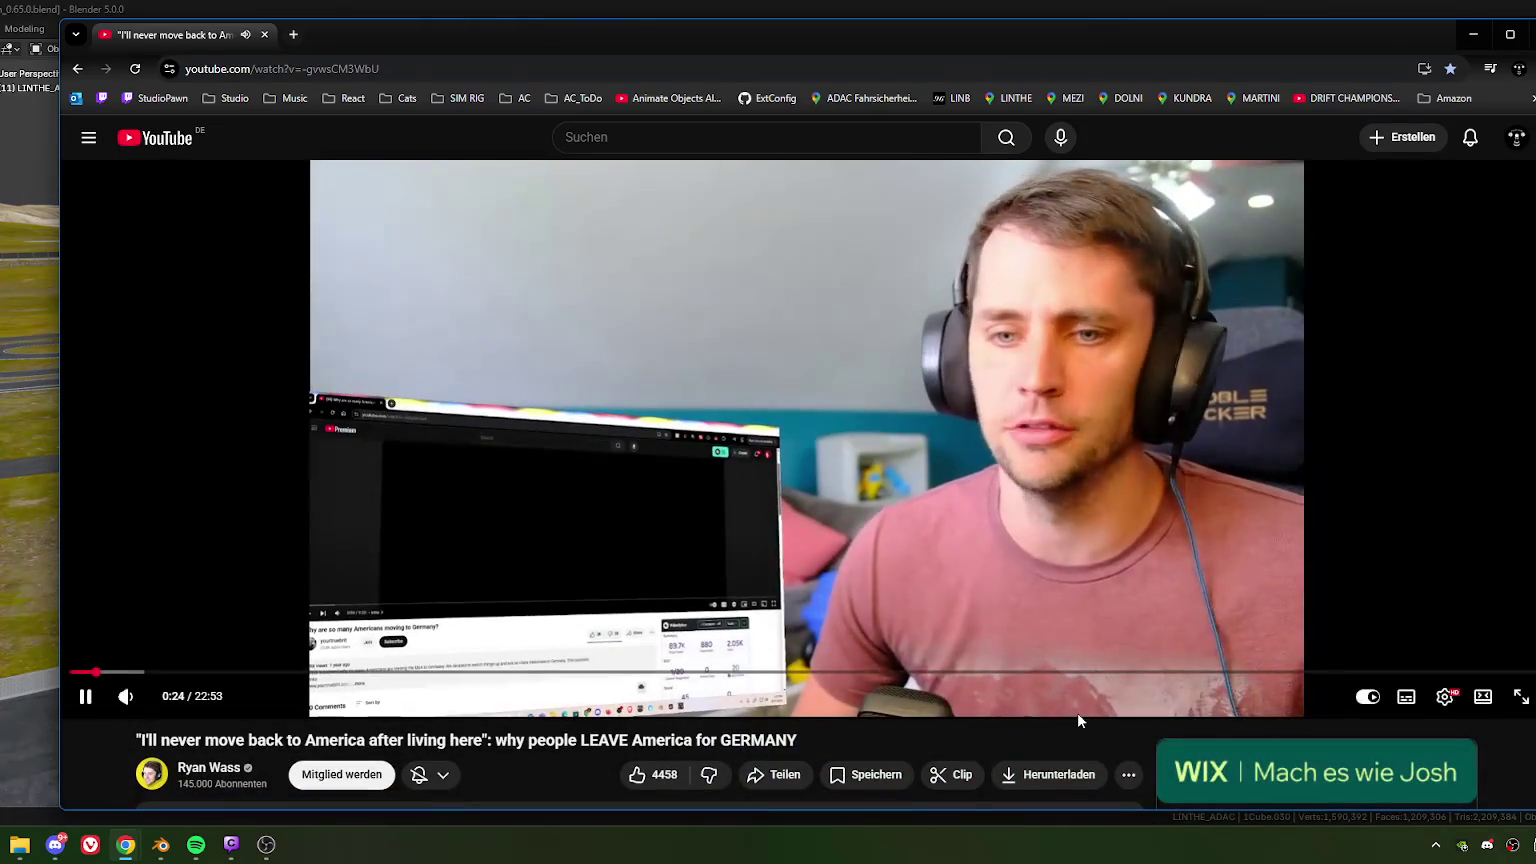
drag(796, 30, 753, 24)
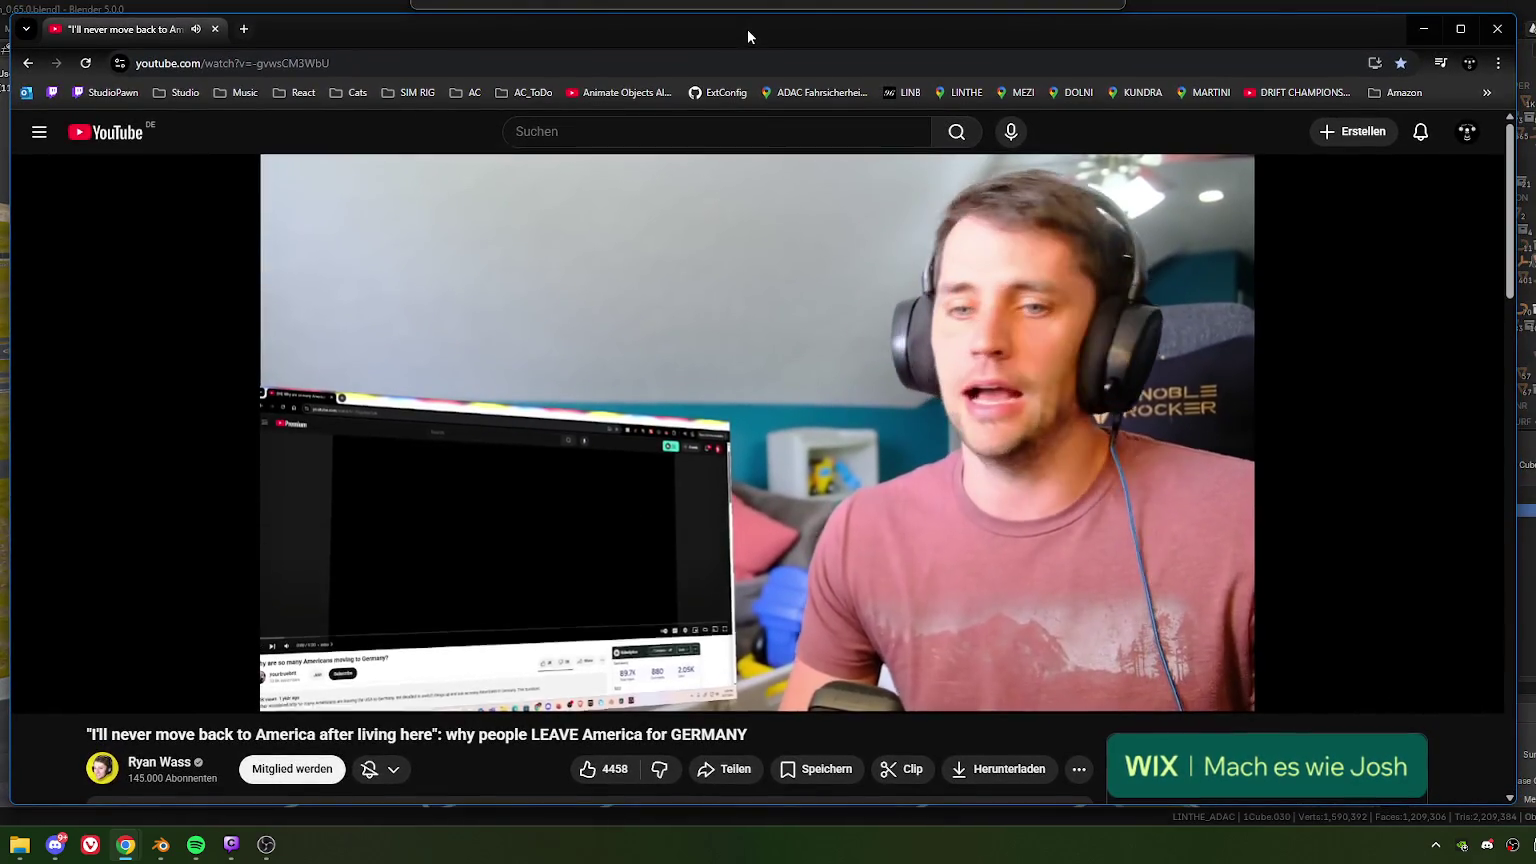
drag(754, 22, 747, 28)
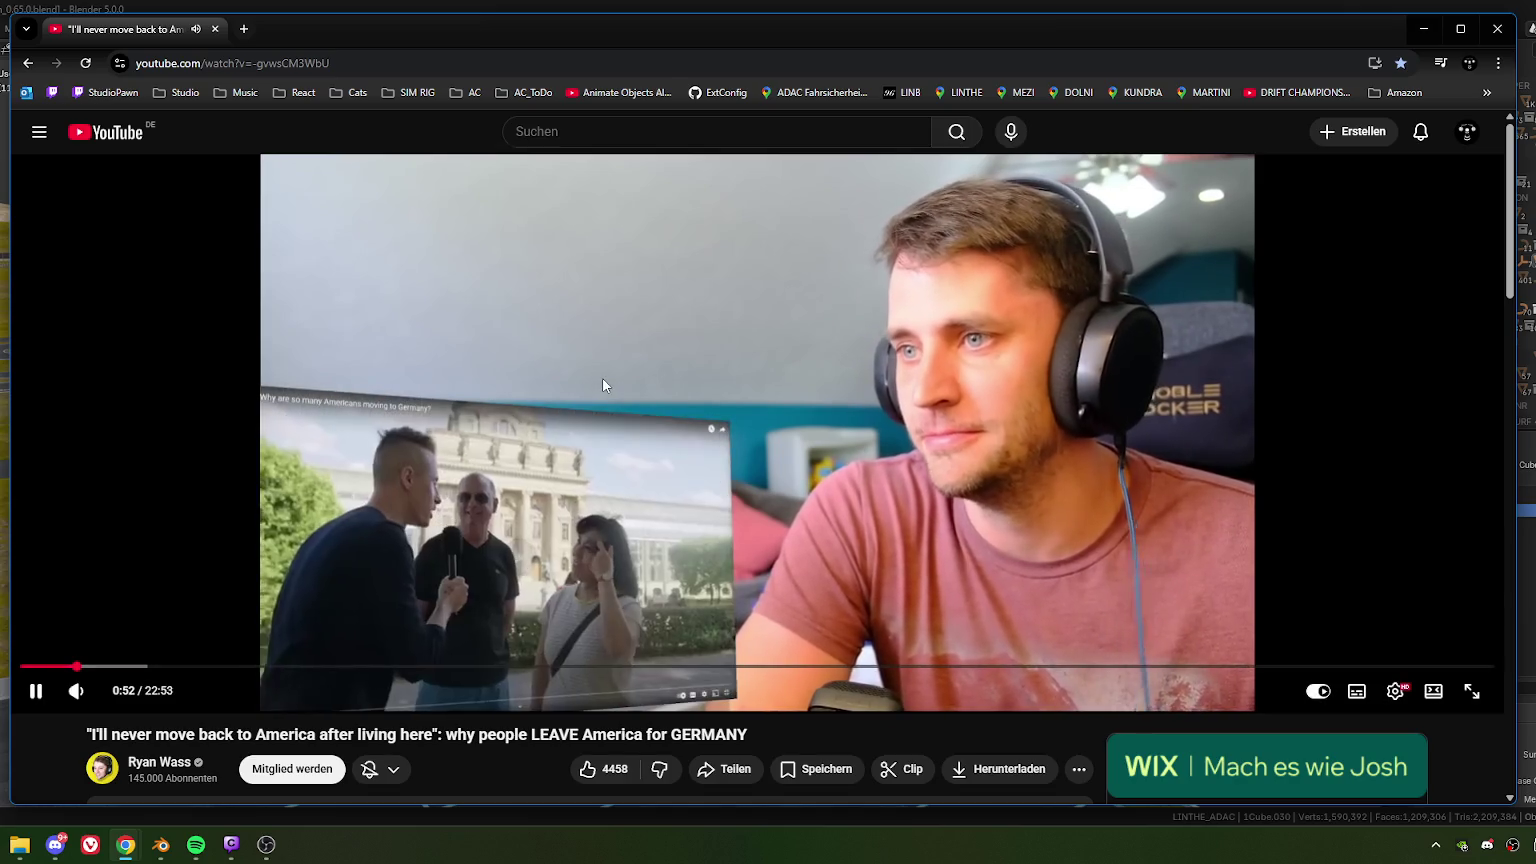
click(603, 377)
- Search Google for 'louisville' in a new tab and zoom around its expanded map
click(243, 27)
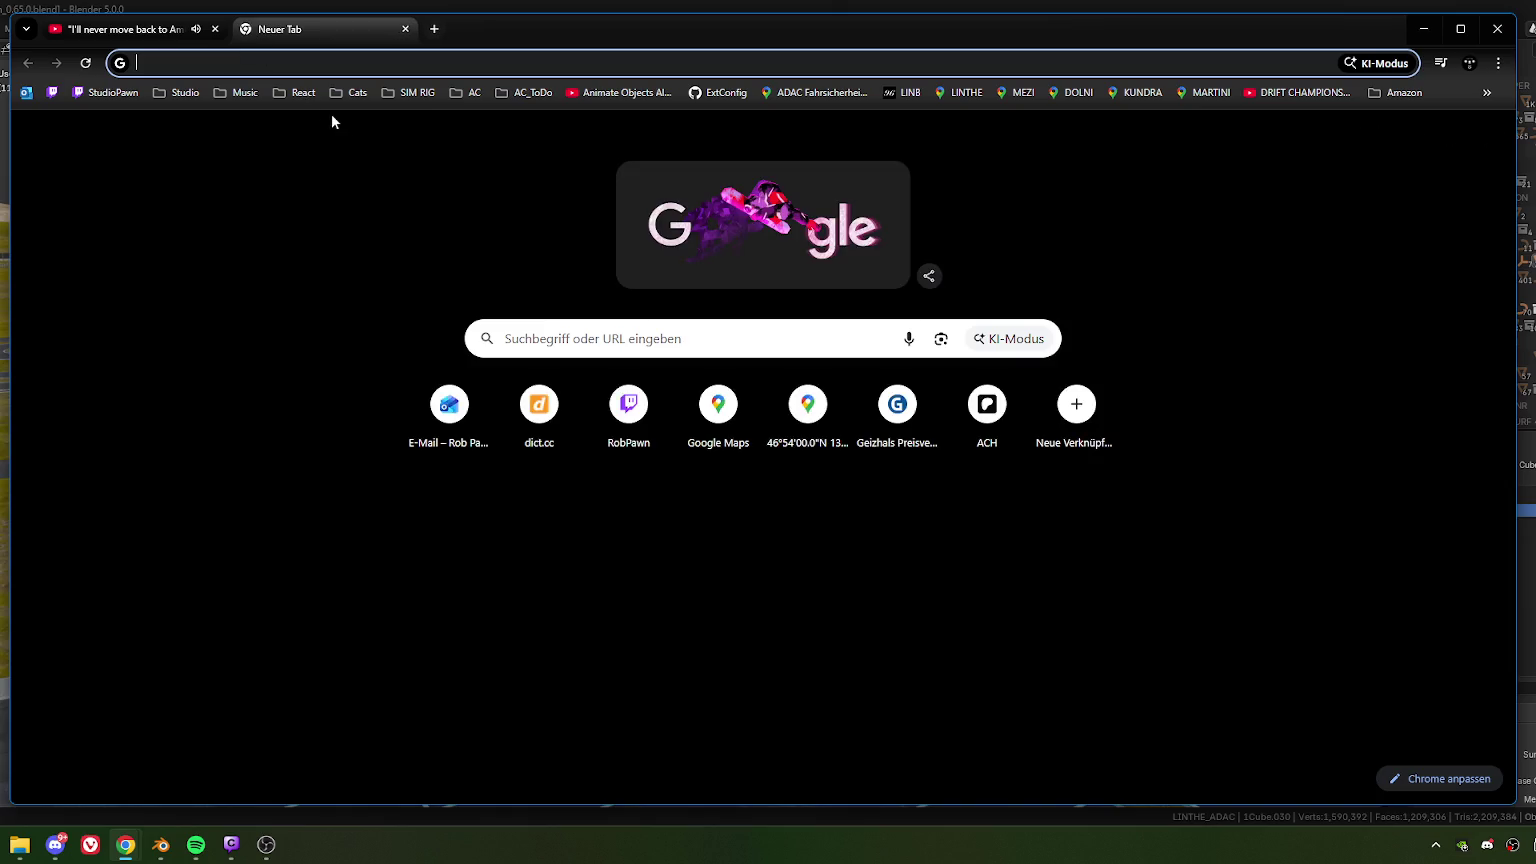
text(lou)
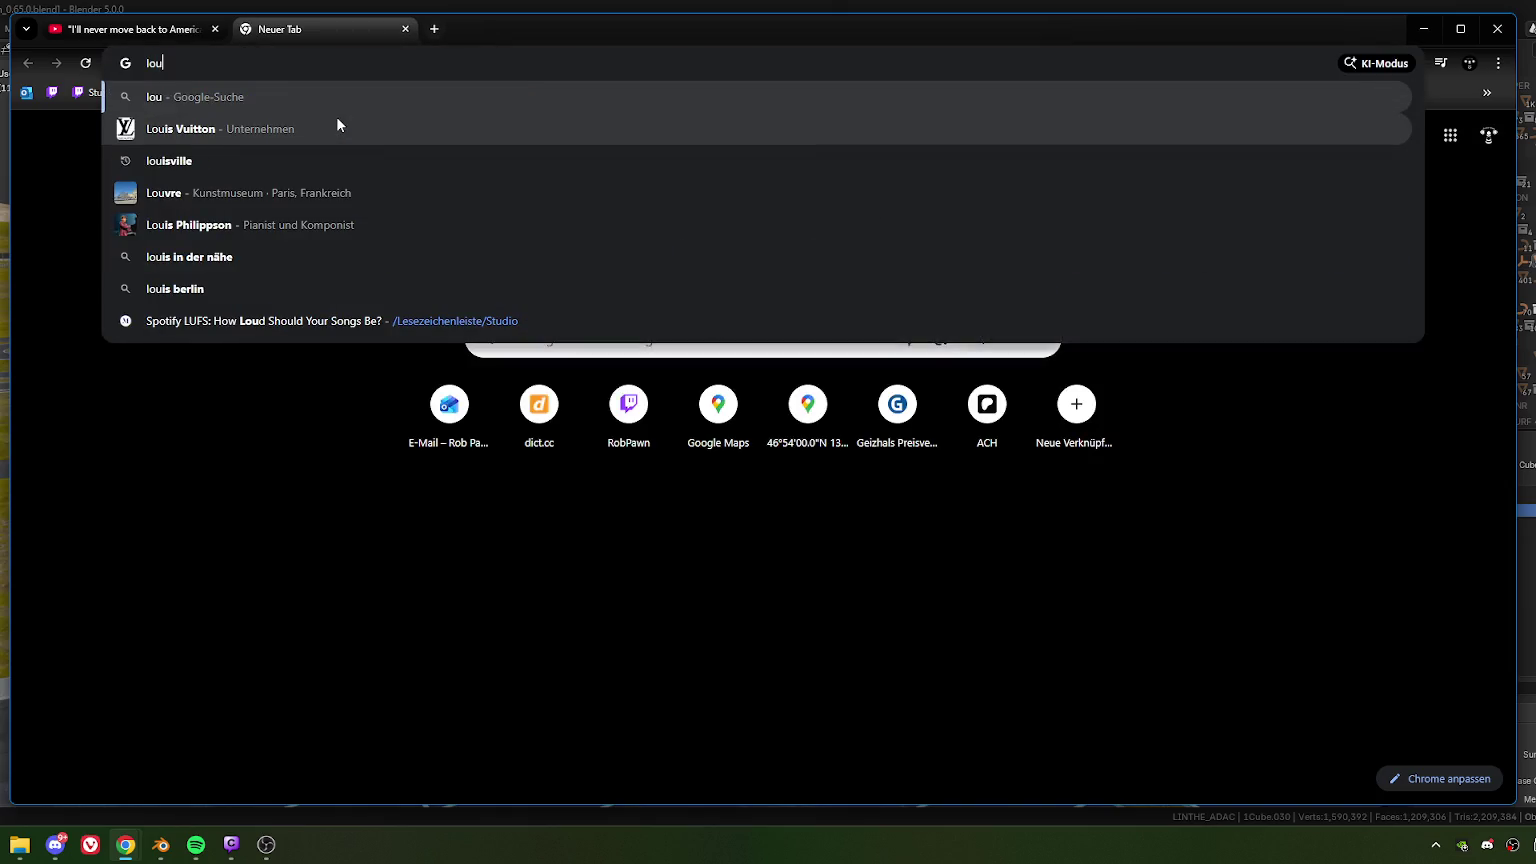
text(isville)
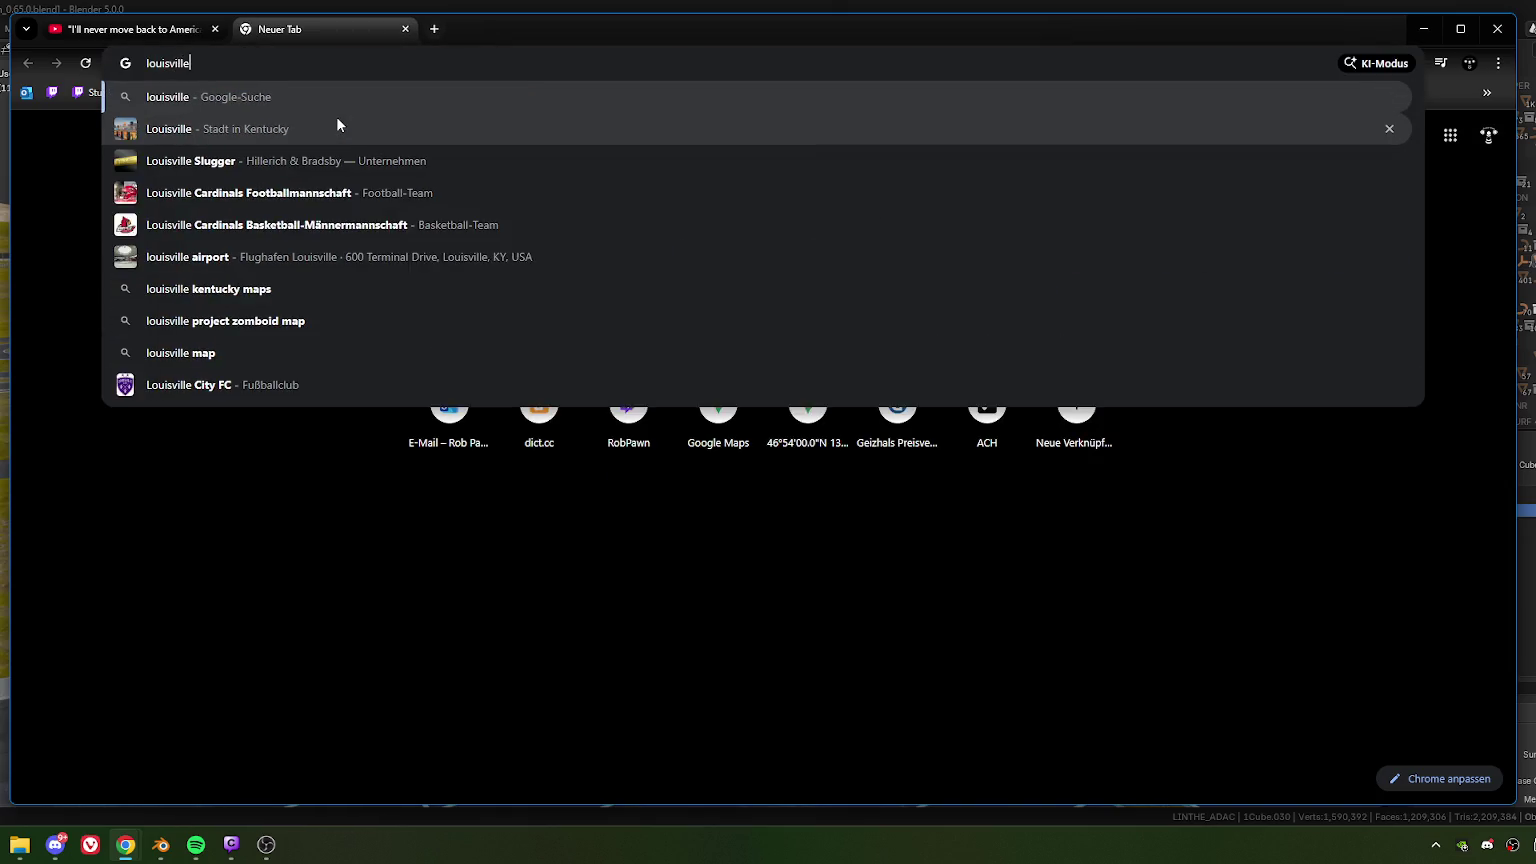
key(Return)
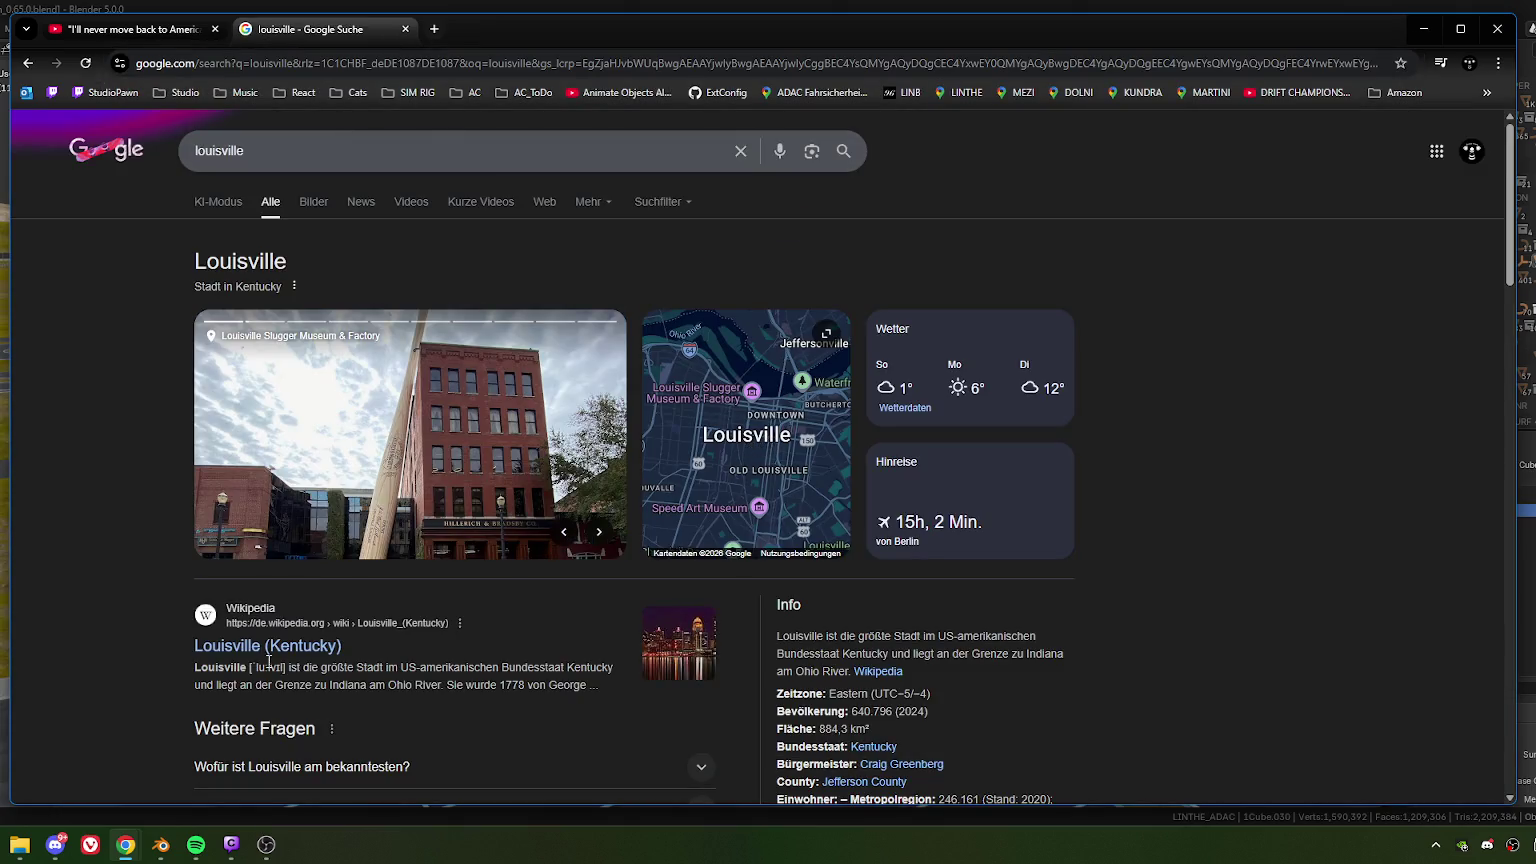
click(754, 445)
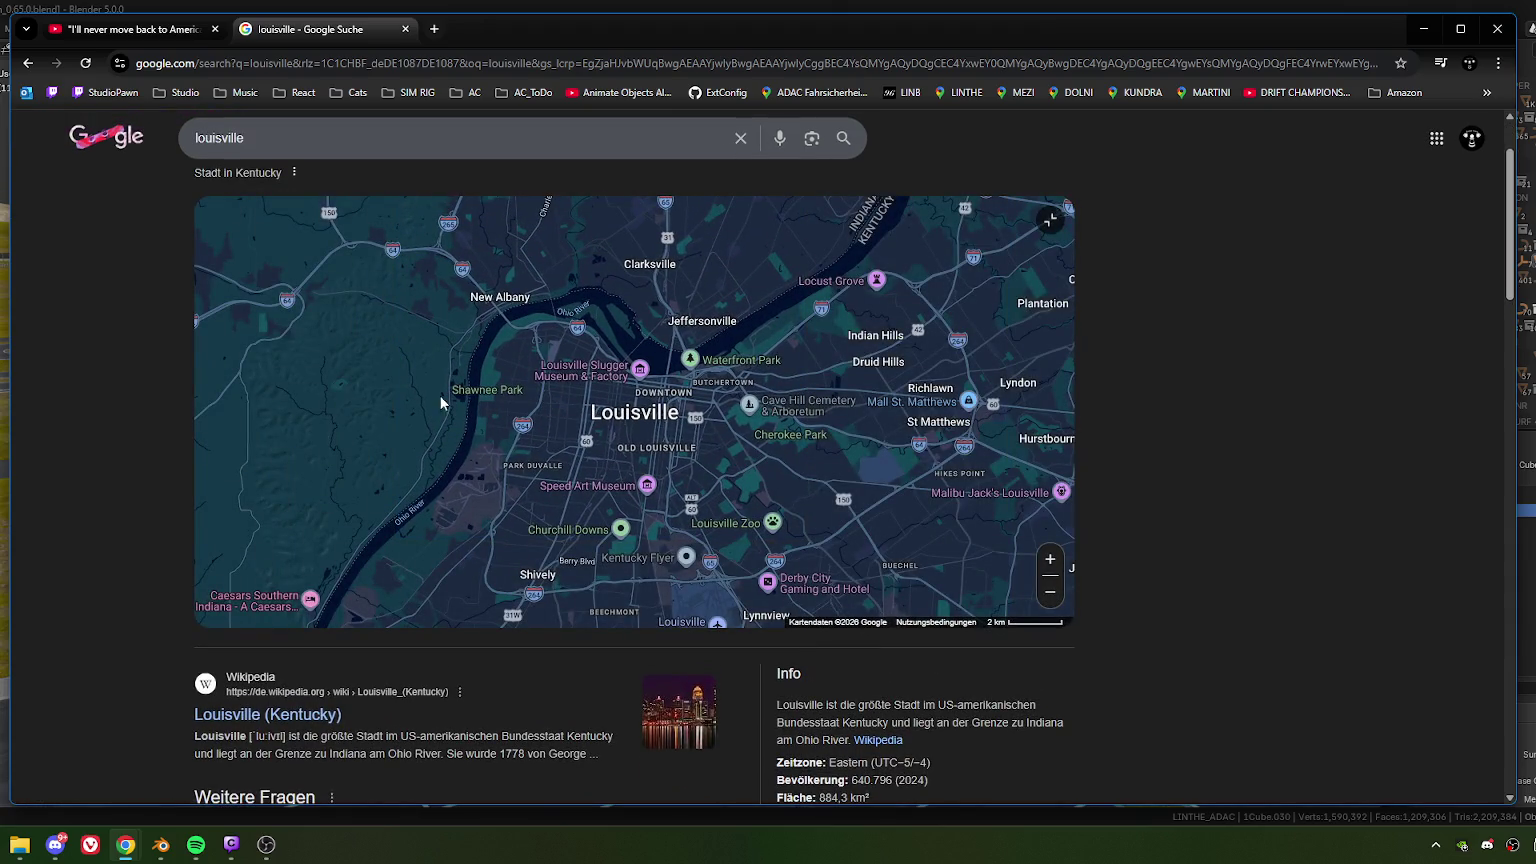
scroll(446, 420, down, 2)
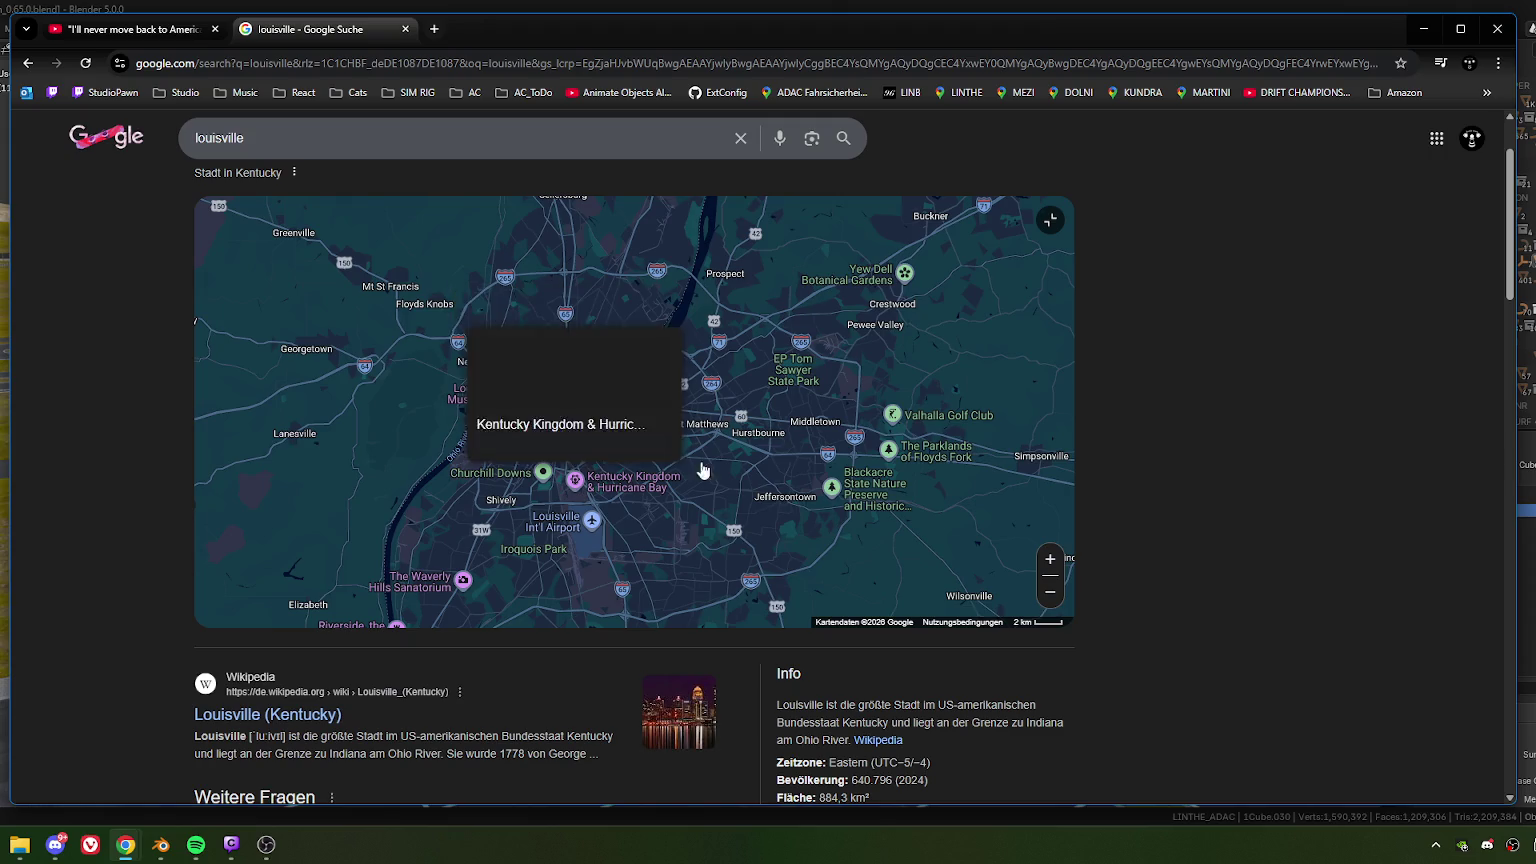
mouse_move(528, 550)
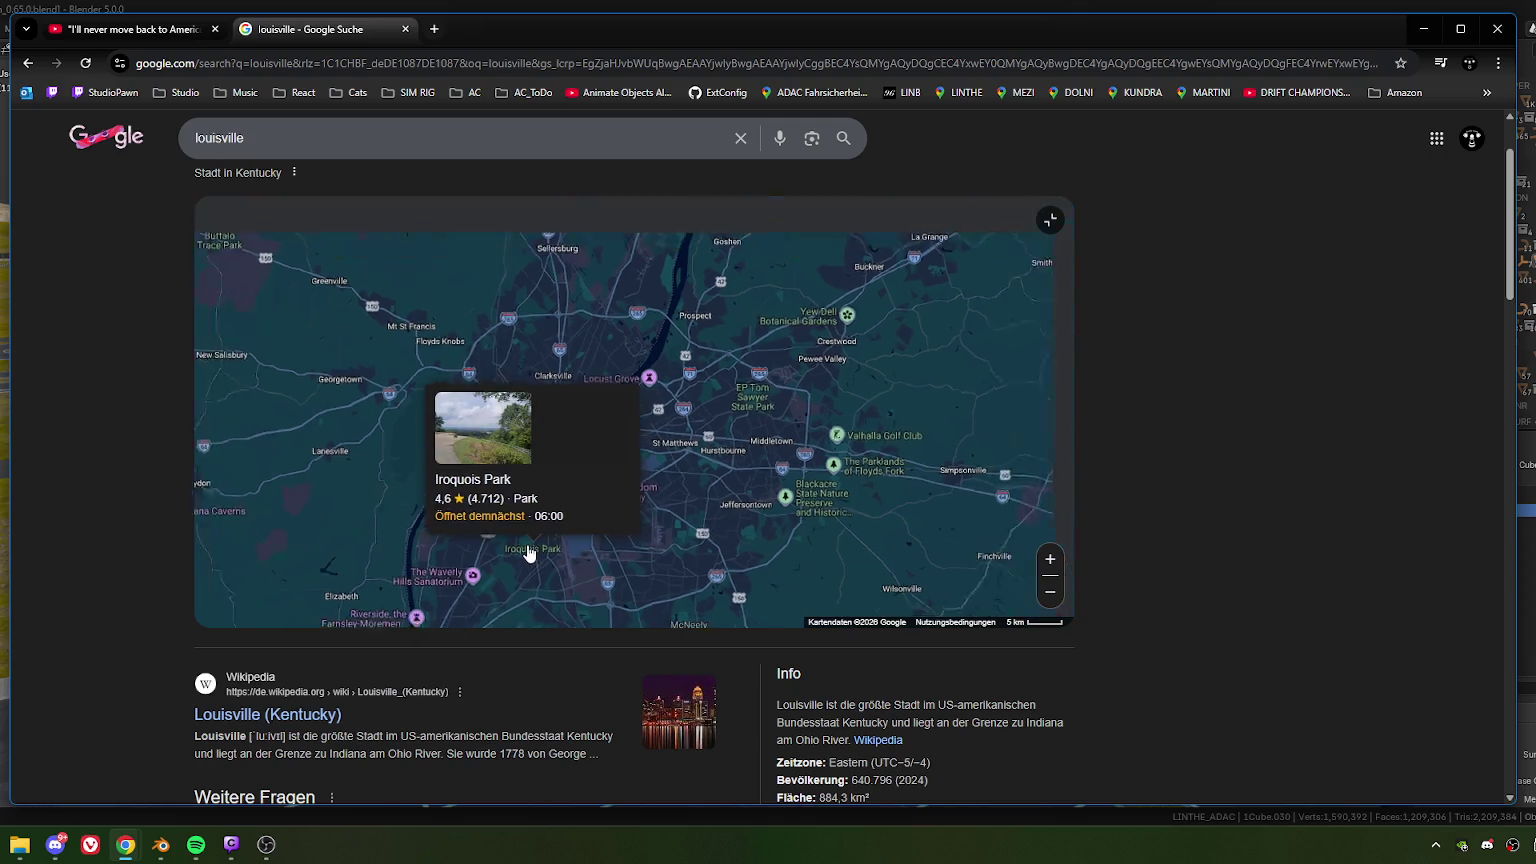
scroll(528, 552, down, 3)
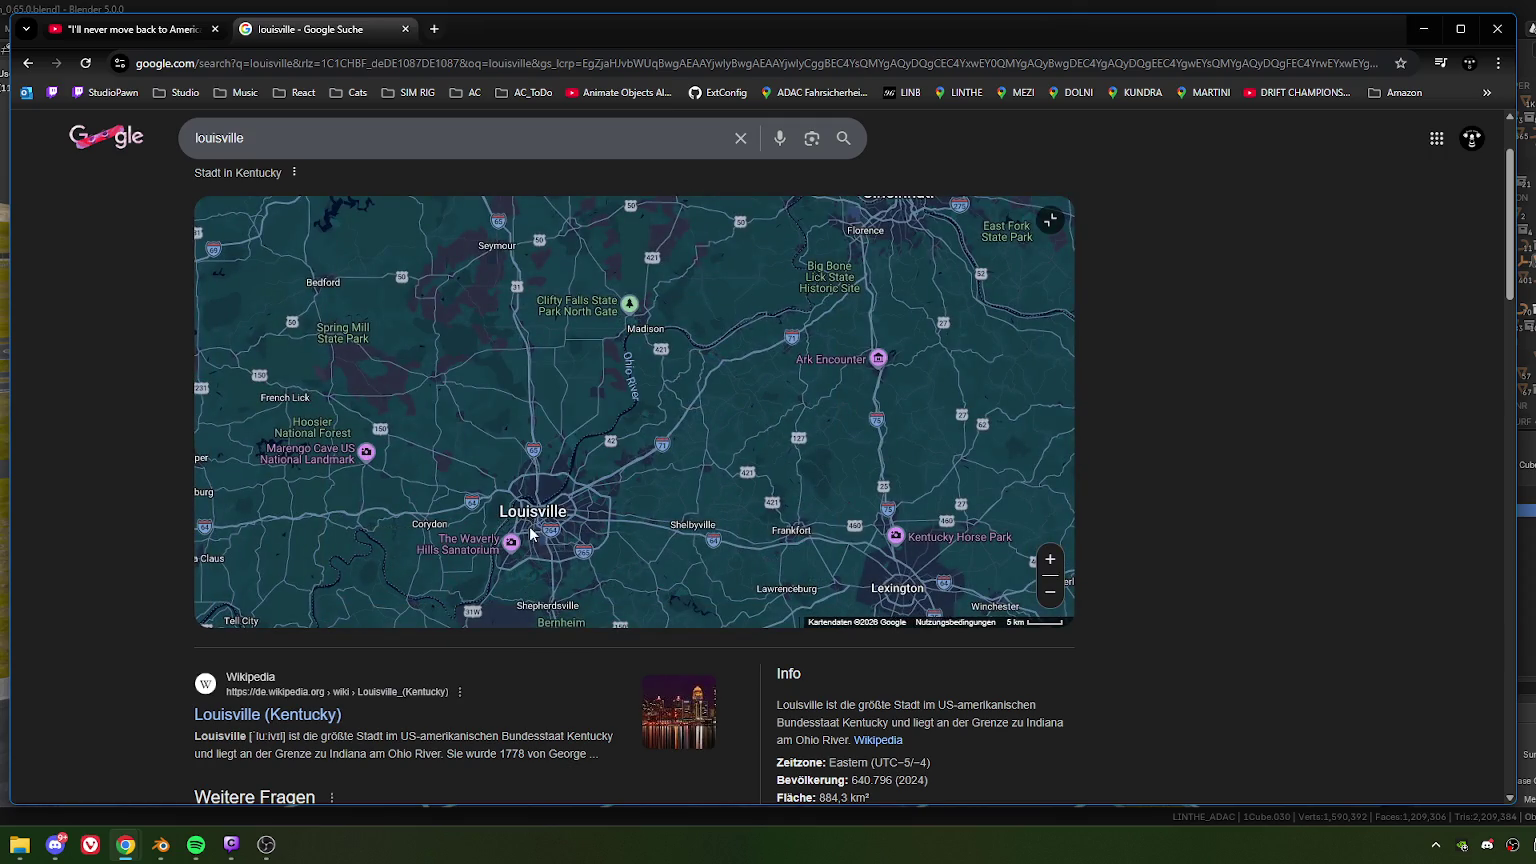
scroll(531, 535, up, 3)
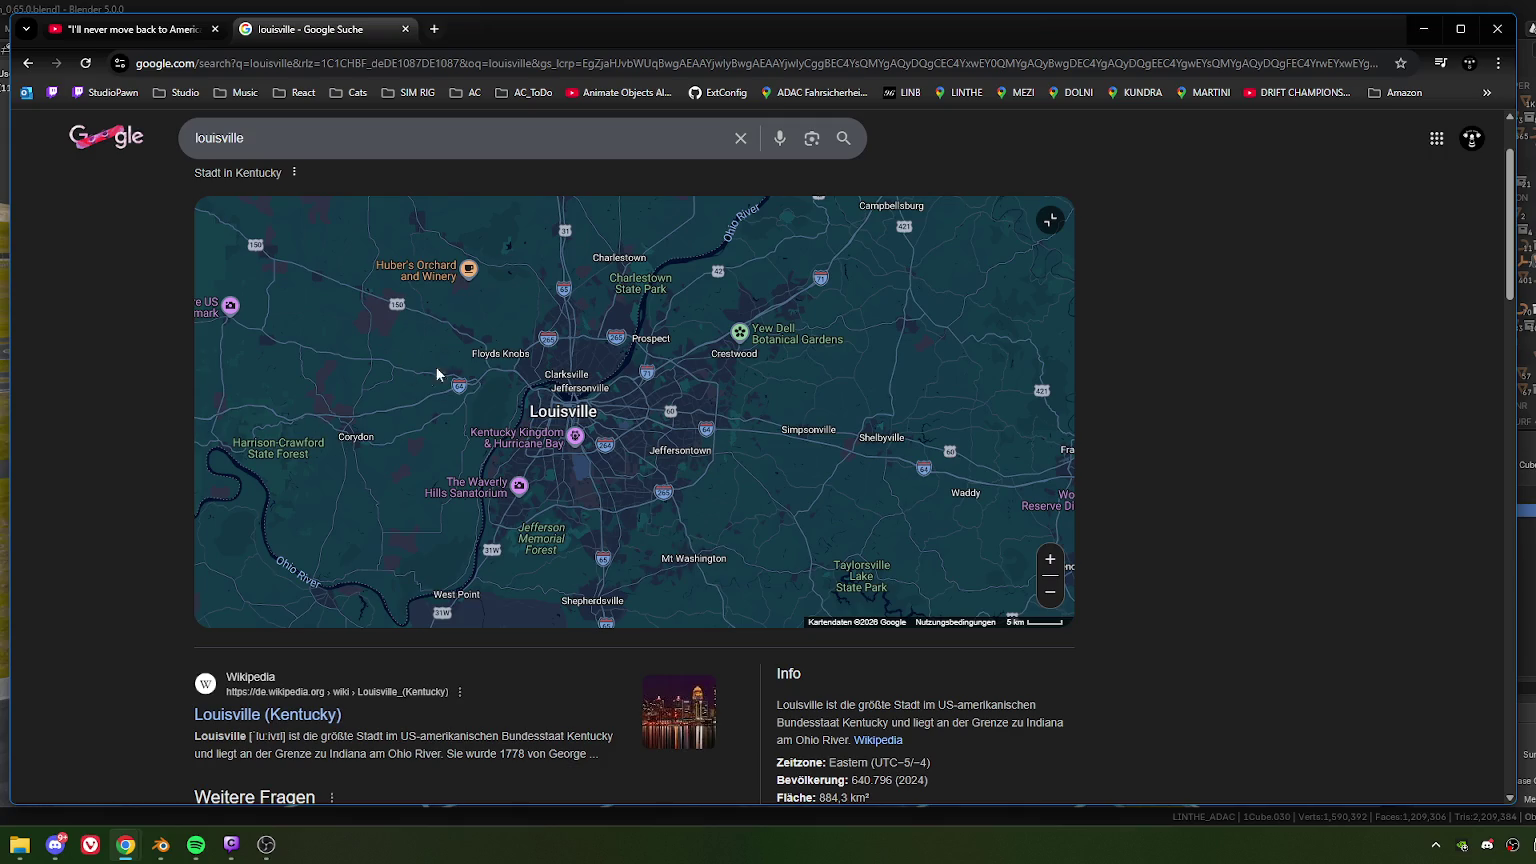
- Close the Louisville search tab and resume the YouTube video about moving to Germany
click(406, 29)
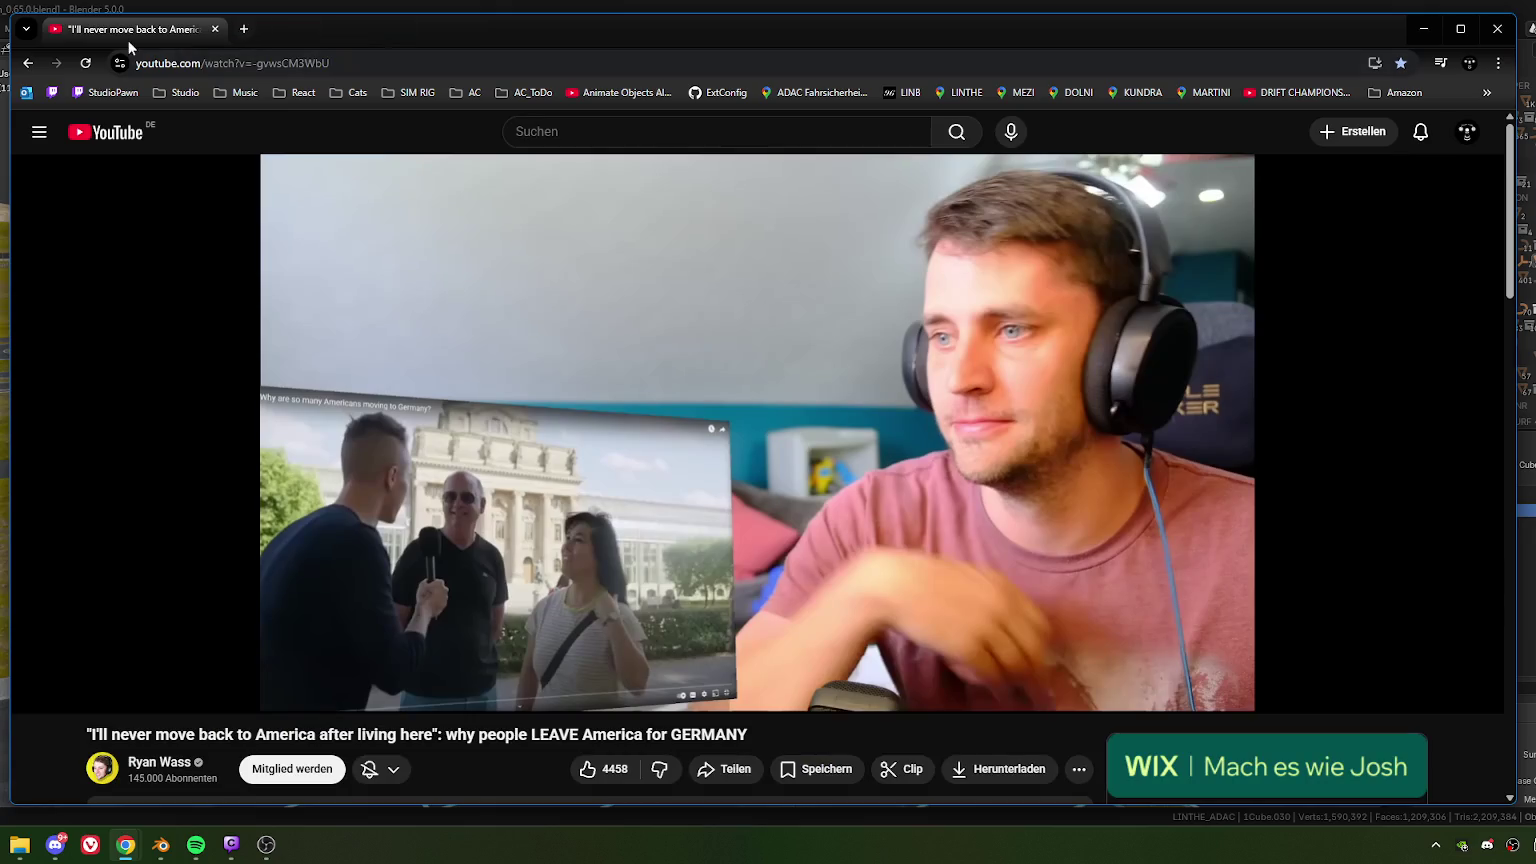
click(771, 517)
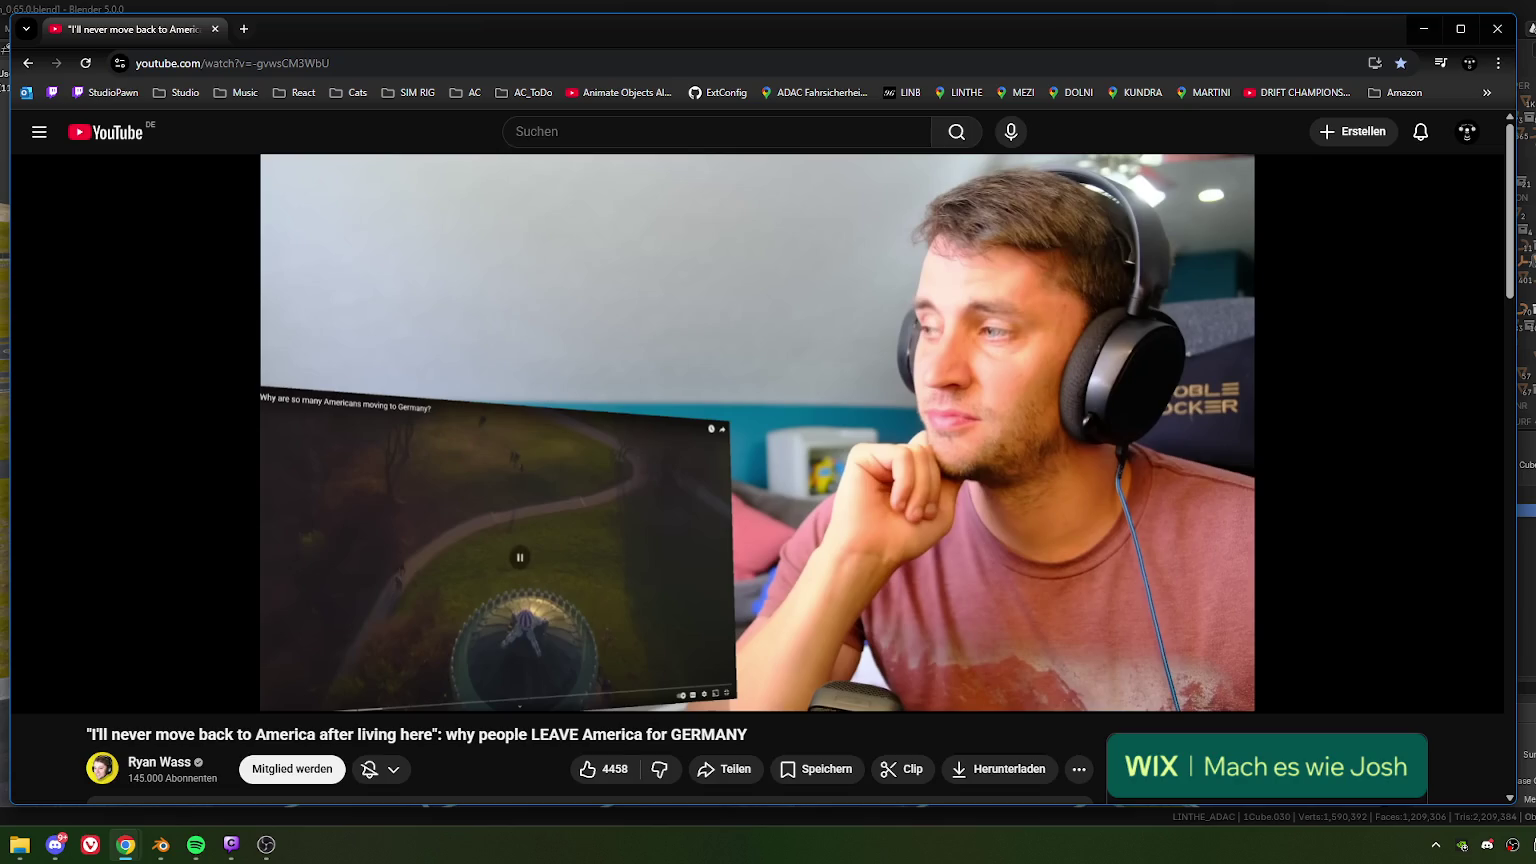
click(831, 575)
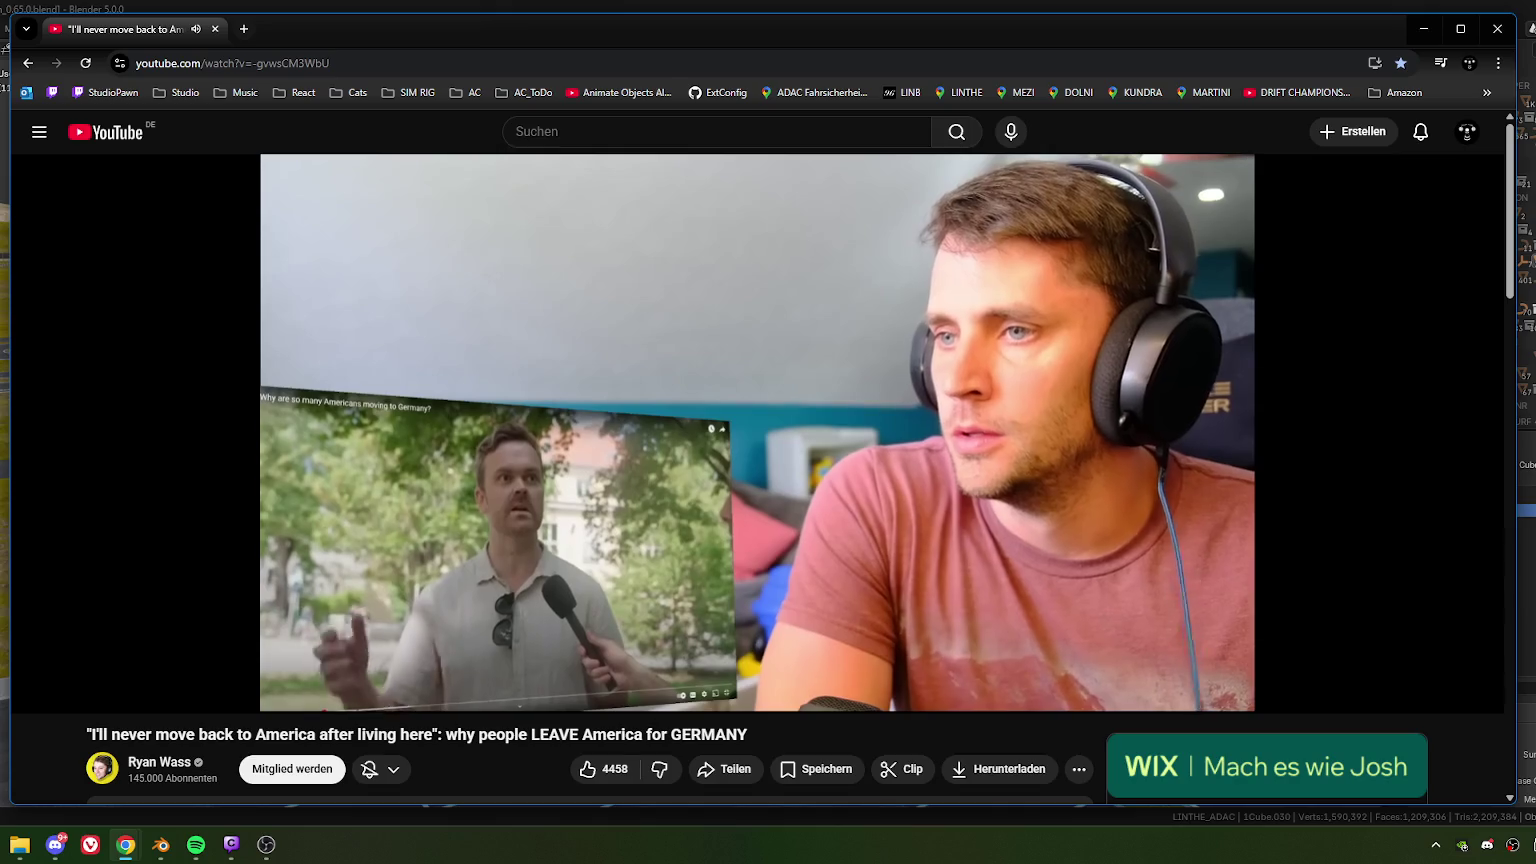
- Pause and resume the Germany video several times, stopping at 2:58, 4:11 and 4:44
click(830, 573)
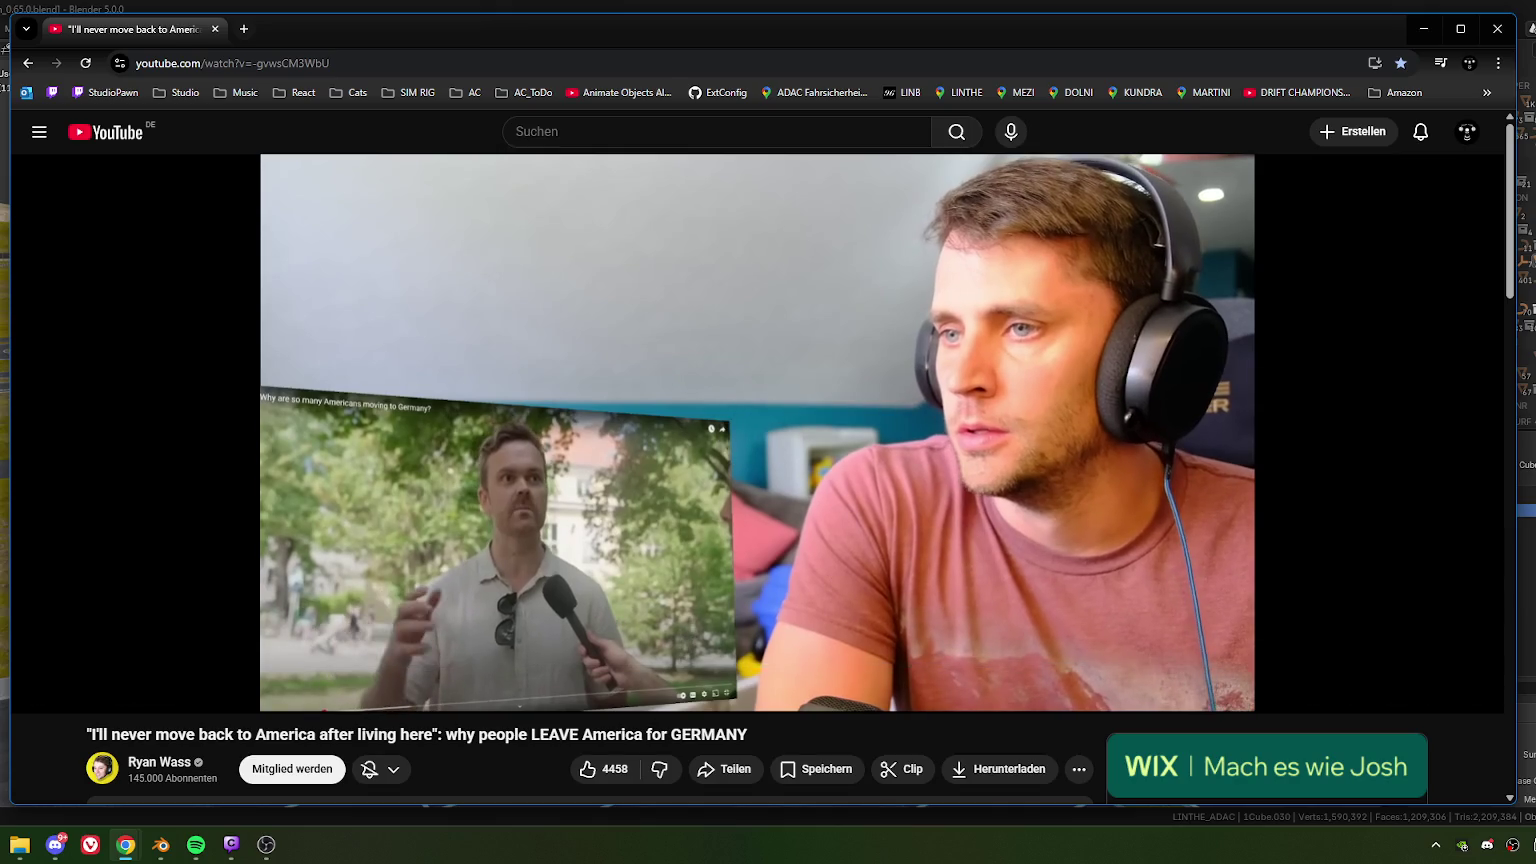
click(830, 574)
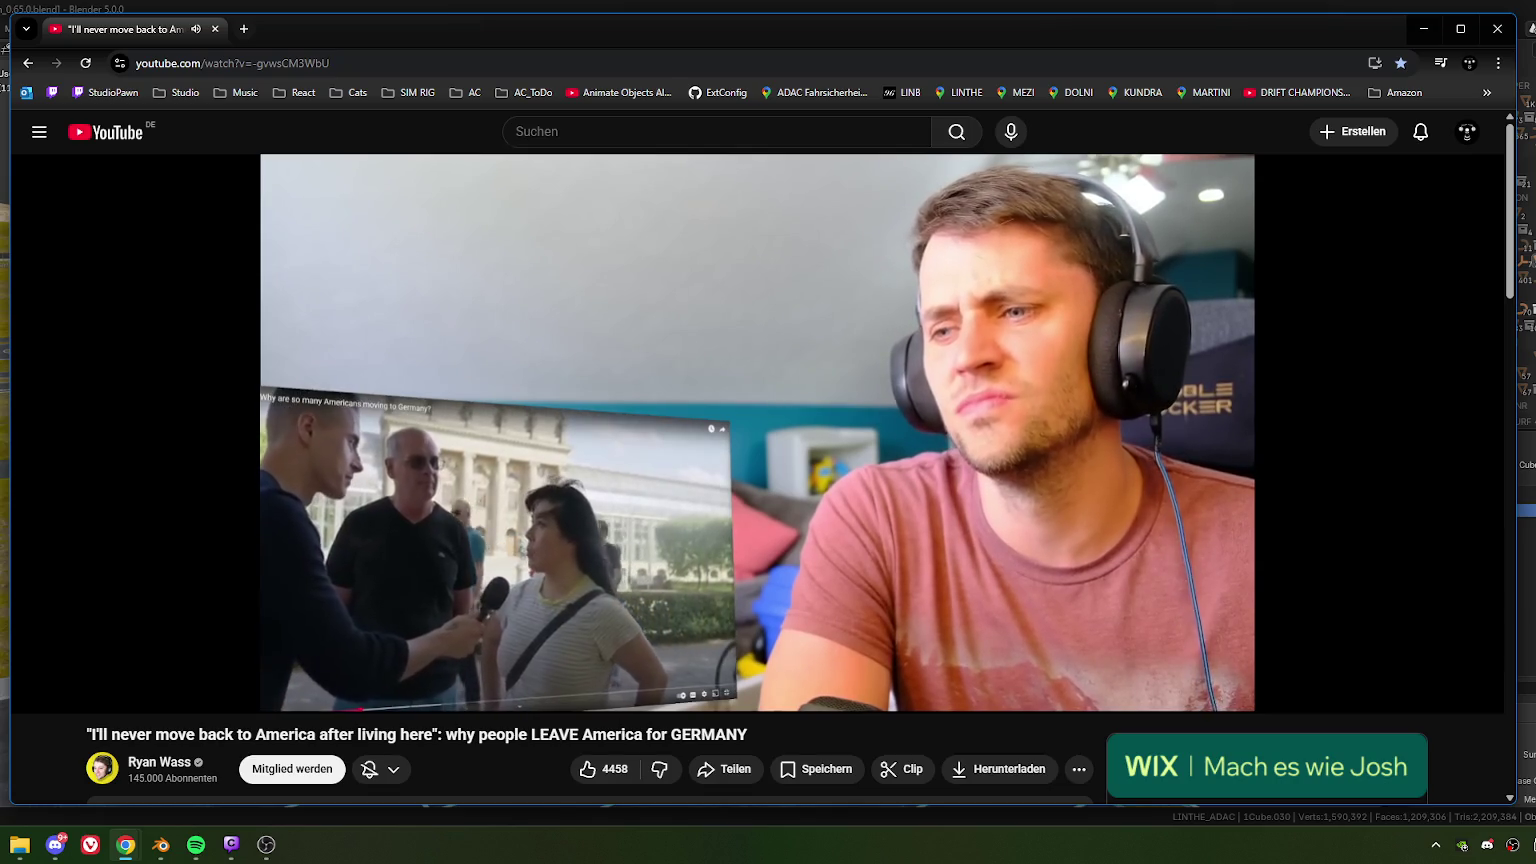
click(830, 574)
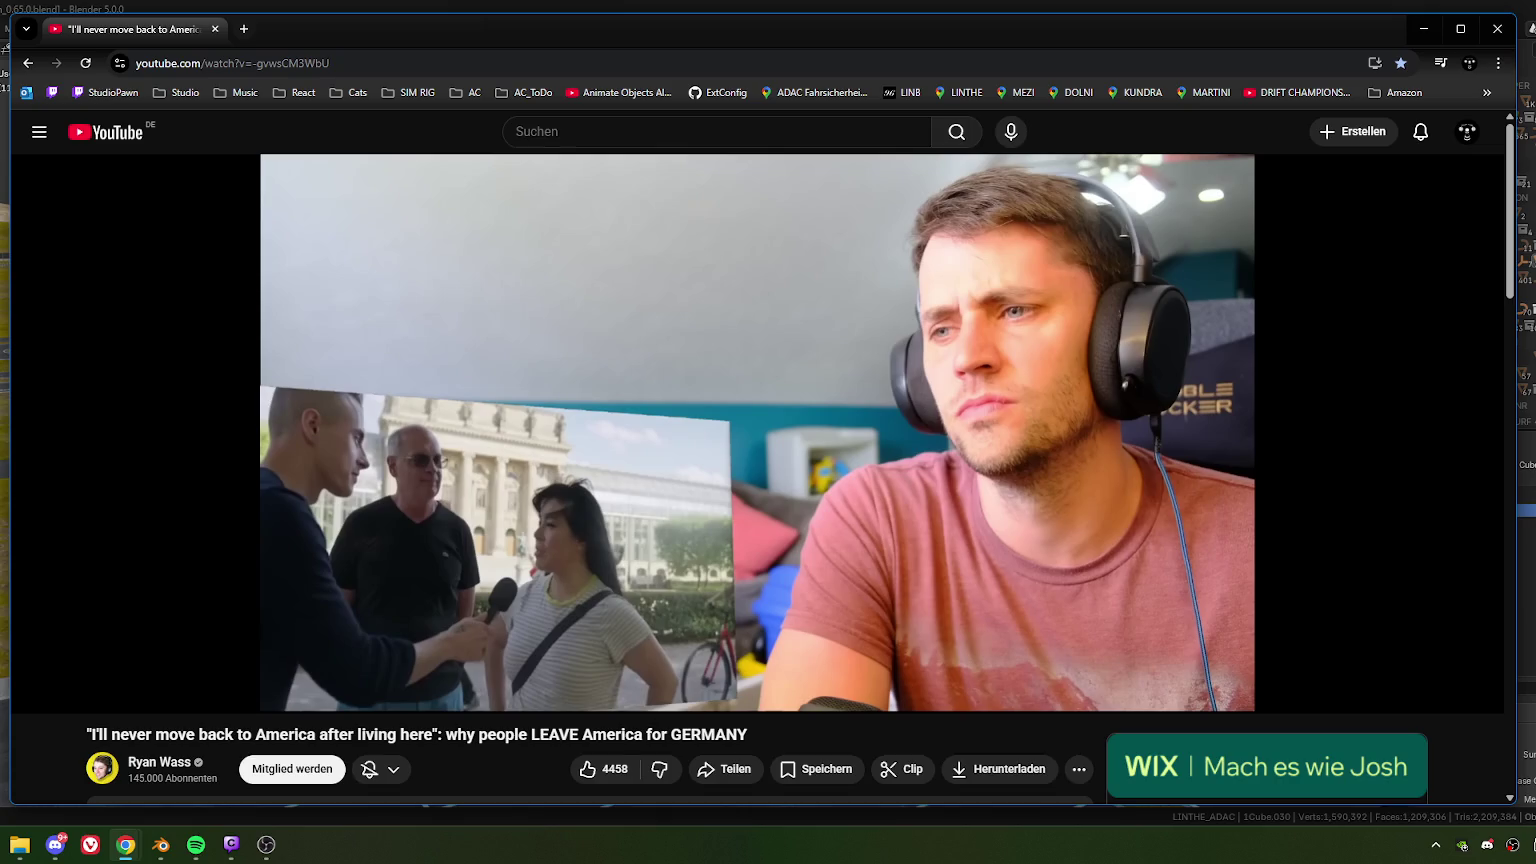
click(830, 574)
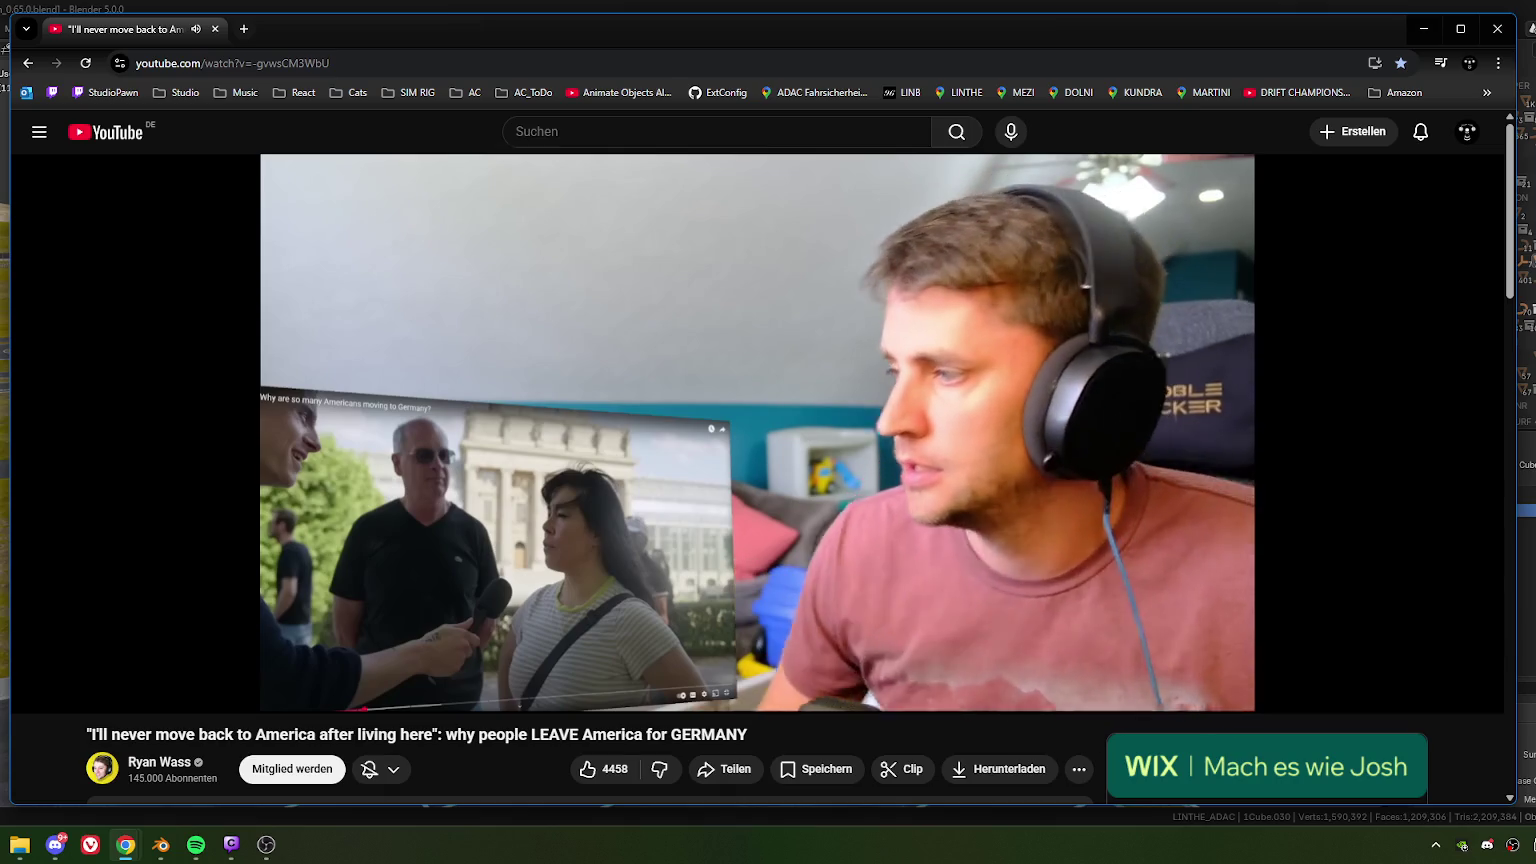
click(830, 574)
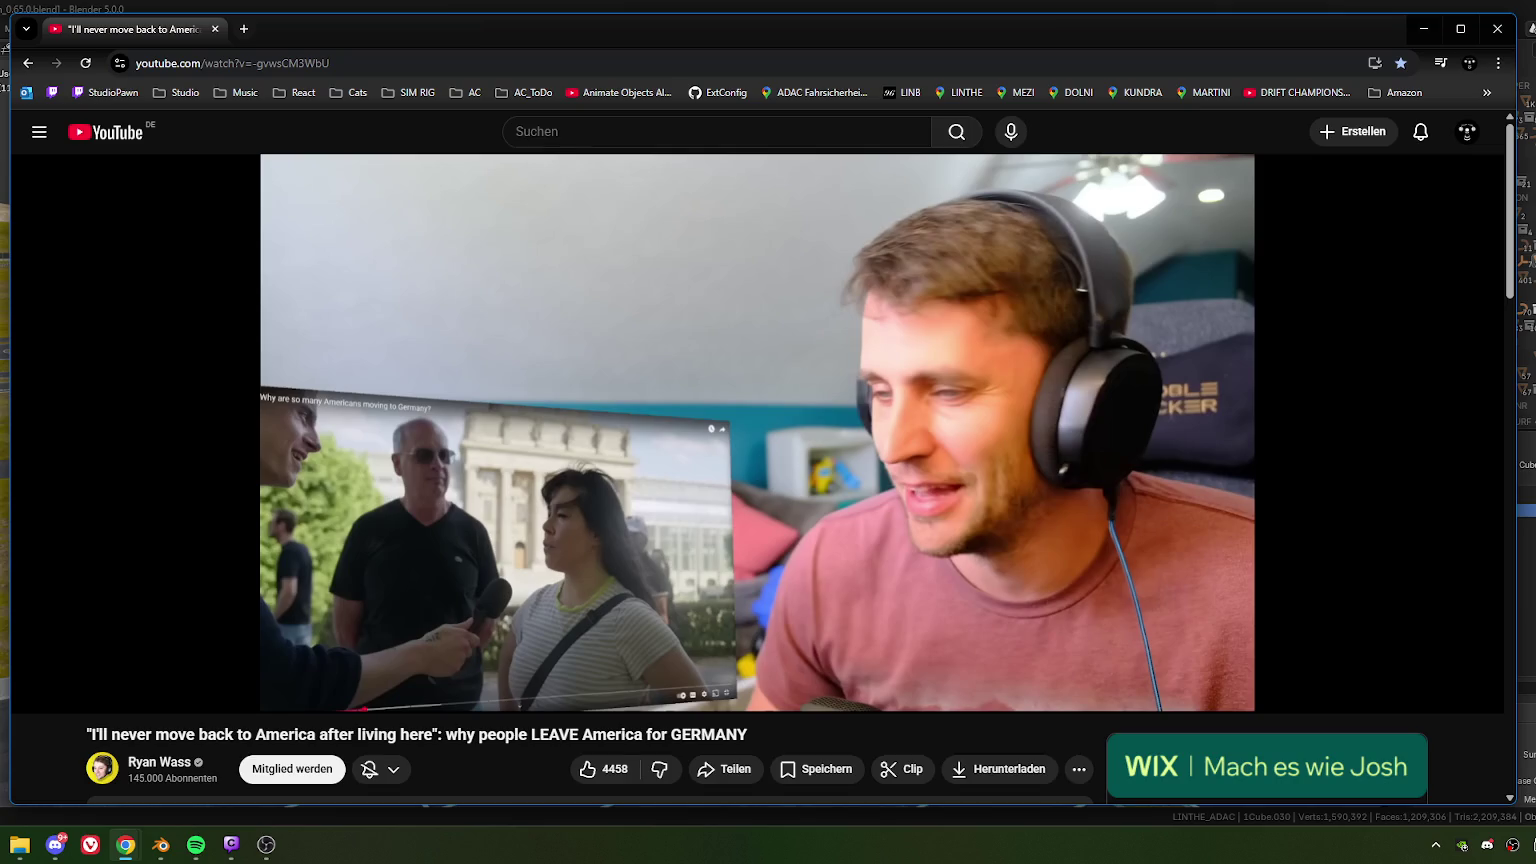
click(831, 573)
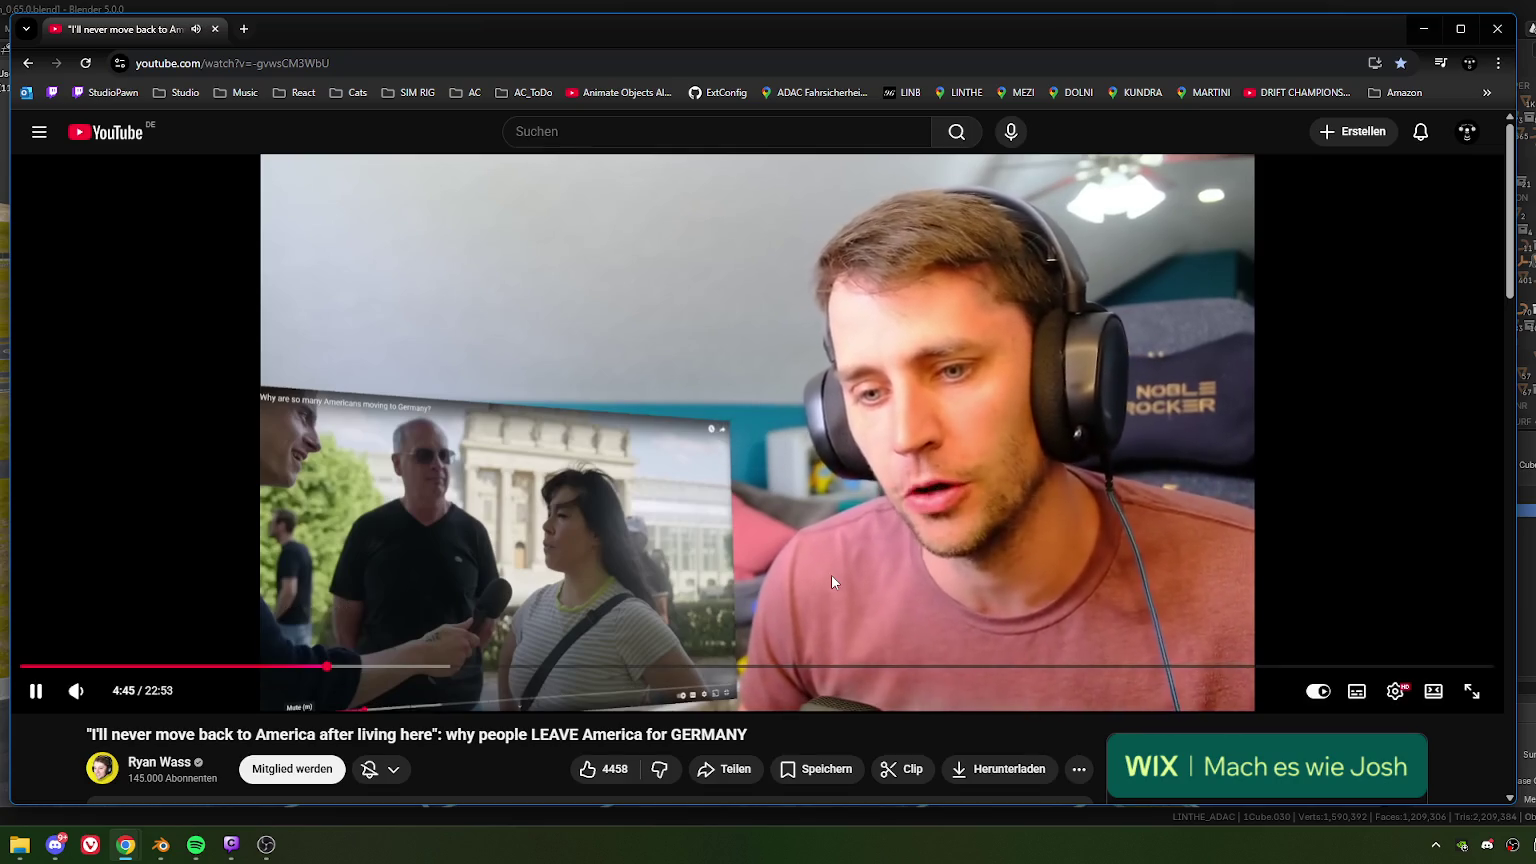
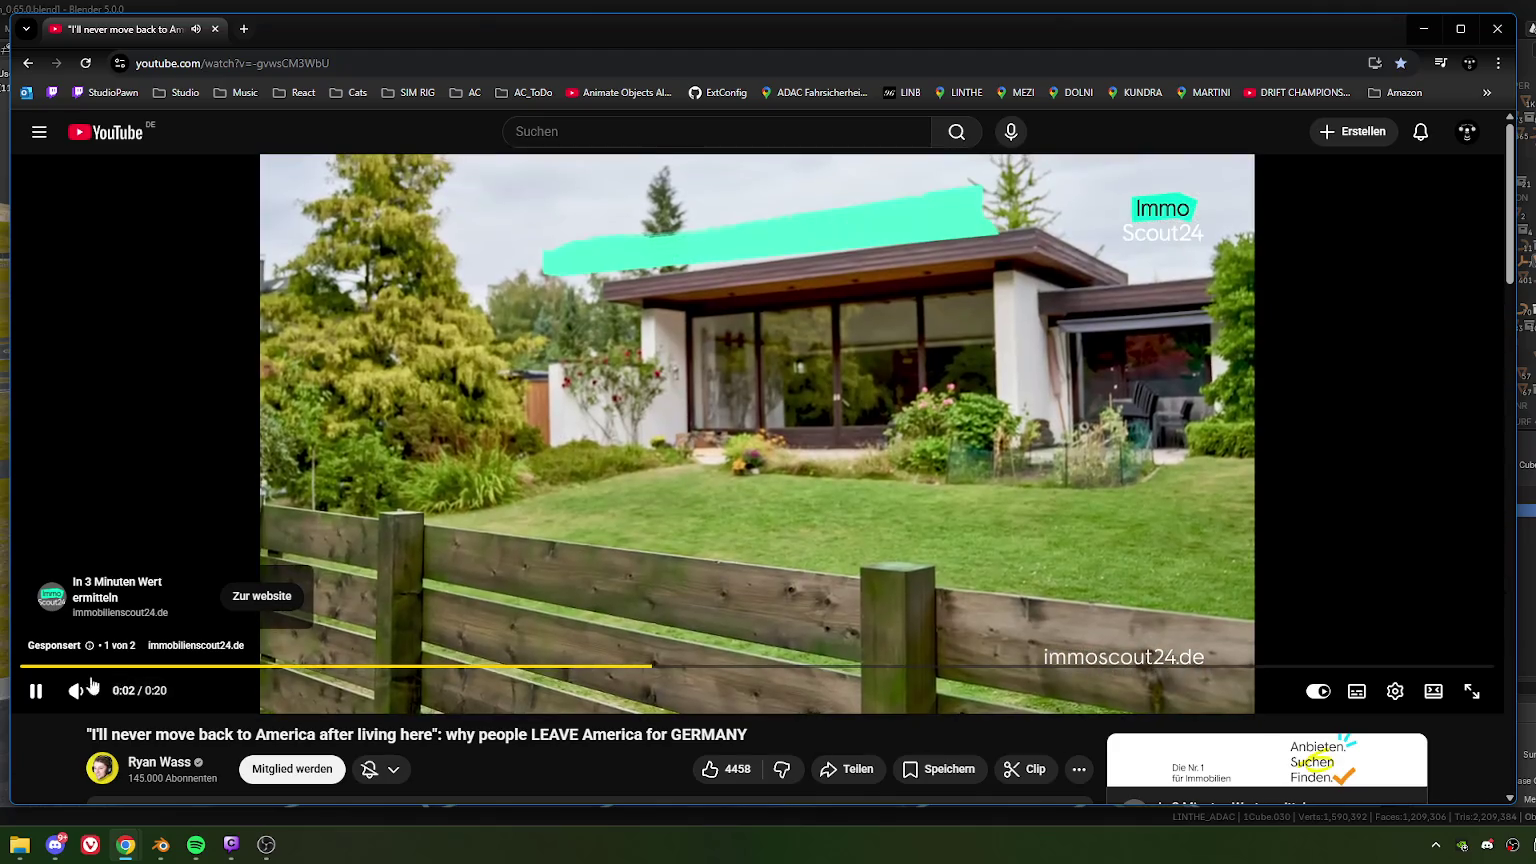
- Skip the sponsored YouTube ad so the main reaction video resumes at 6:20
click(97, 690)
mouse_move(76, 691)
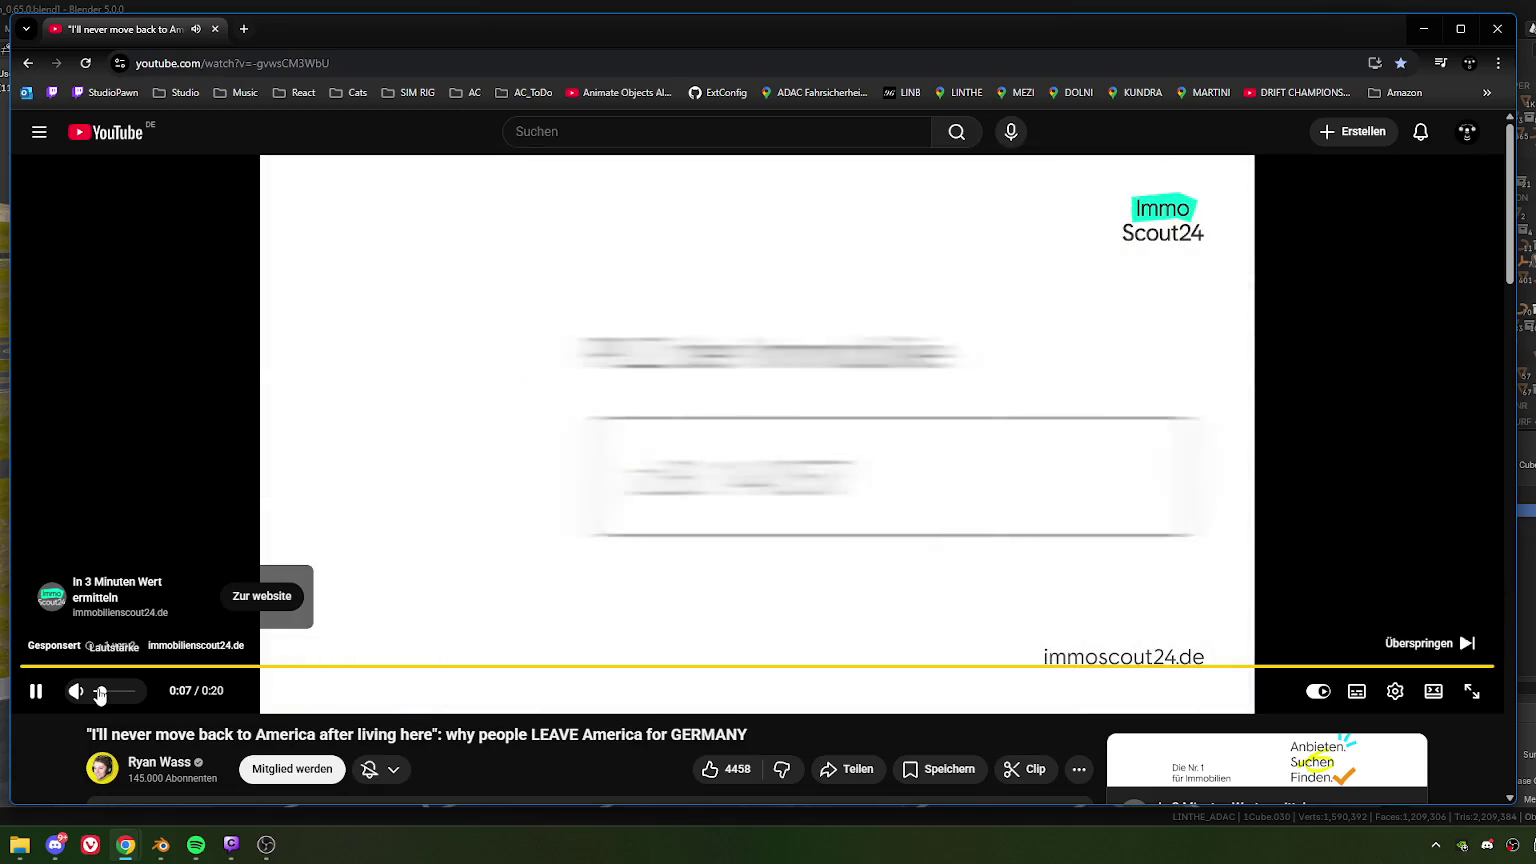
click(1416, 645)
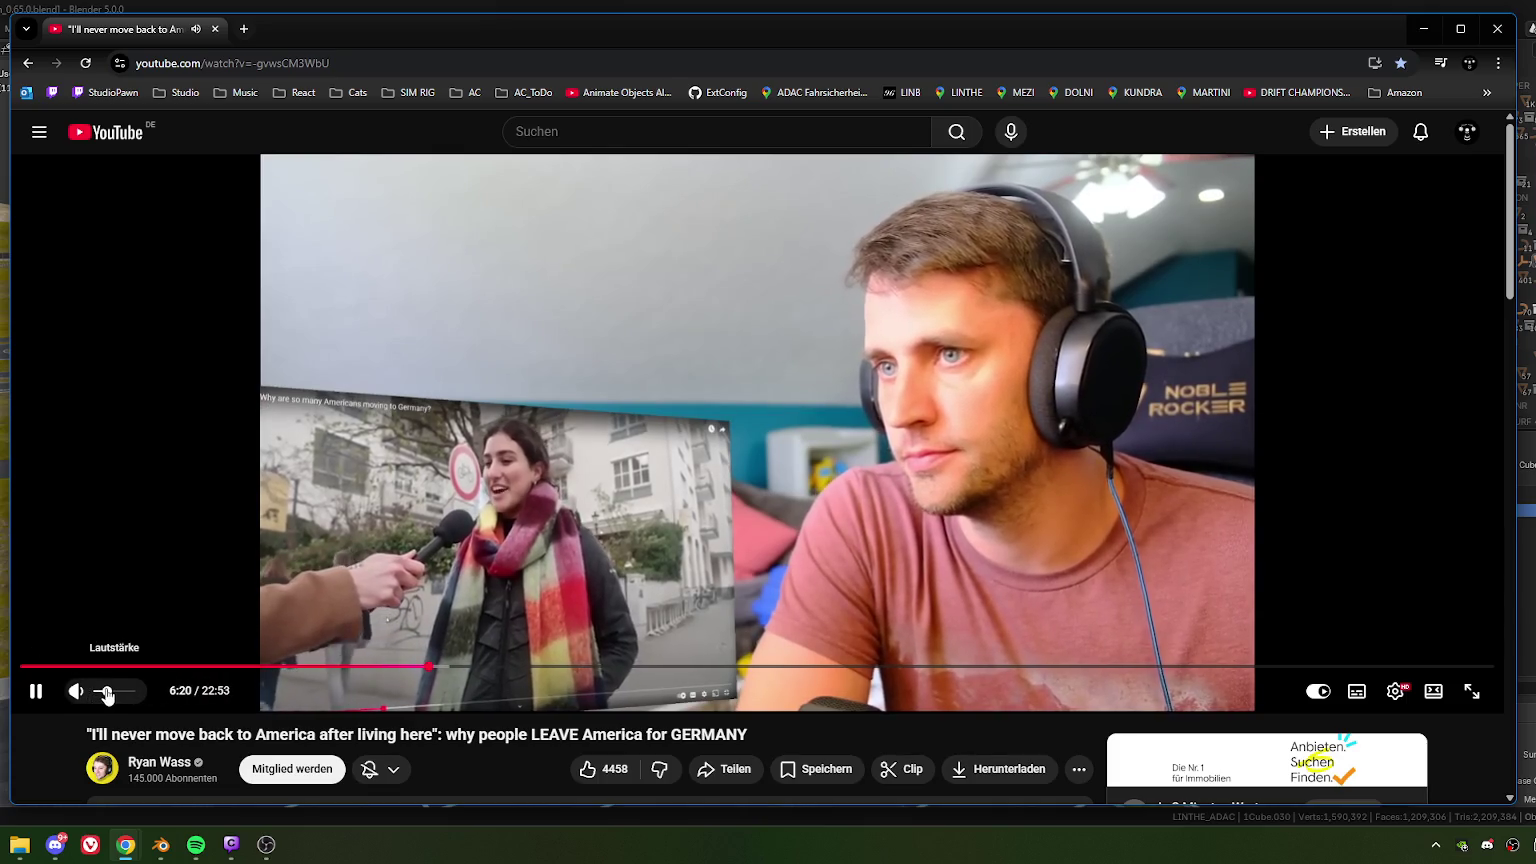
- Raise the YouTube volume slightly, then briefly pause and resume the reaction video
drag(107, 693, 113, 693)
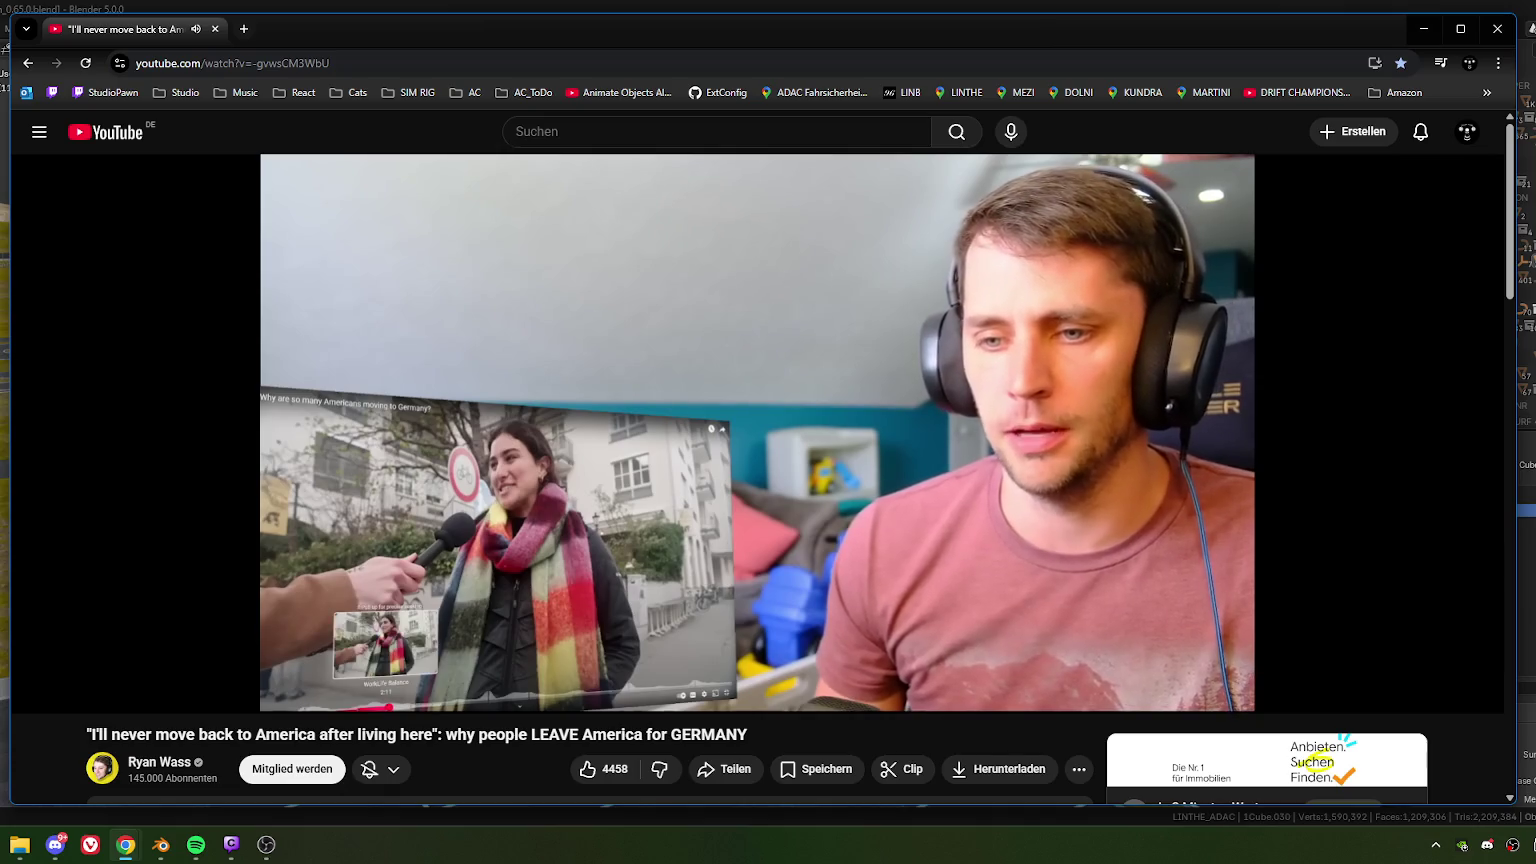
click(1334, 580)
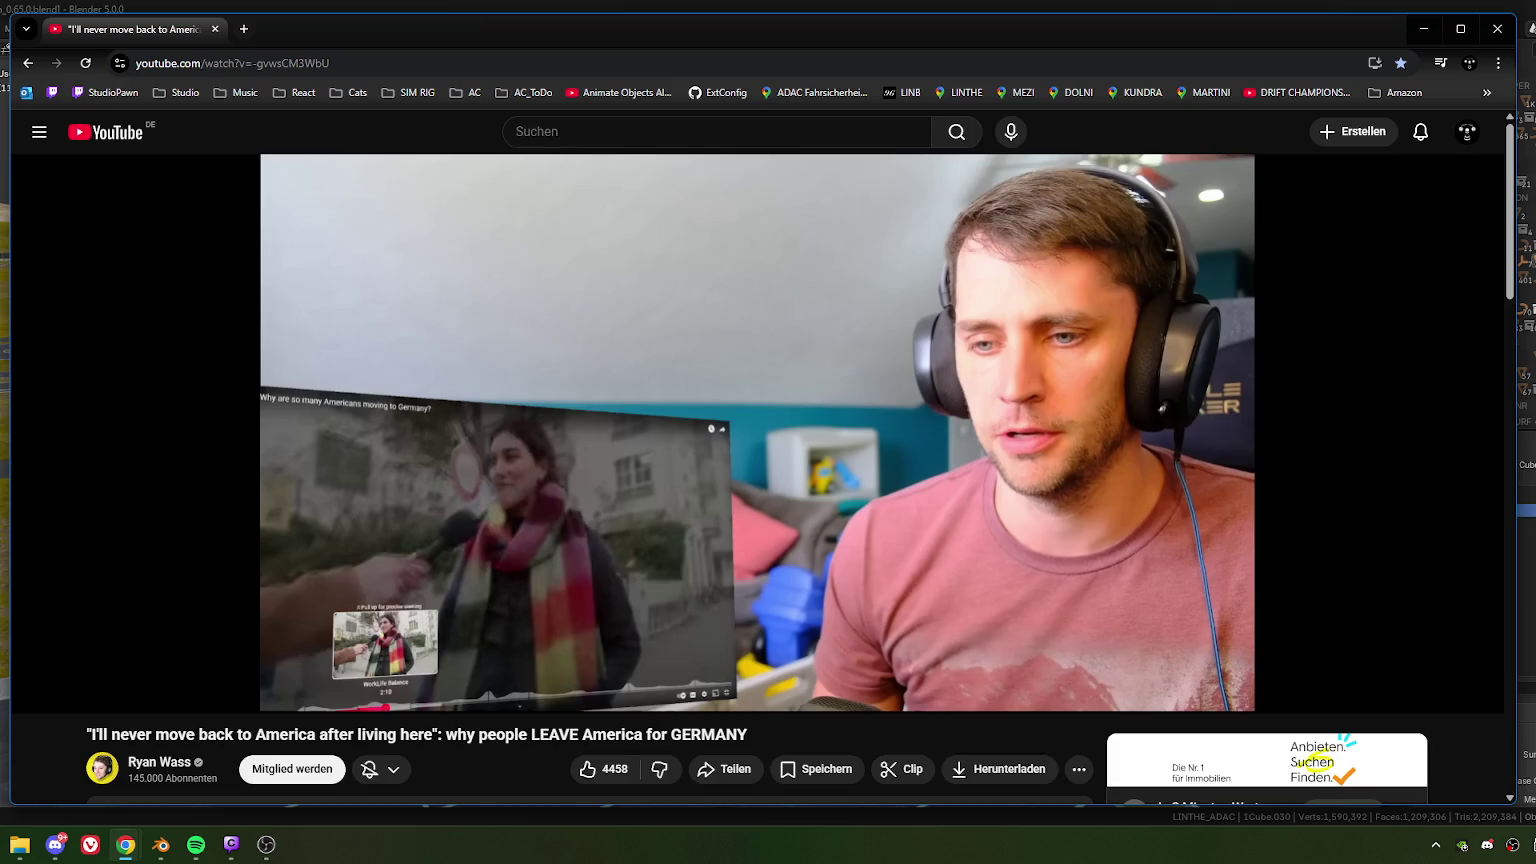
click(1335, 575)
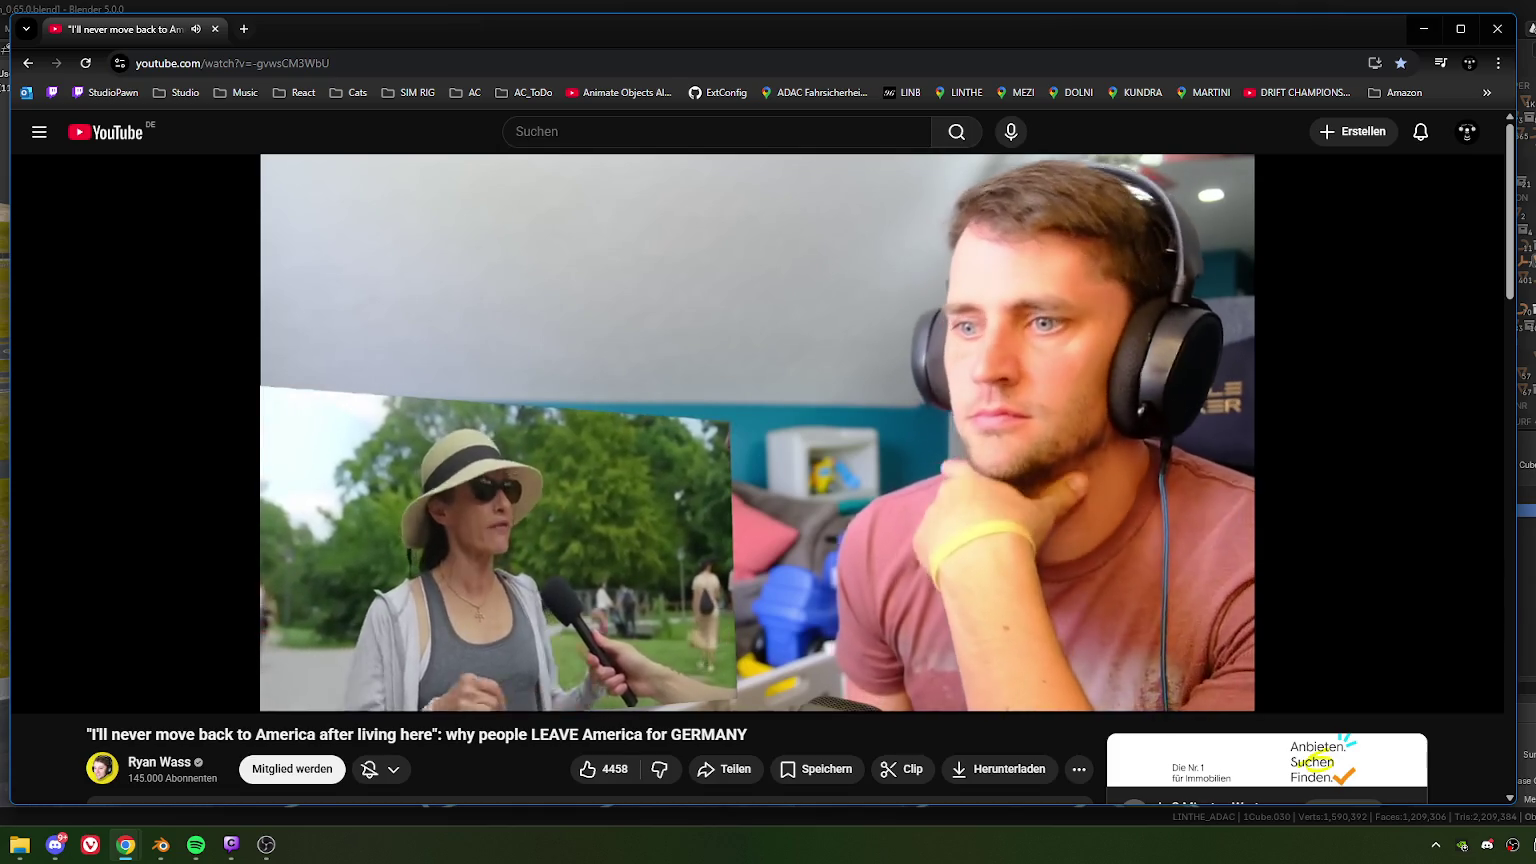
click(1334, 572)
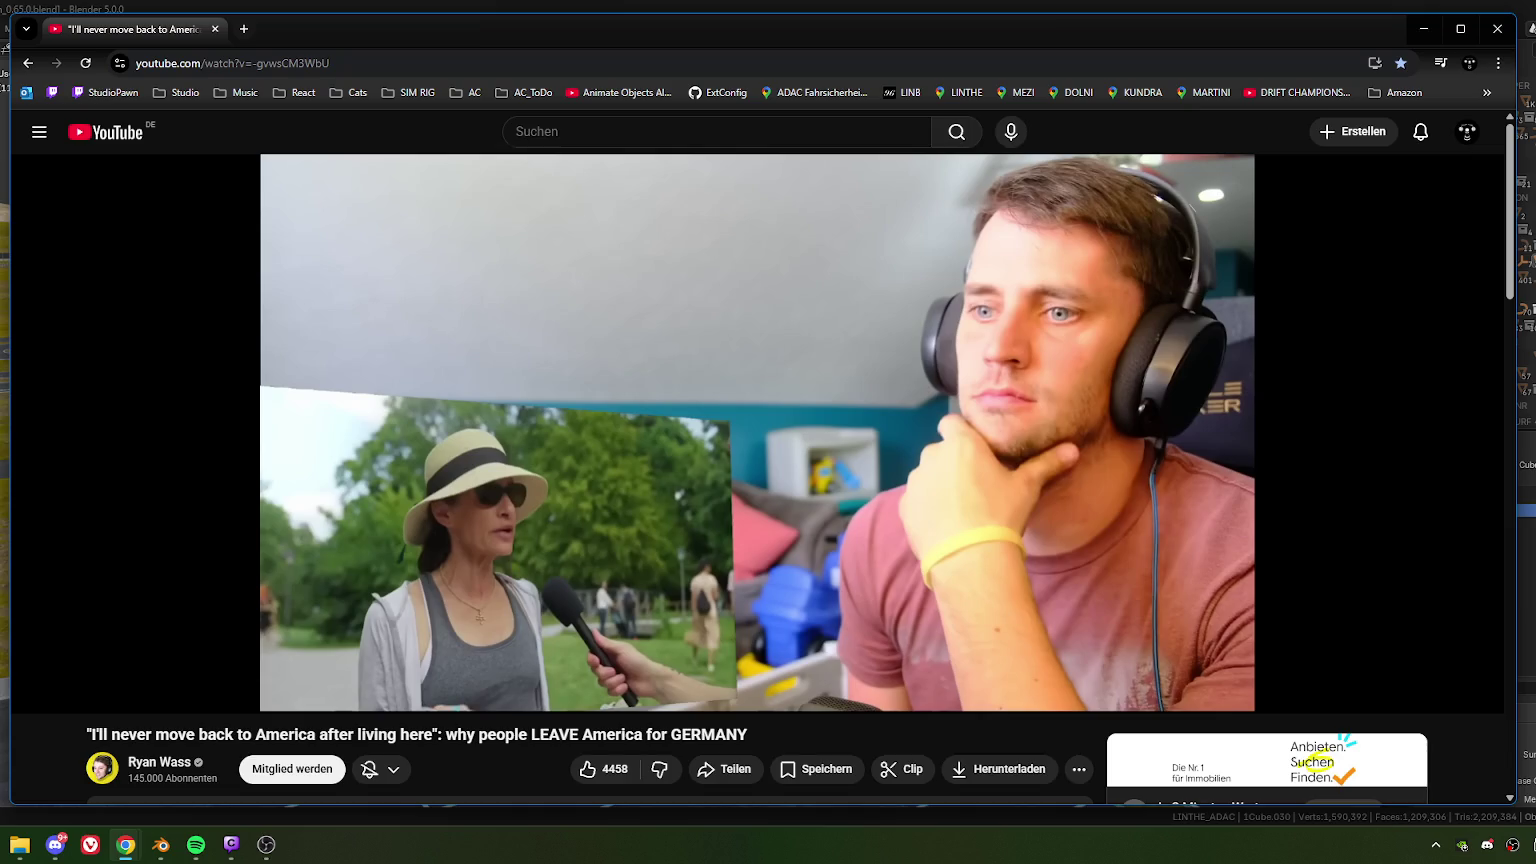
click(1334, 572)
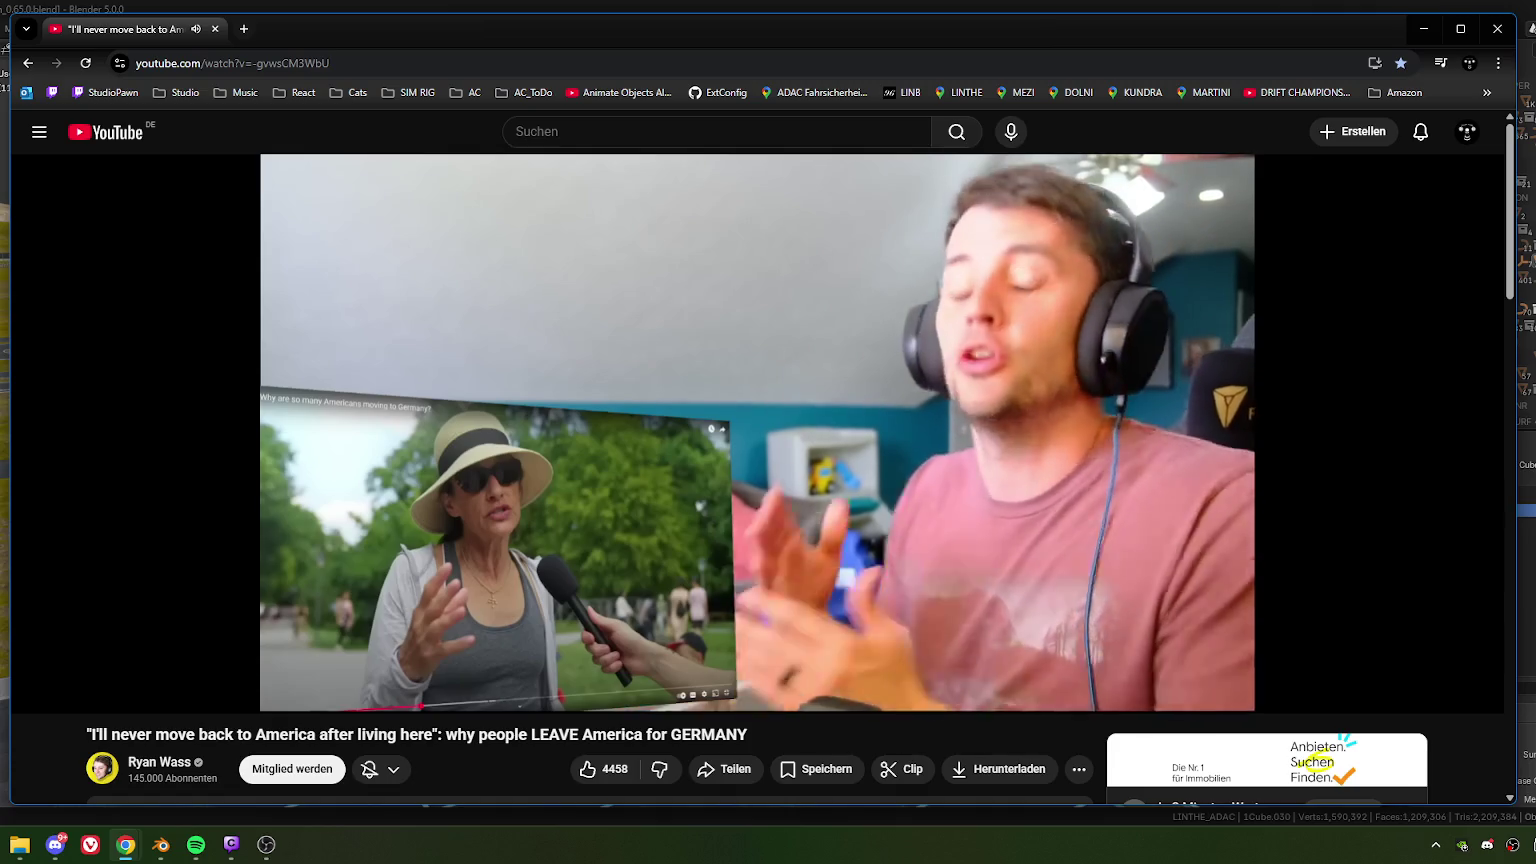
click(1334, 572)
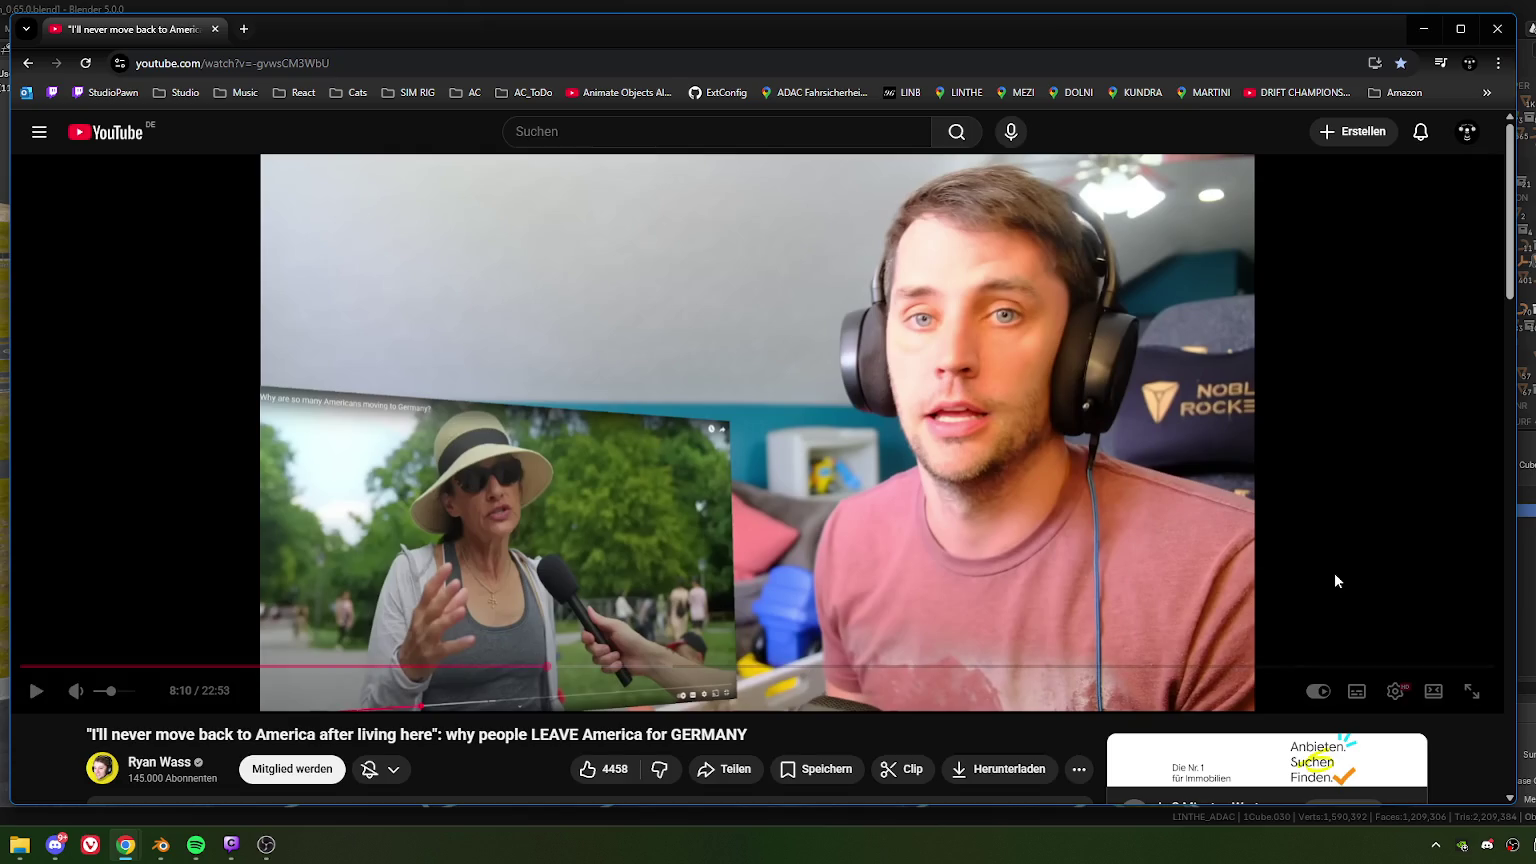
click(1334, 572)
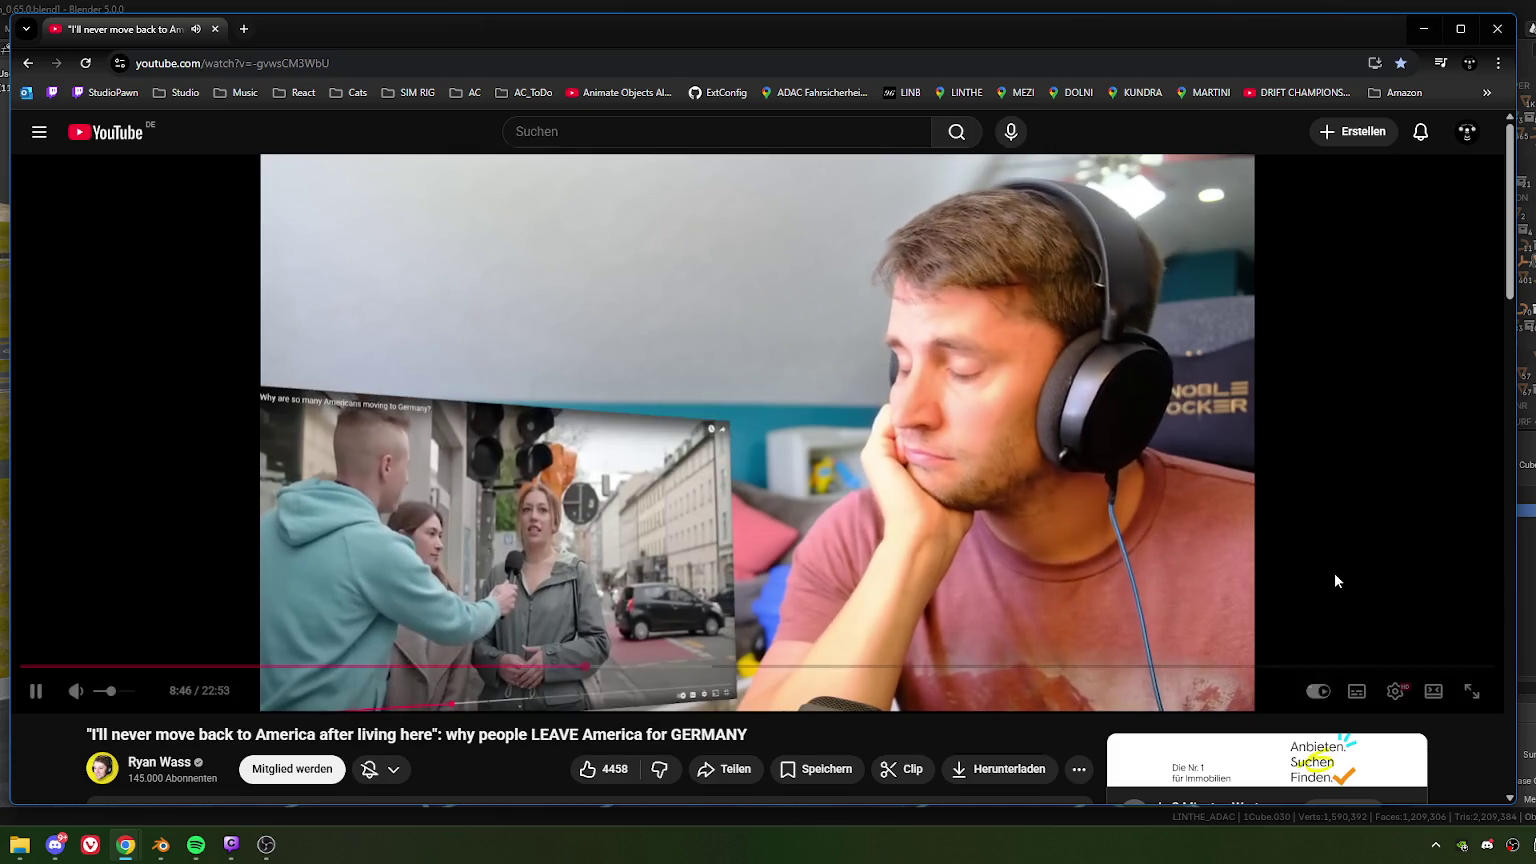
click(1334, 580)
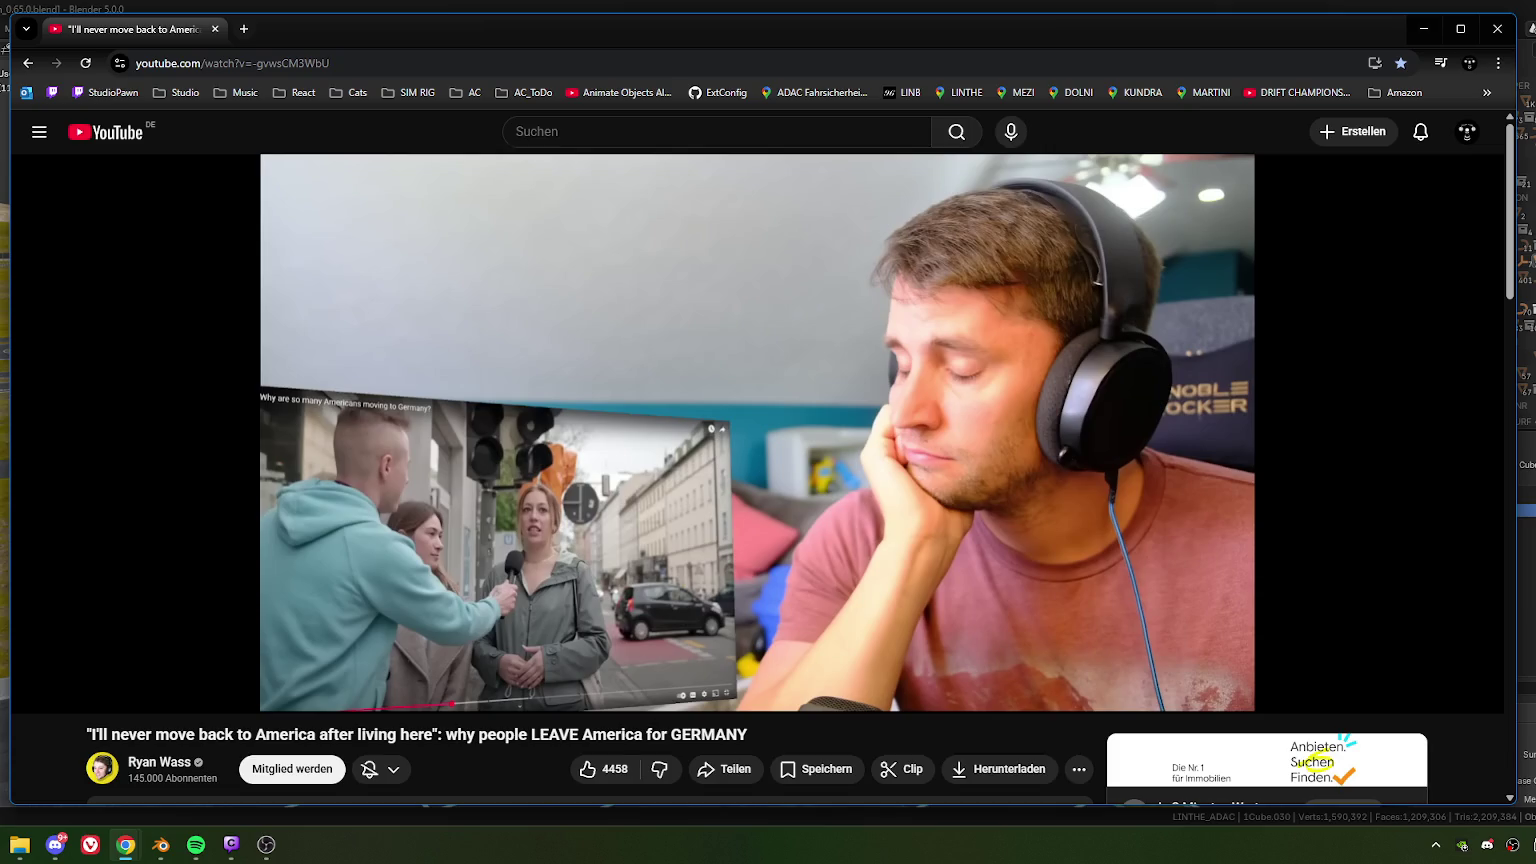
click(1334, 575)
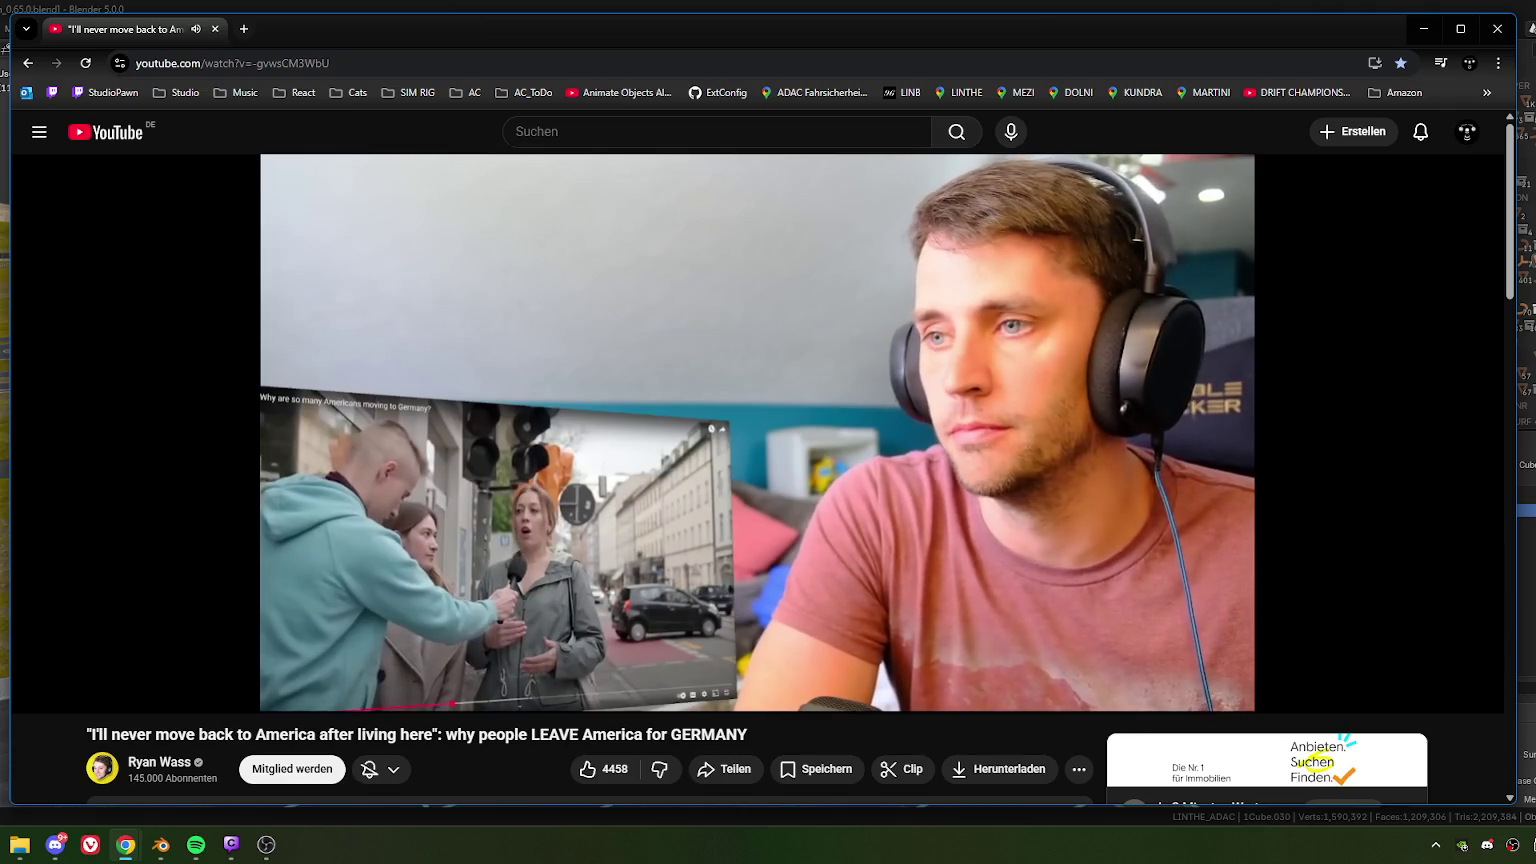
click(1334, 572)
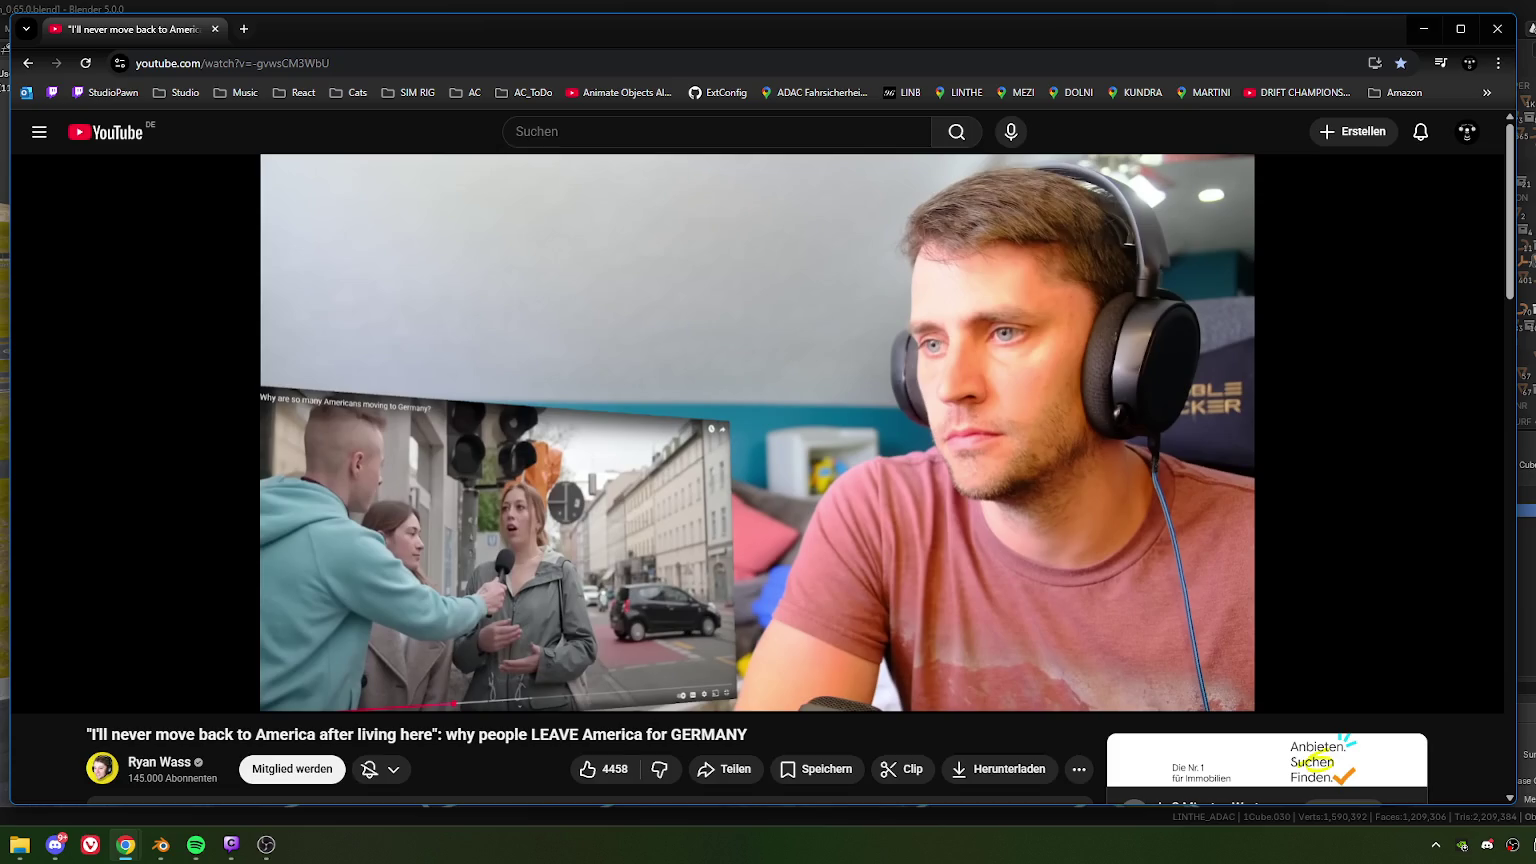
click(1334, 572)
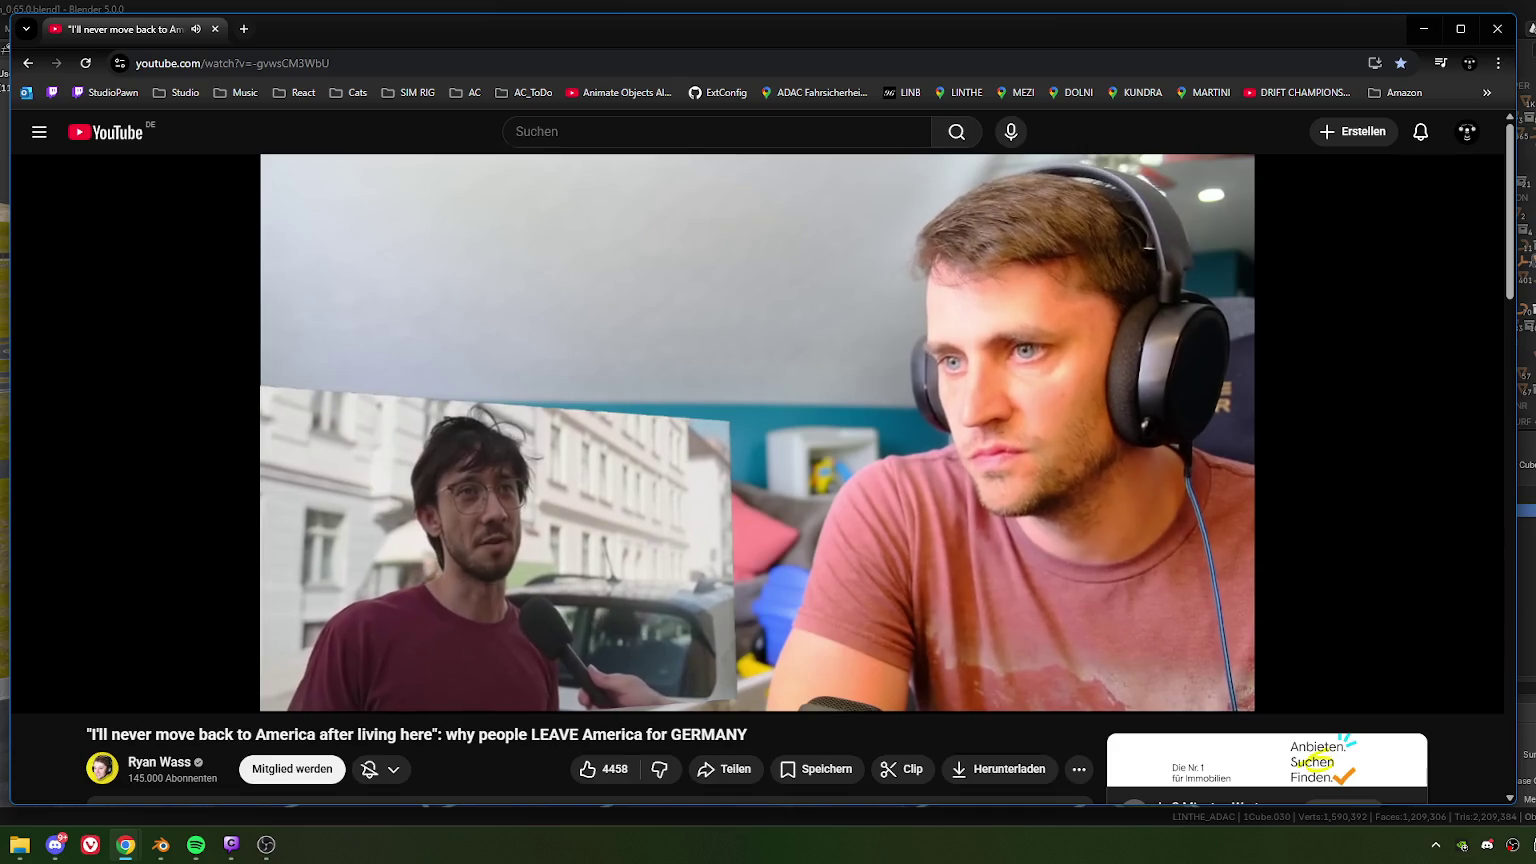
click(1334, 580)
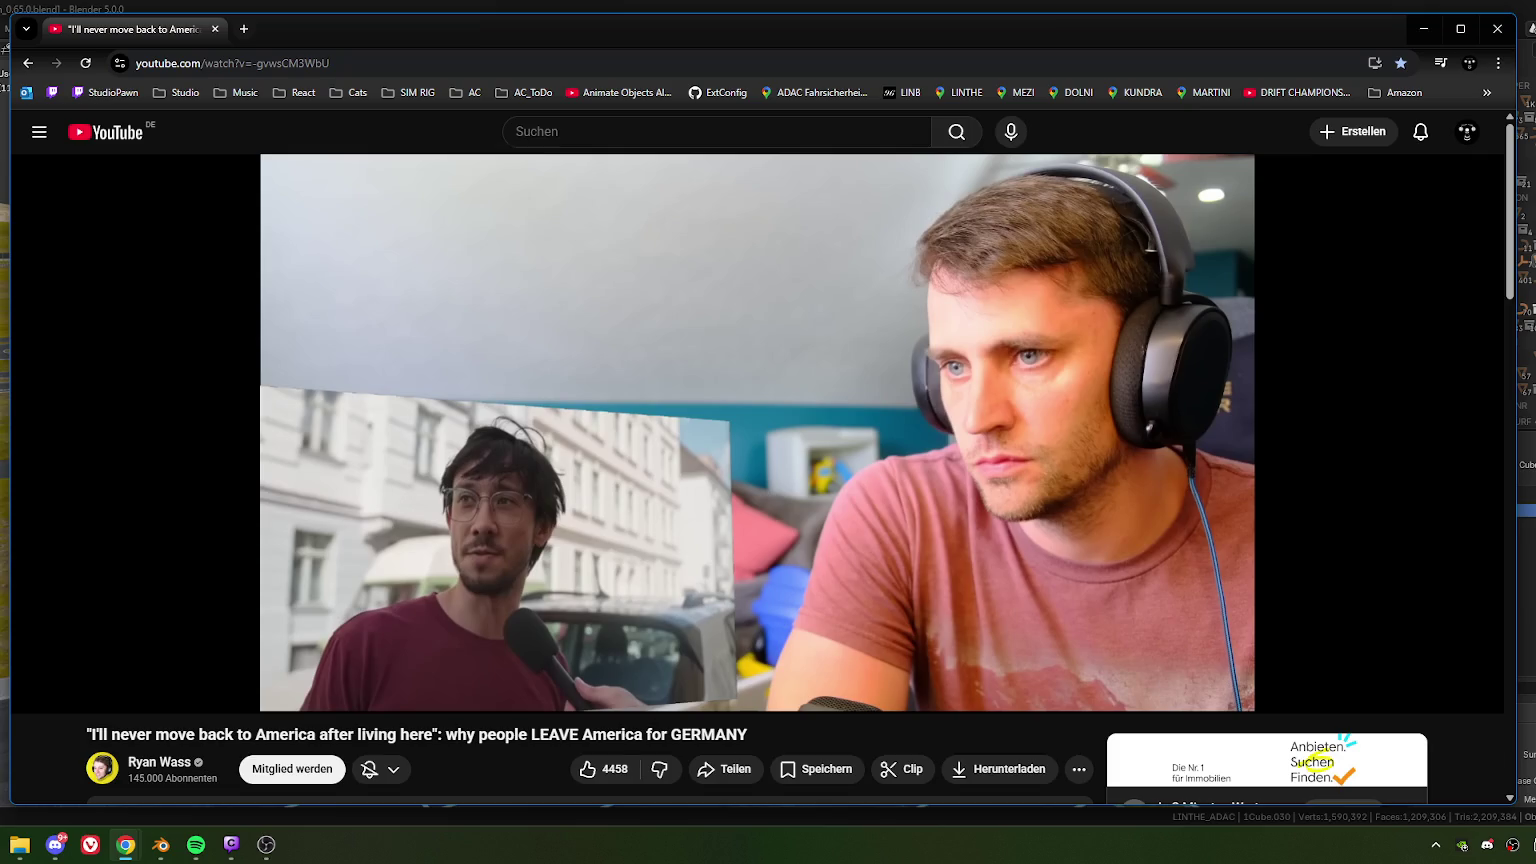
click(1334, 572)
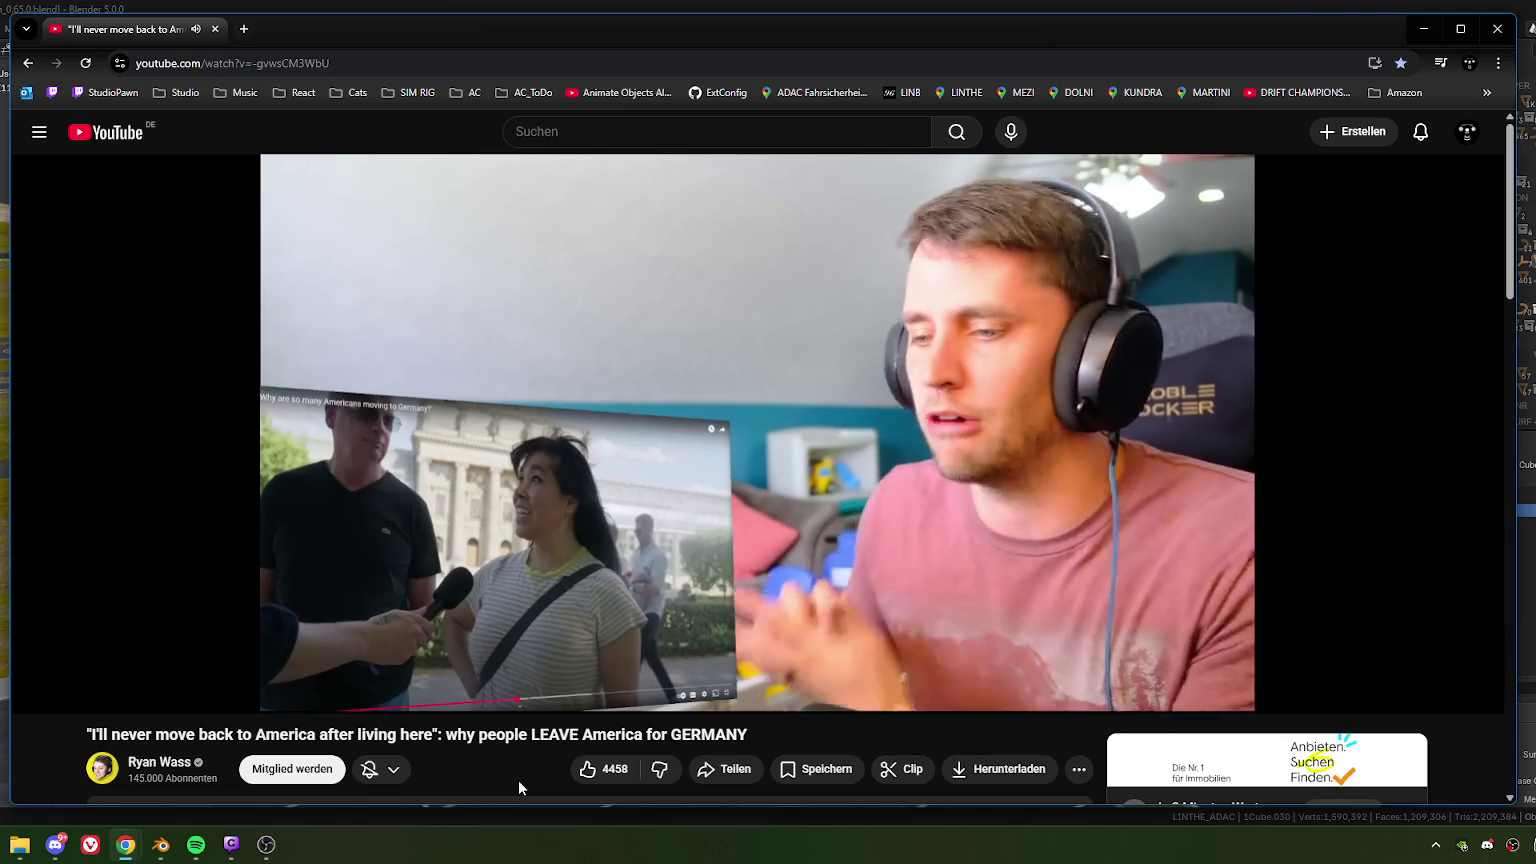
- Pause and resume the YouTube video with the spacebar; an eBay ad starts
key(space)
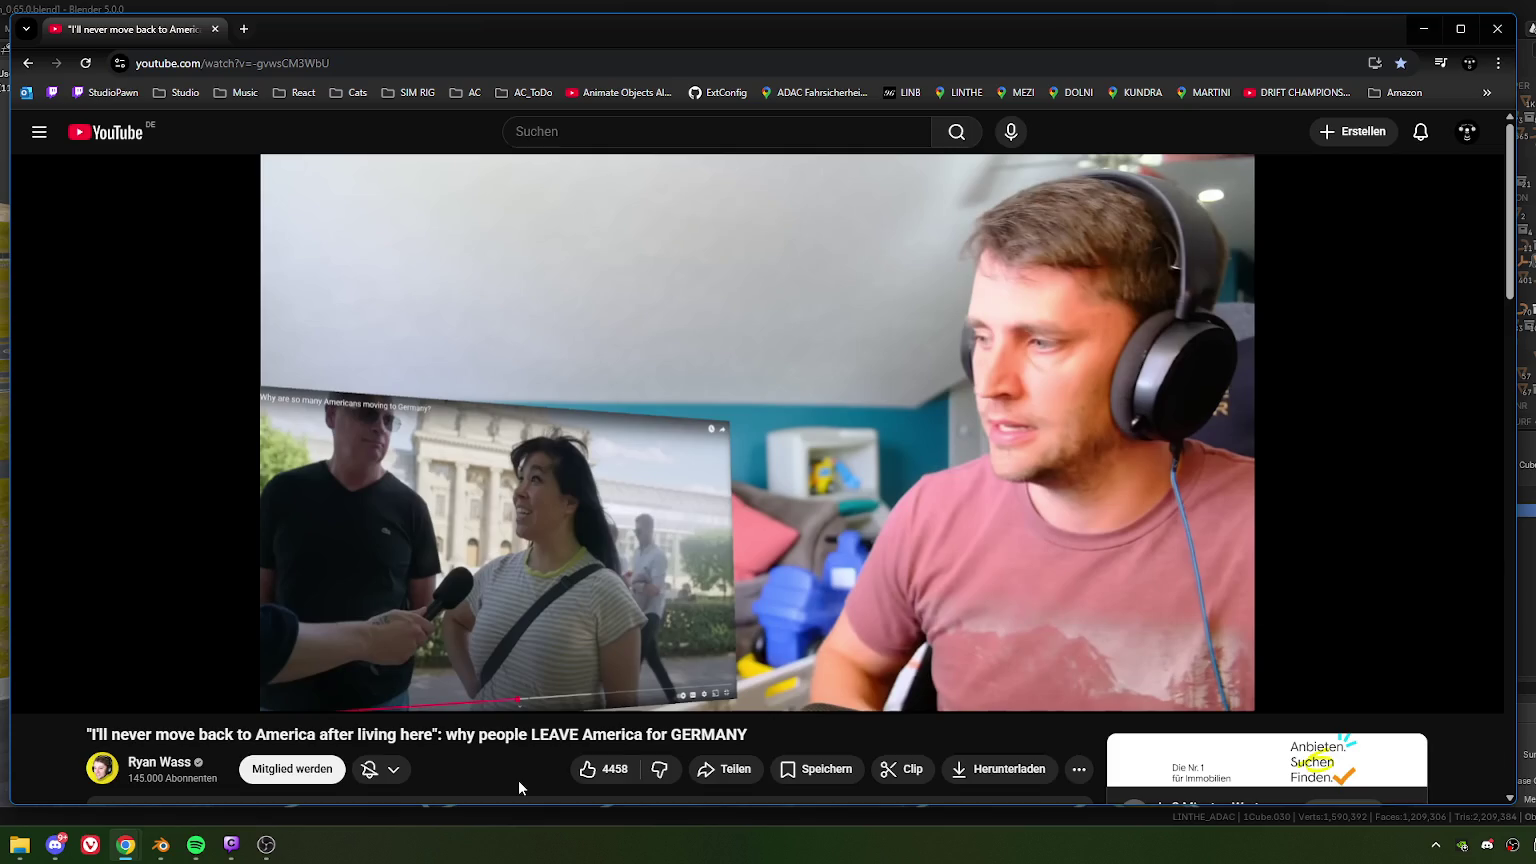
key(space)
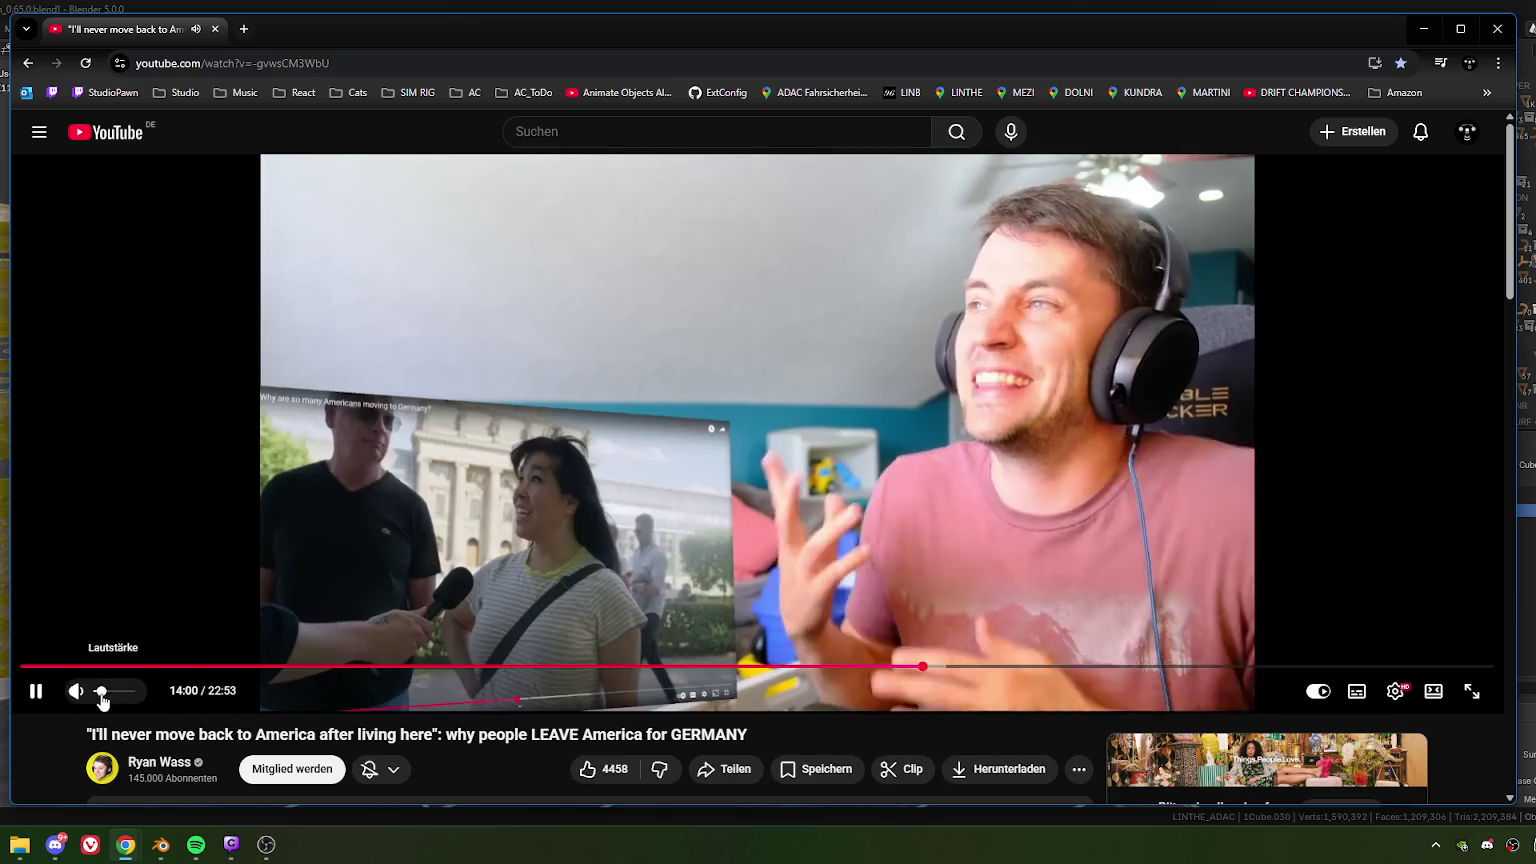
- Nudge the YouTube volume up, then pause and resume the reaction video past 14:25
click(112, 691)
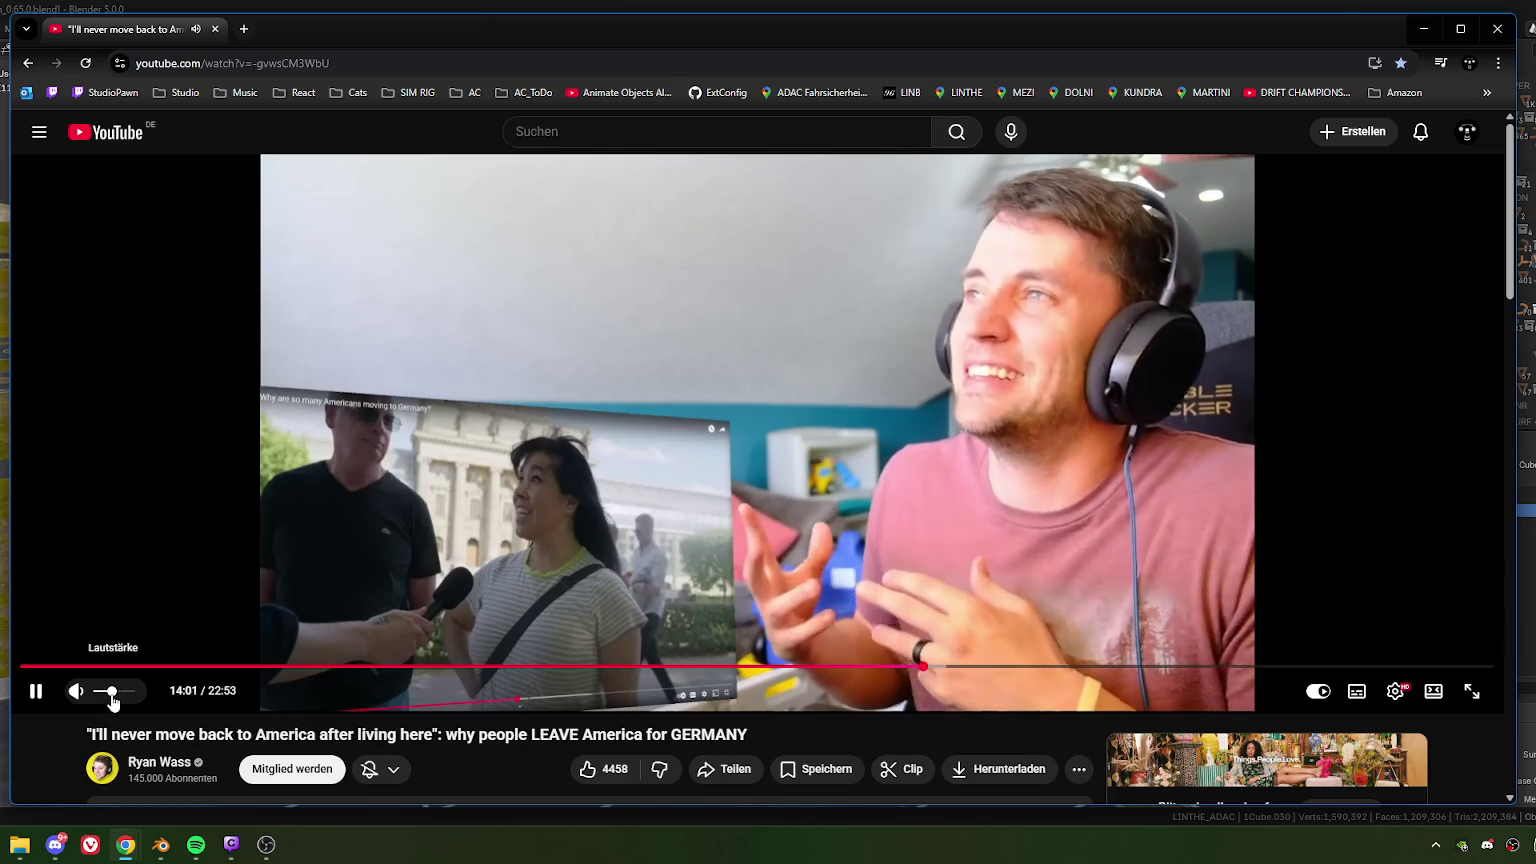
drag(112, 691, 114, 691)
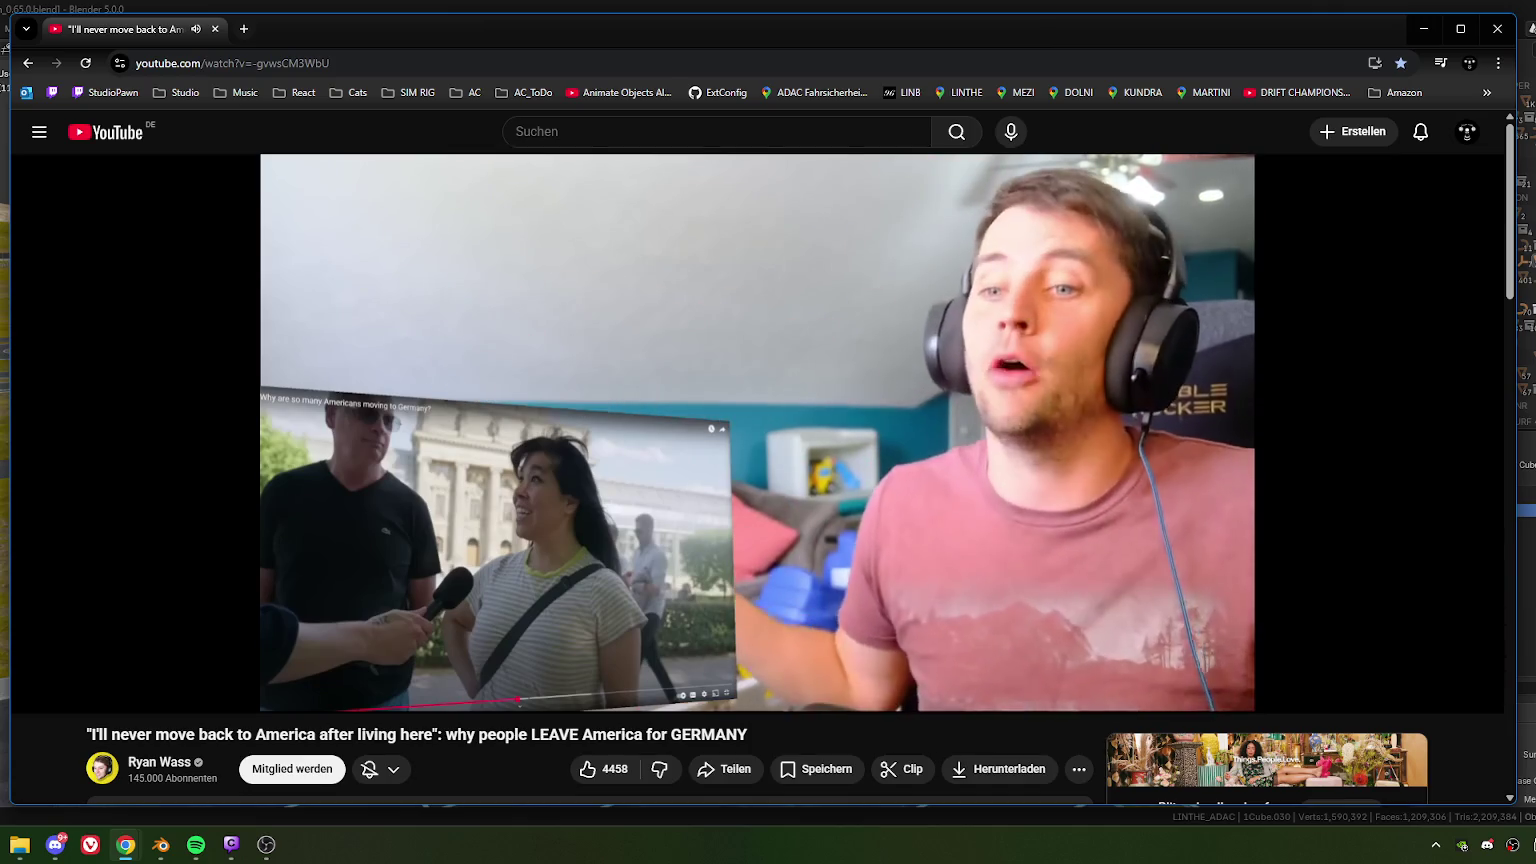
click(1335, 568)
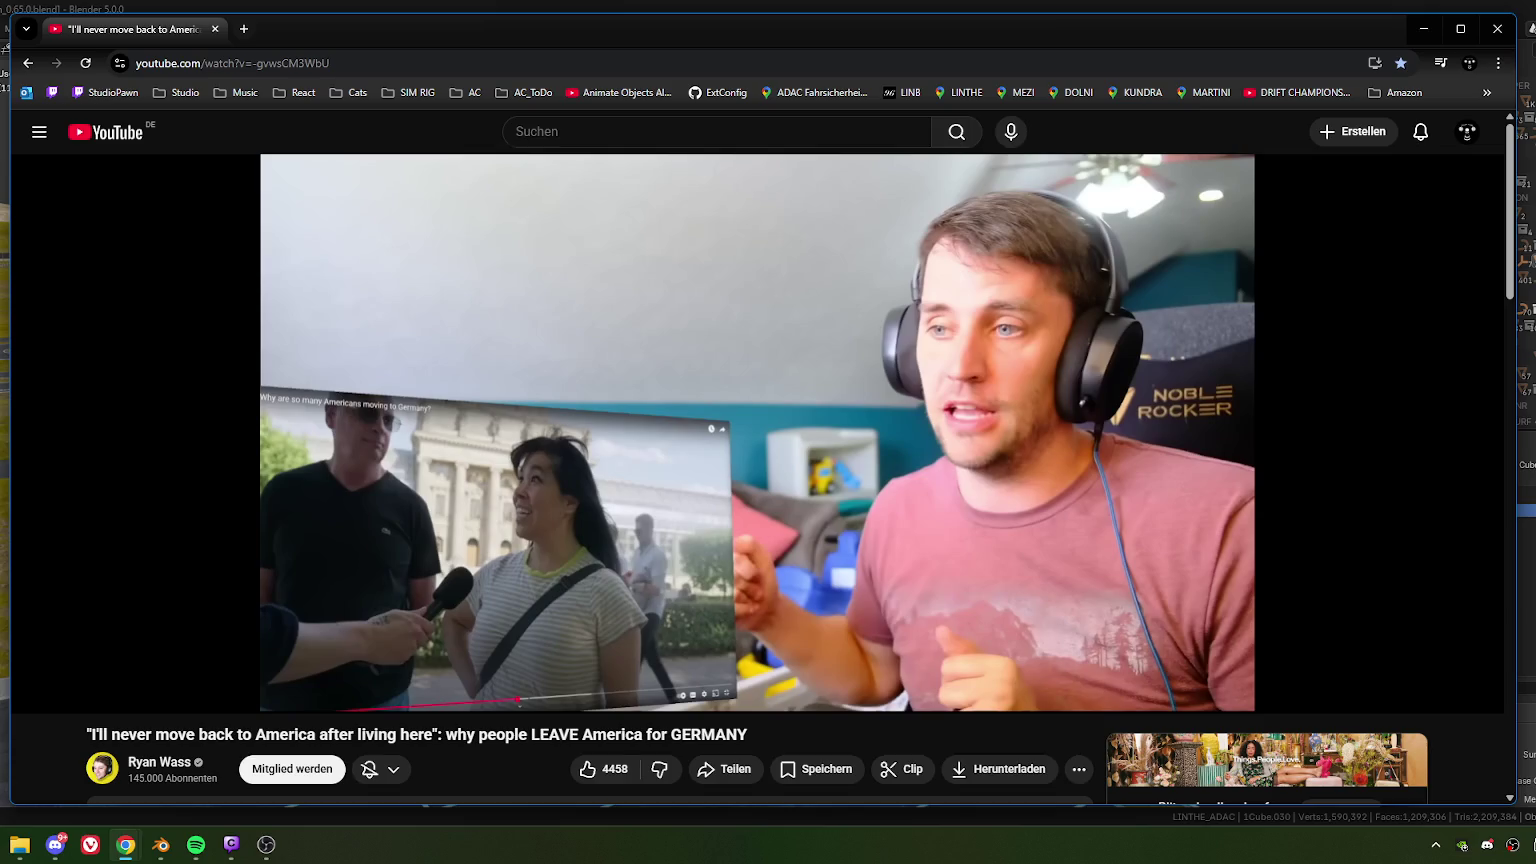
click(1334, 566)
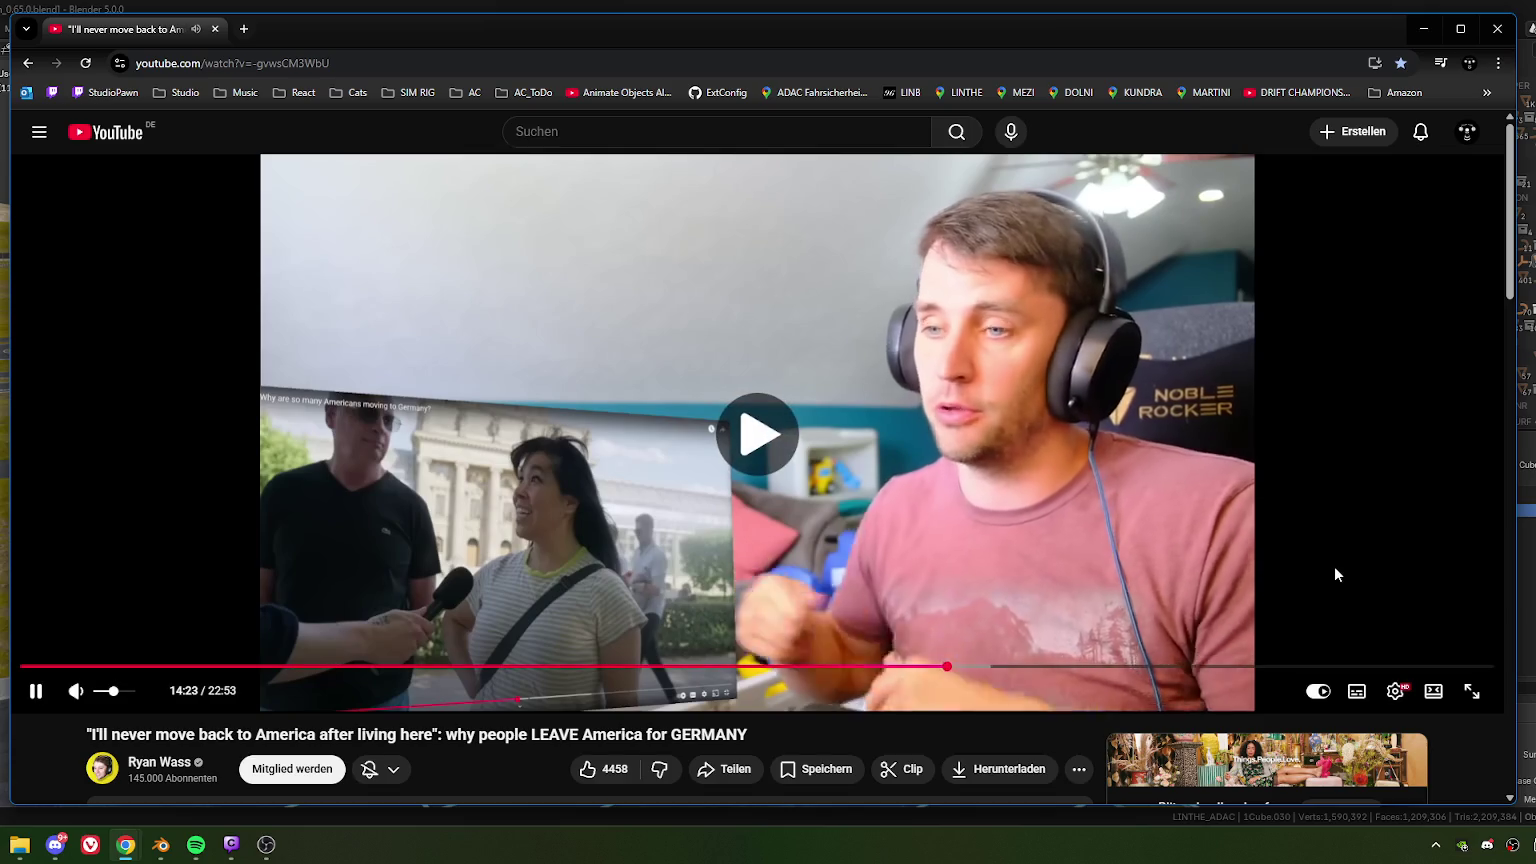